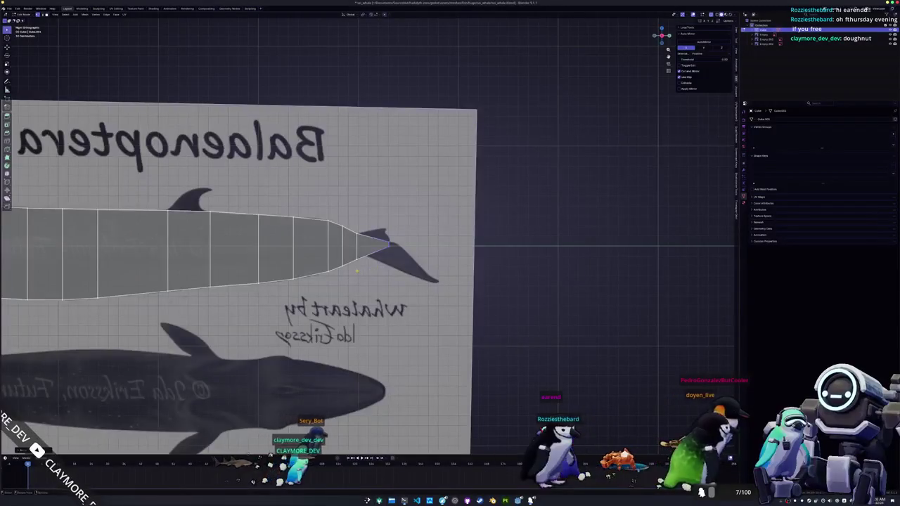
- Extrude the body's front edge loop forward to the snout tip in the side view
scroll(380, 266, "left", 10)
scroll(353, 268, "right", 3)
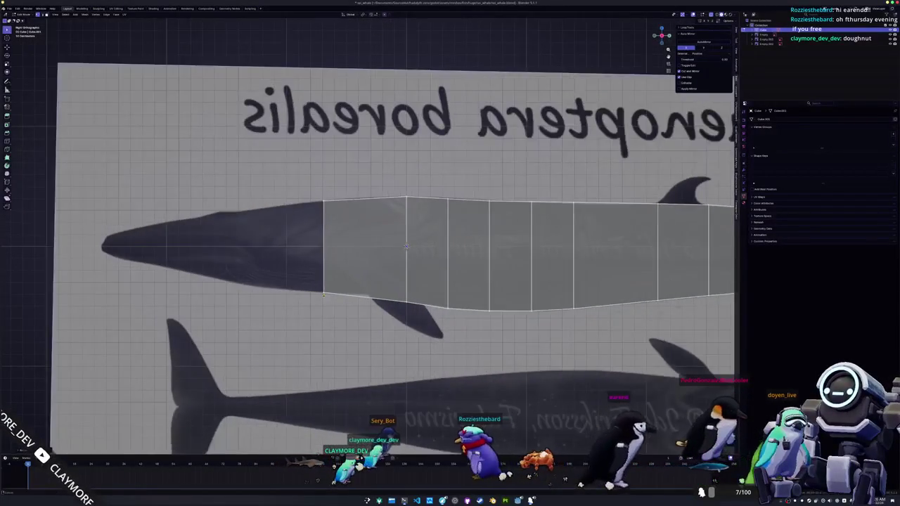
scroll(353, 268, "up", 1)
key("e")
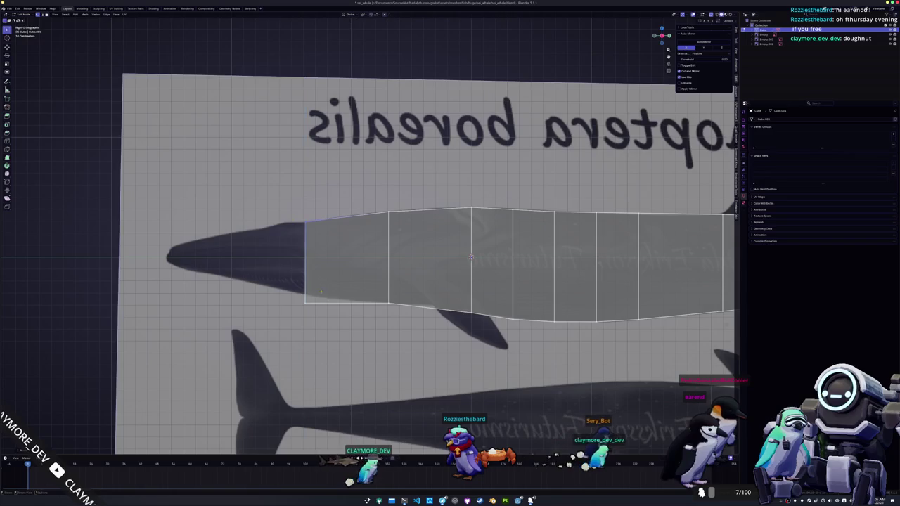
scroll(422, 267, "left", 5)
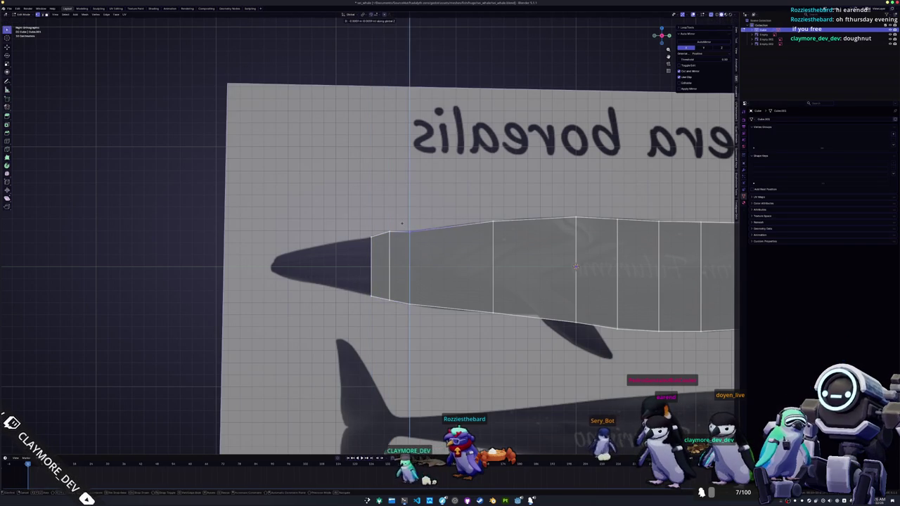
middle_click_drag(373, 239, 460, 240, "shift")
key("e")
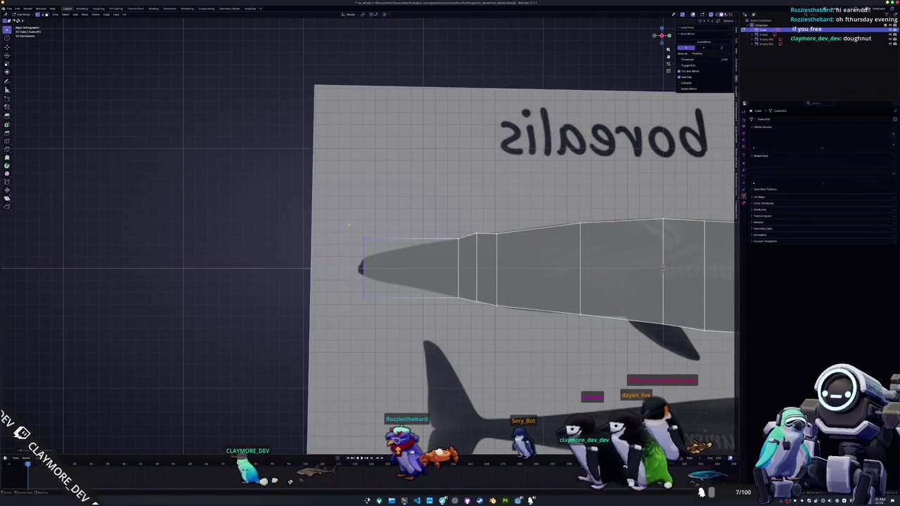
scroll(347, 225, "up", 3)
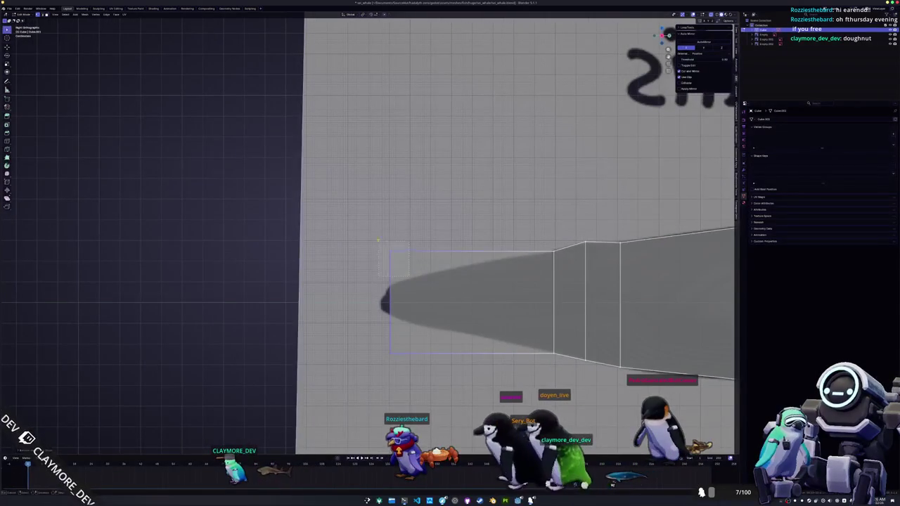
left_click(389, 328)
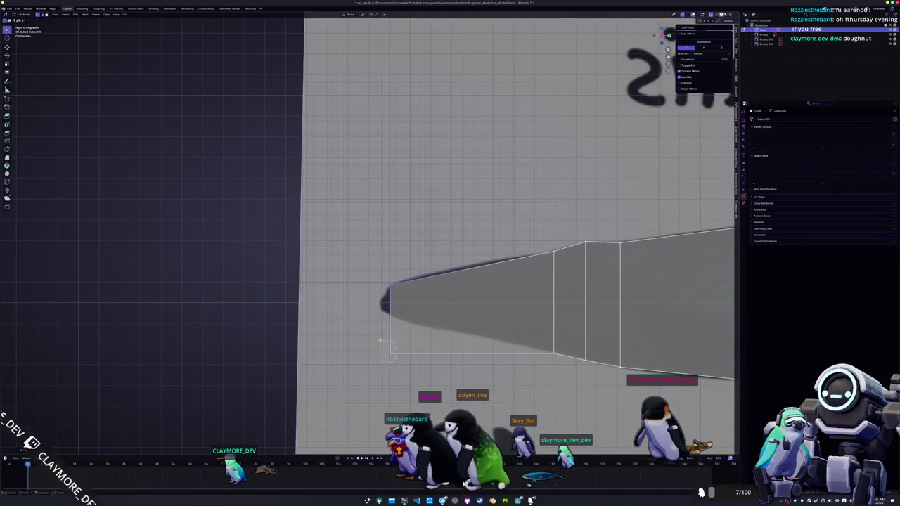
- Raise the bottom snout vertex along Z so the head tapers to a pointed snout
key("g")
key("z")
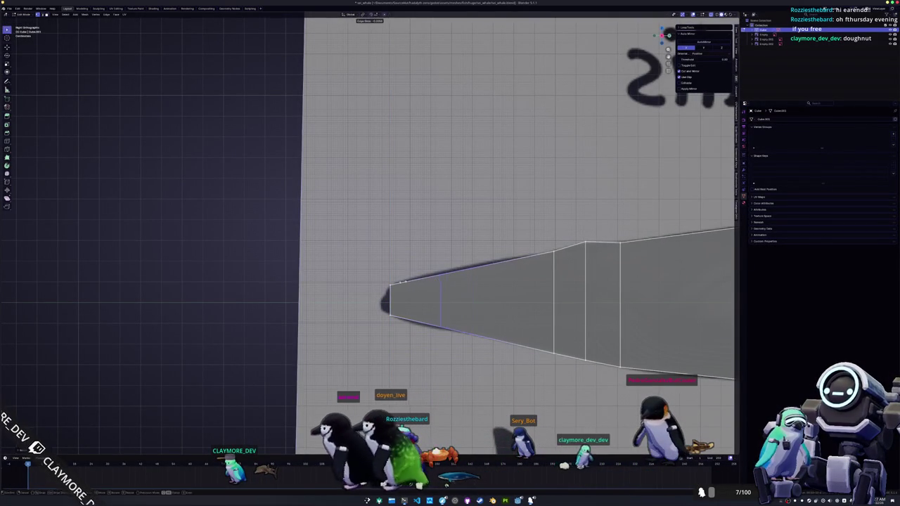
left_click(421, 263)
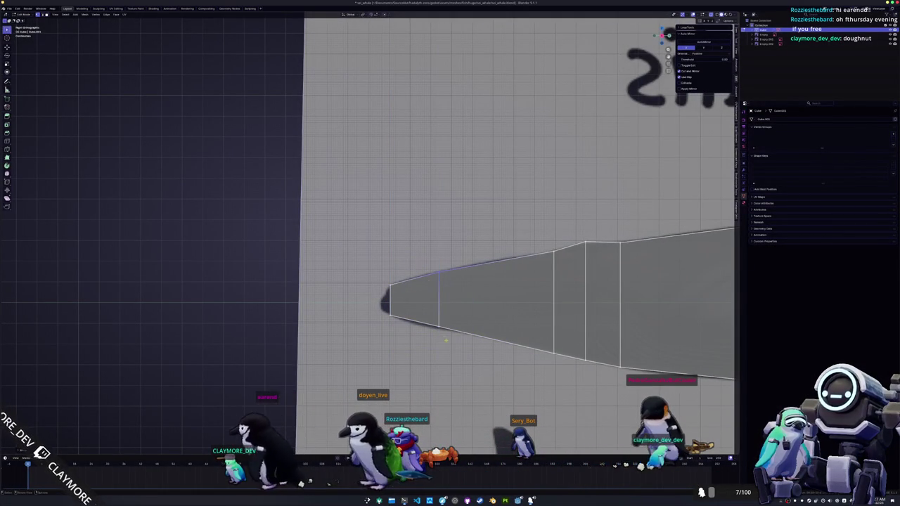
scroll(422, 316, "up", 3)
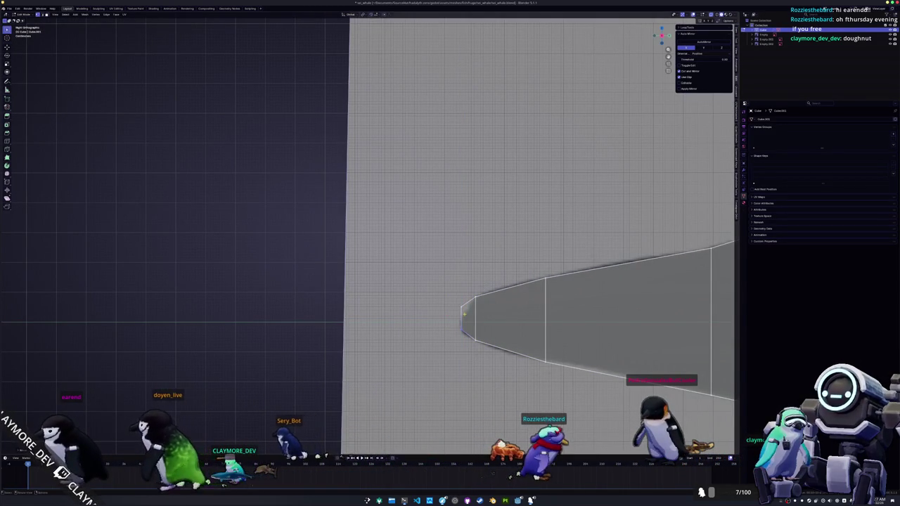
scroll(451, 296, "down", 4)
middle_click_drag(450, 296, 318, 294, "shift")
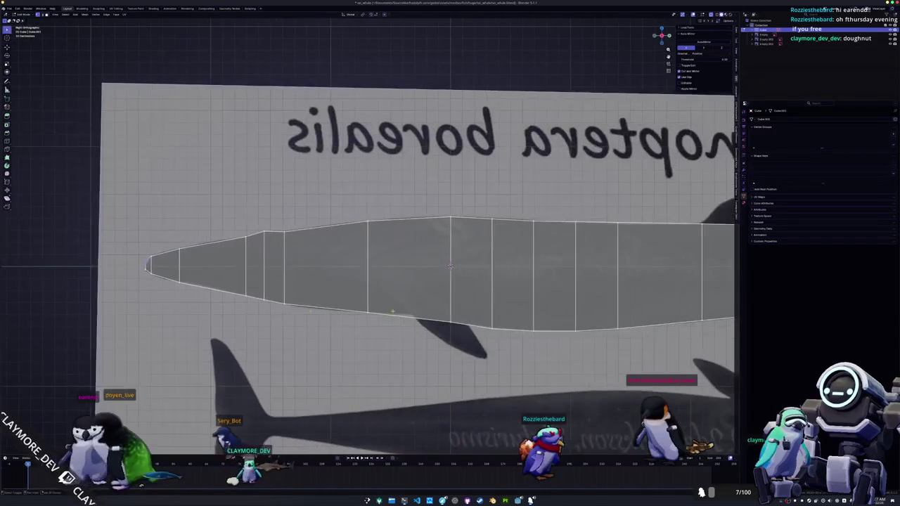
scroll(319, 294, "down", 4, "ctrl")
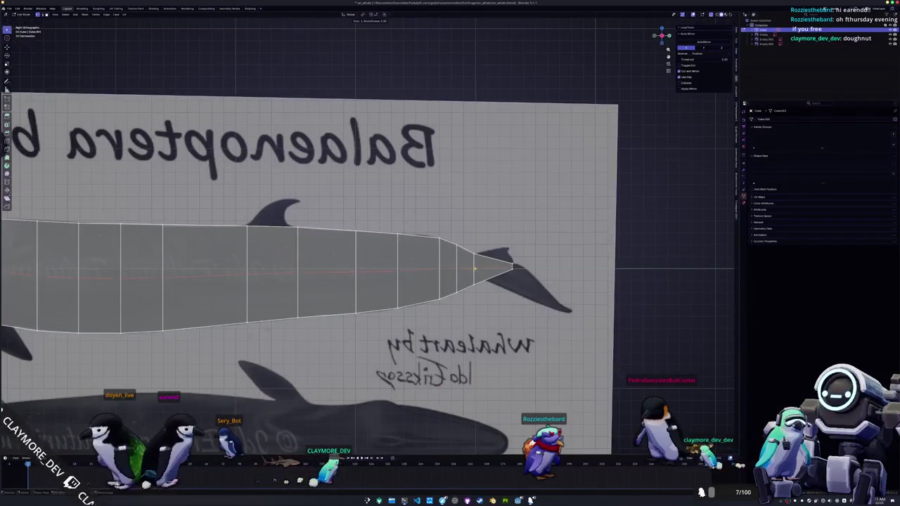
scroll(474, 268, "up", 1, "ctrl")
scroll(454, 281, "up", 3, "ctrl")
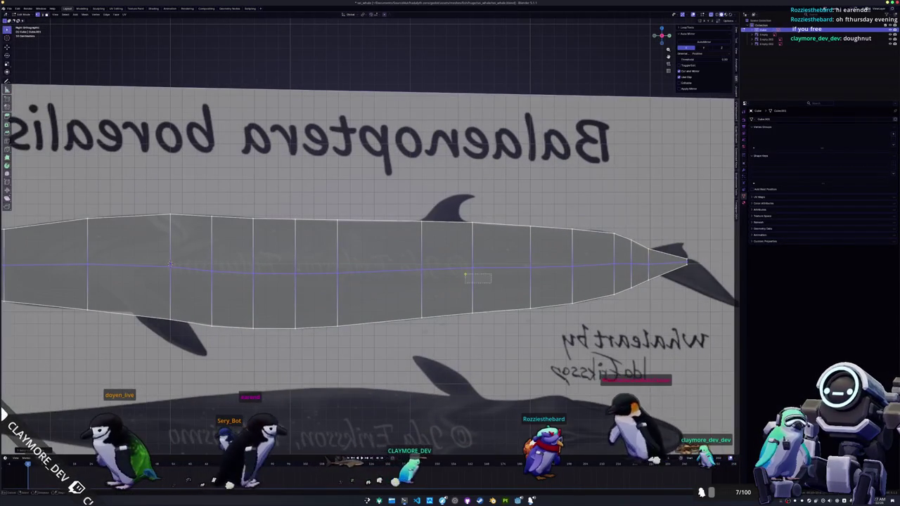
scroll(447, 245, "up", 4, "ctrl")
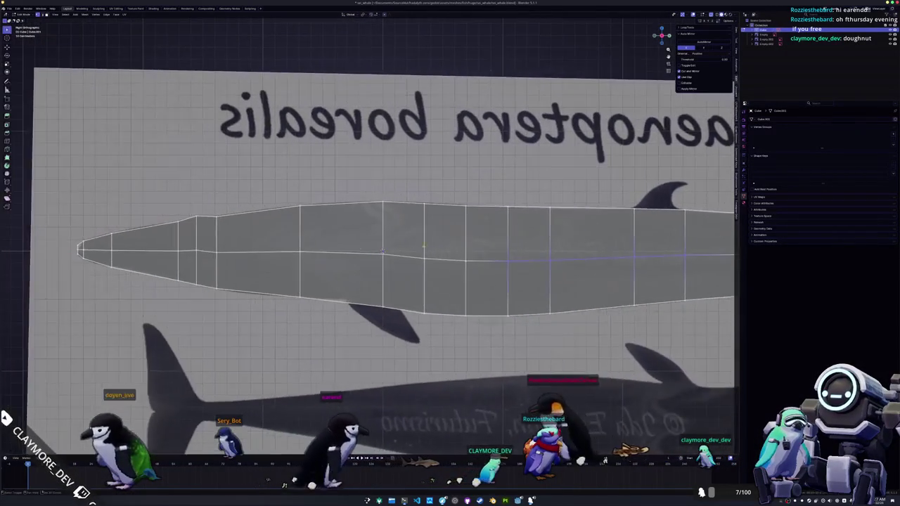
scroll(447, 245, "down", 2)
scroll(453, 246, "up", 1, "ctrl")
scroll(461, 247, "up", 1, "ctrl")
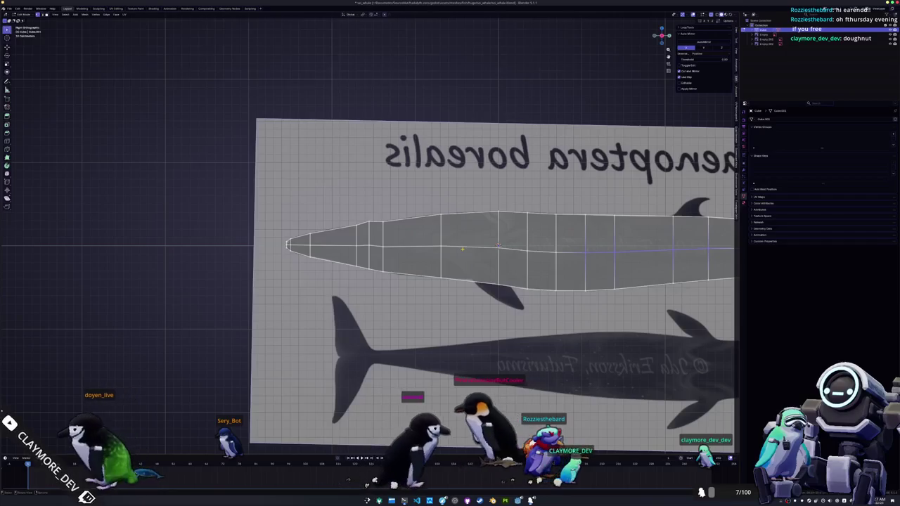
key("KP_7")
- In Object Mode, select the reference image and rotate it 90° to lie flat
key("Tab")
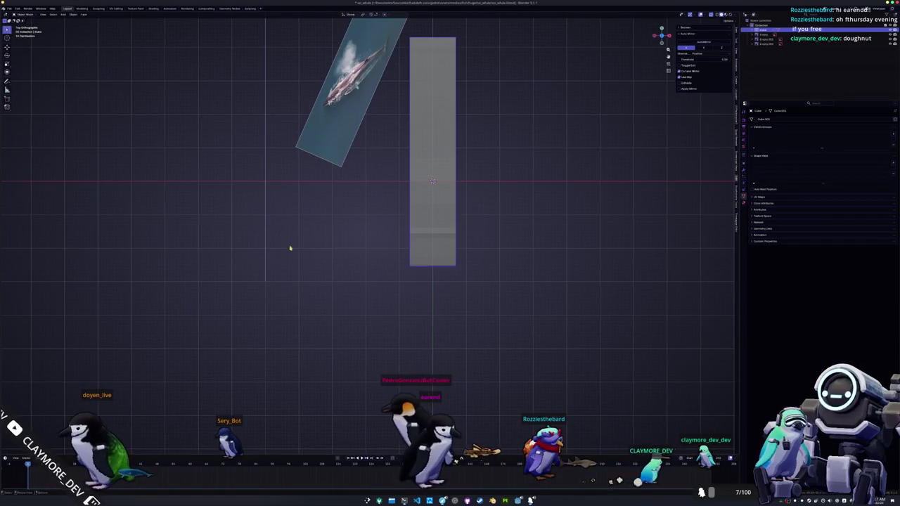
scroll(281, 239, "down", 3)
left_click(310, 246)
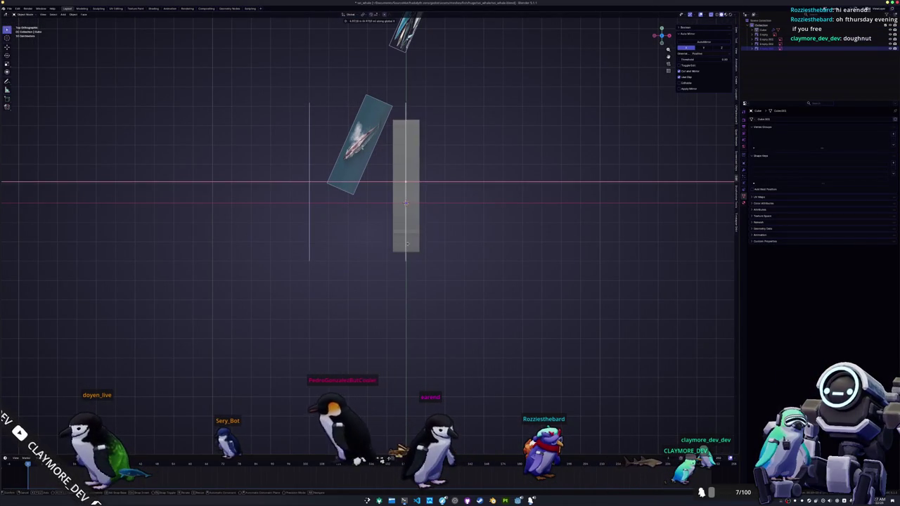
key("alt+h")
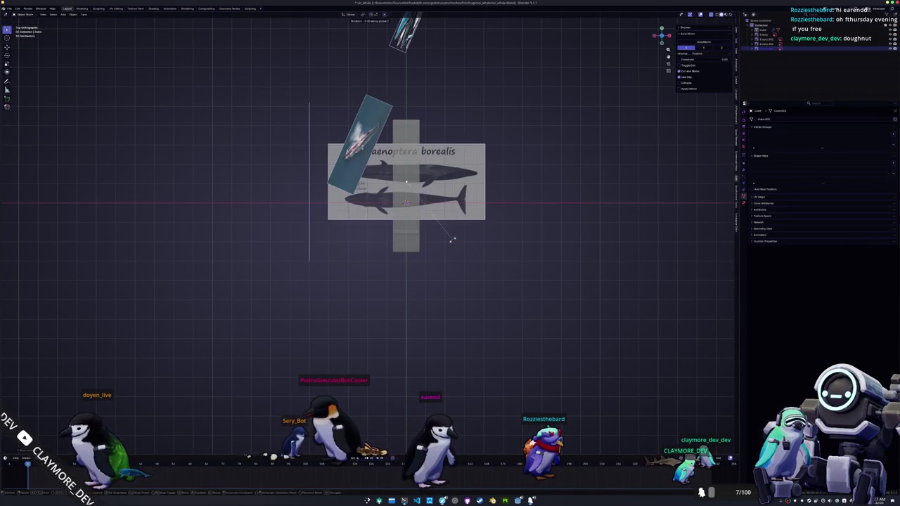
type("90")
key("Return")
type("180")
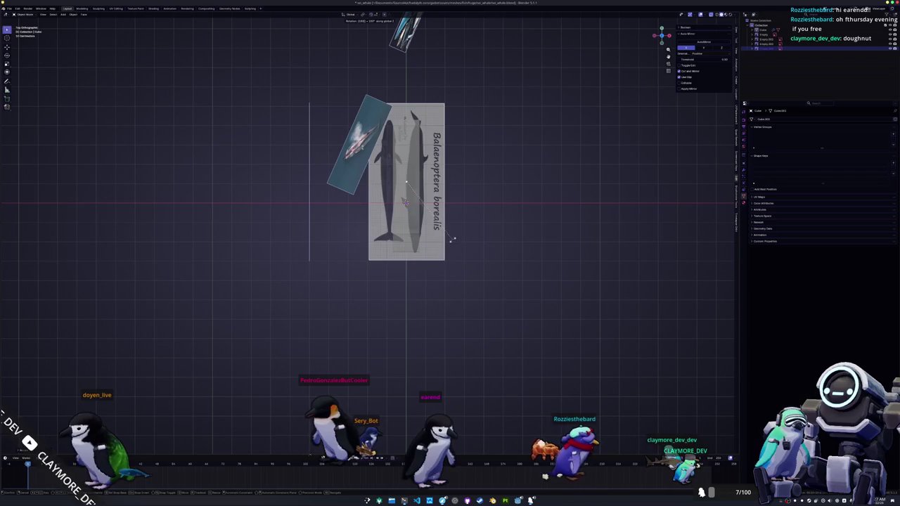
type("s")
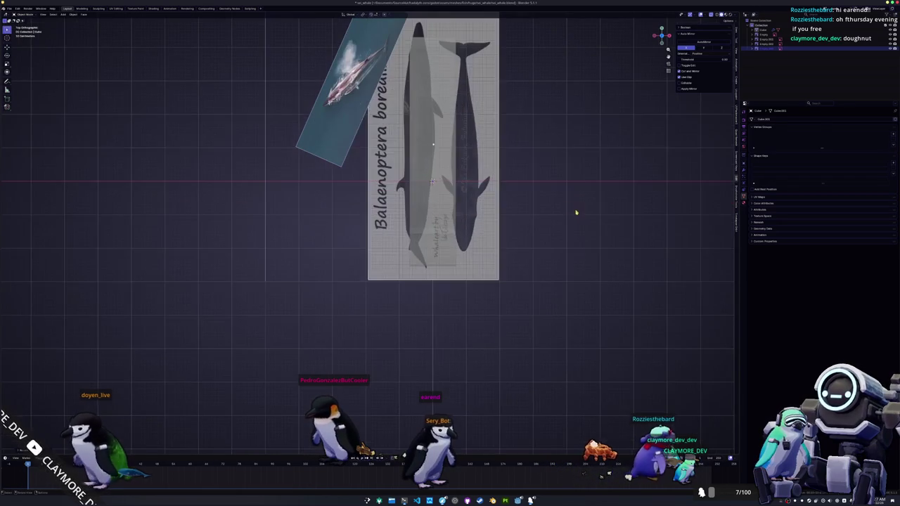
left_click(572, 211)
- Move the reference image along Y and X and scale it to sit under the whale mesh
key("g")
key("y")
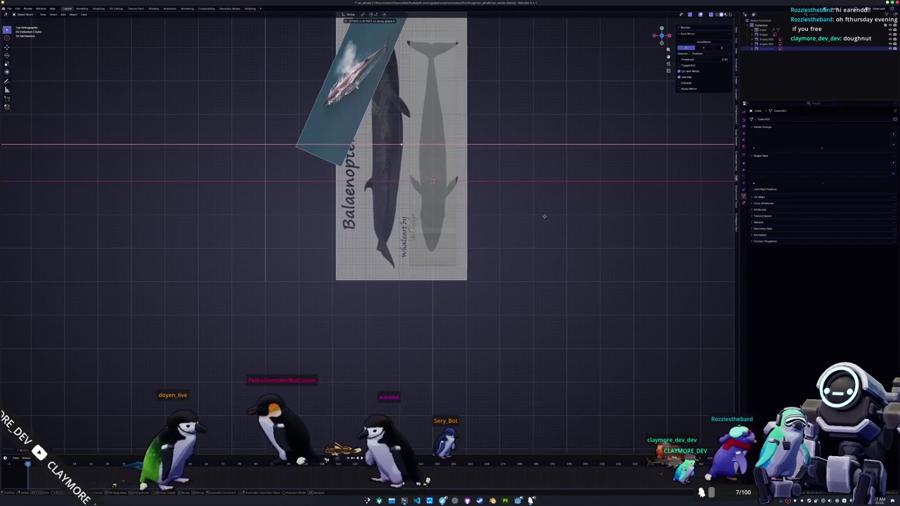
left_click(545, 216)
key("r")
left_click(565, 218)
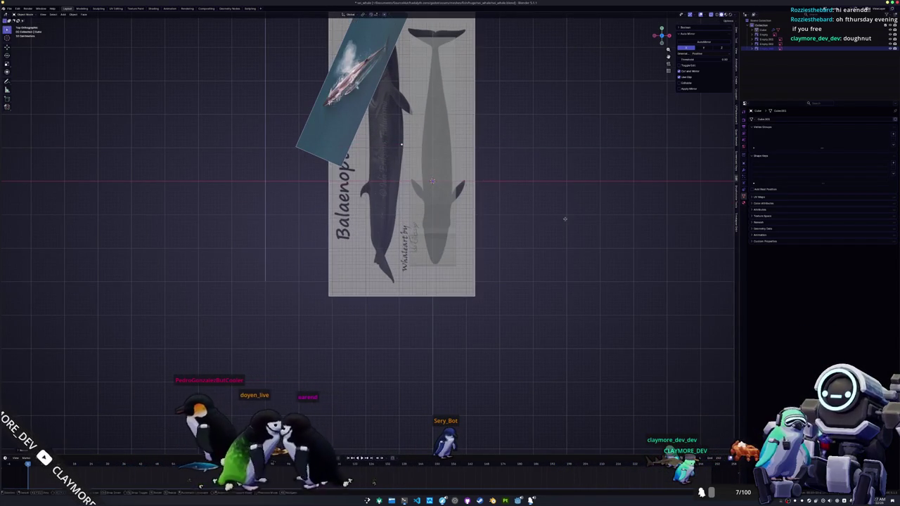
key("s")
left_click(566, 220)
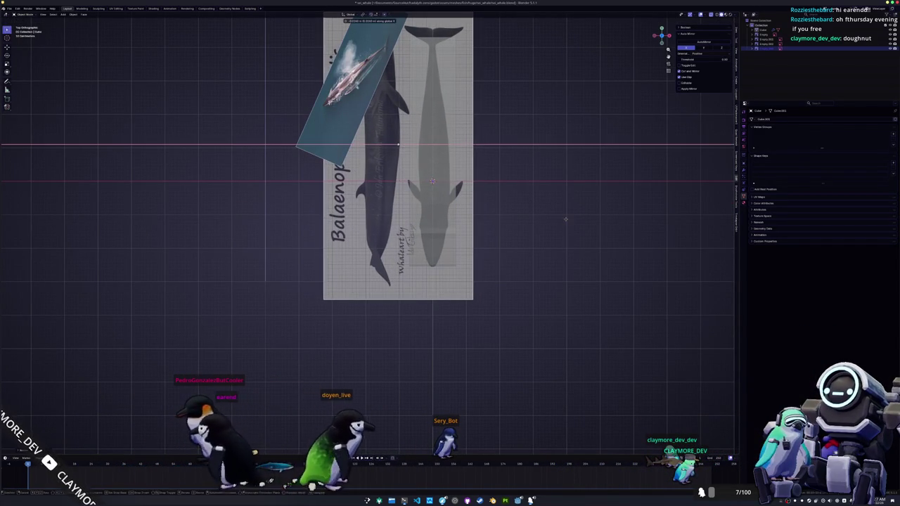
key("s")
left_click(555, 221)
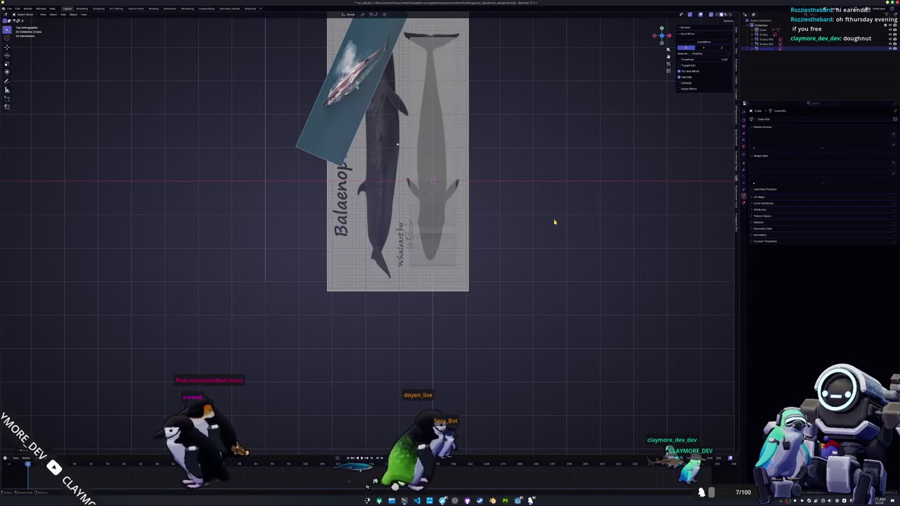
key("g")
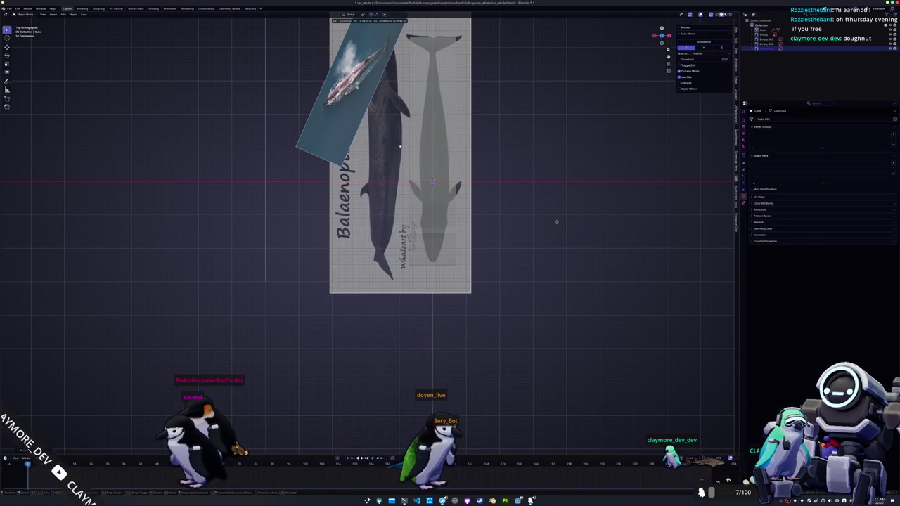
key("g")
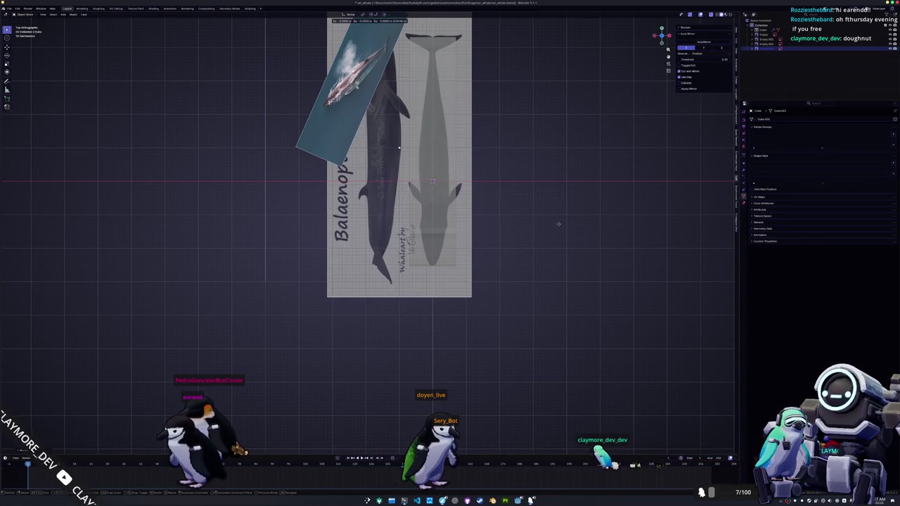
key("g")
key("x")
left_click(547, 244)
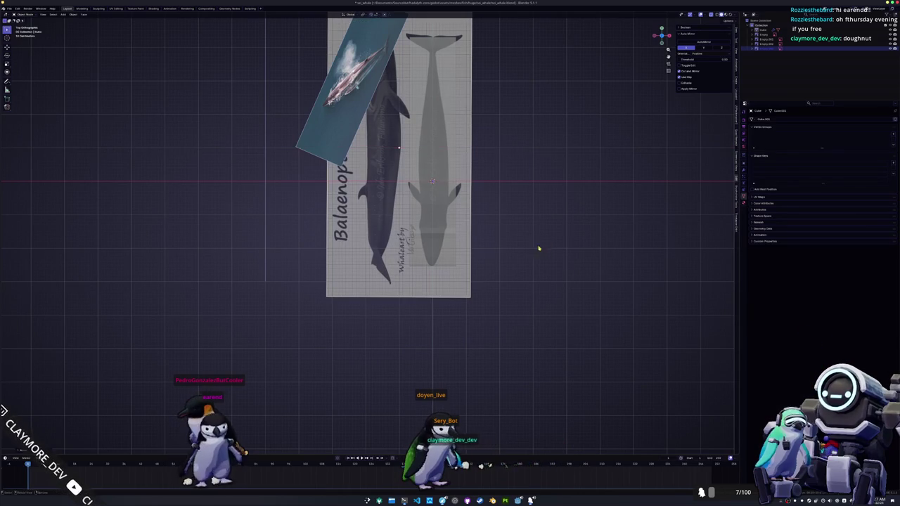
key("Tab")
scroll(457, 249, "up", 5)
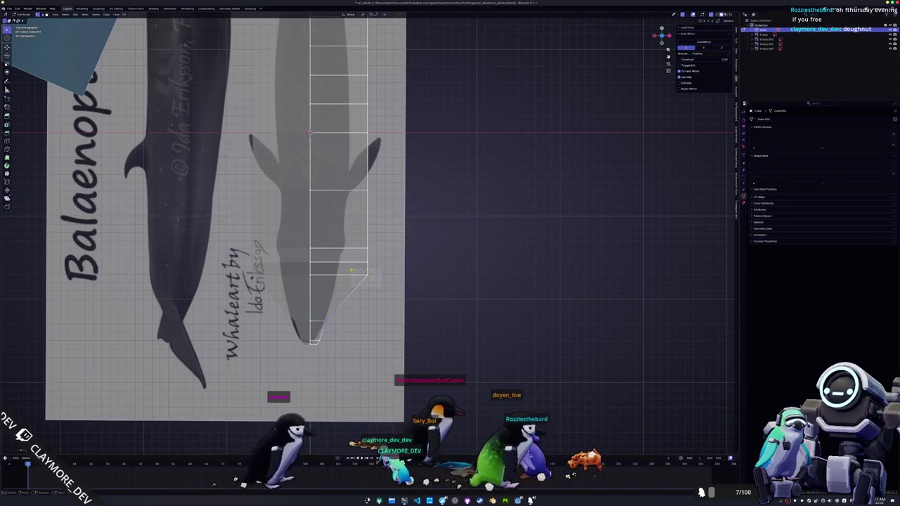
- Slide the lowest right-edge vertices sideways along X onto the reference outline
left_click(340, 314)
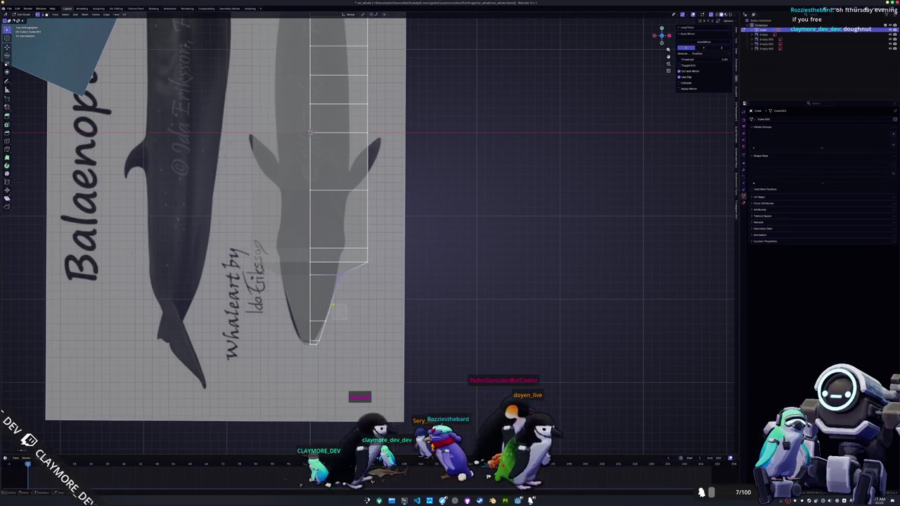
key("g")
left_click(322, 317)
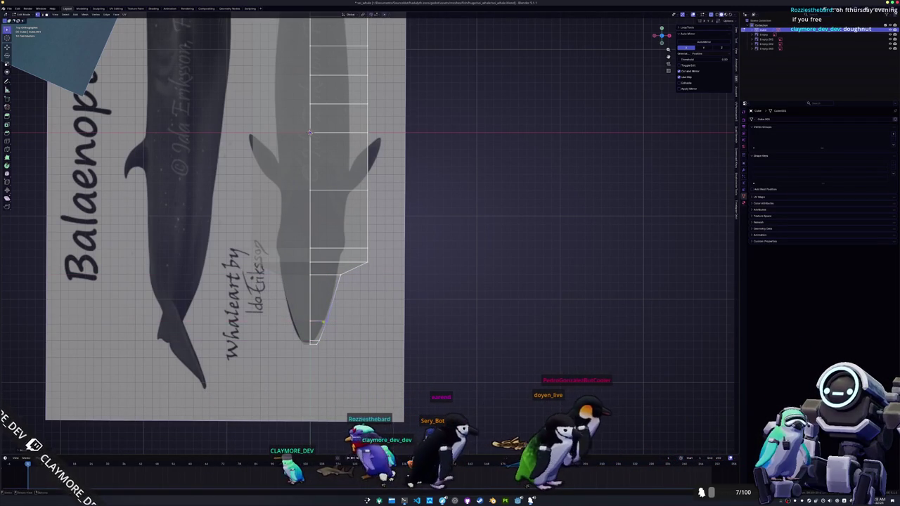
key("g")
key("x")
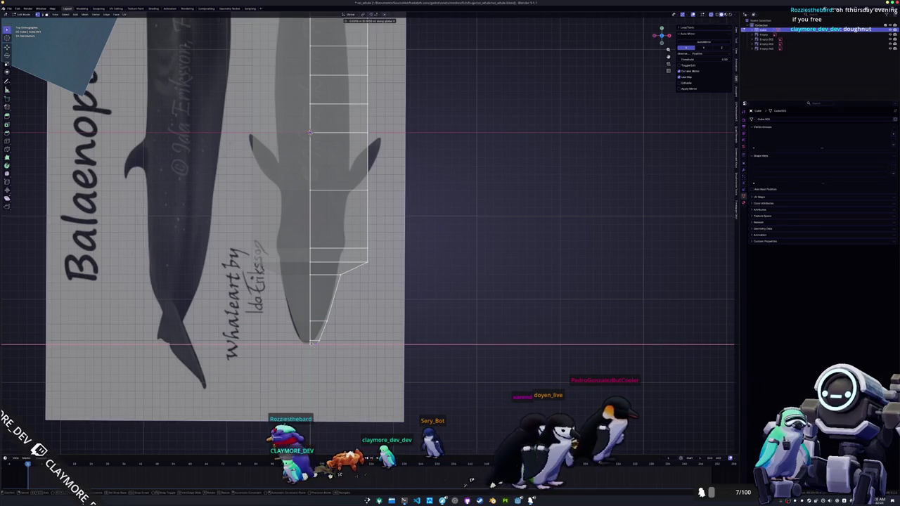
left_click(312, 343)
key("g")
key("x")
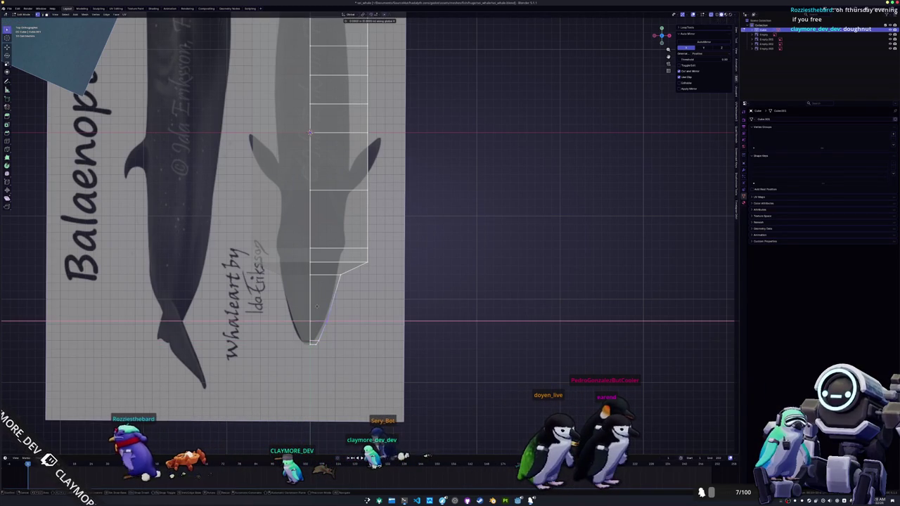
key("g")
key("x")
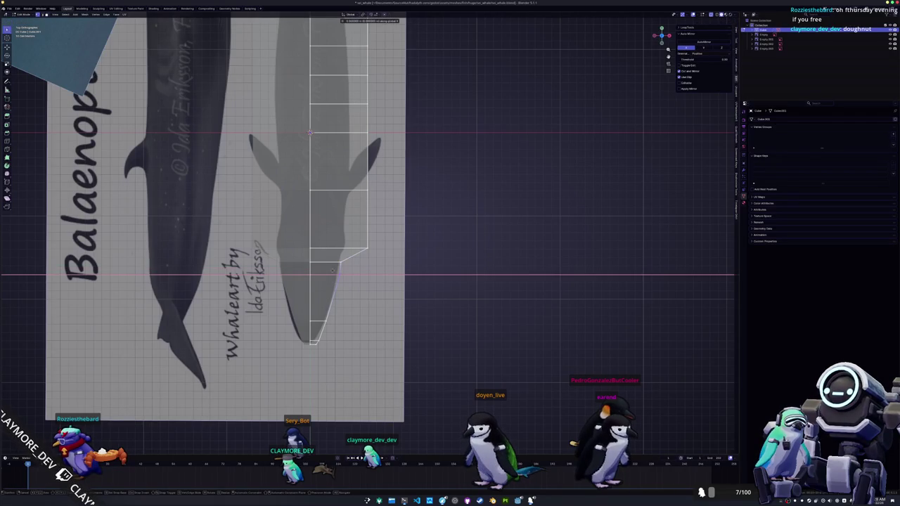
scroll(324, 270, "up", 2)
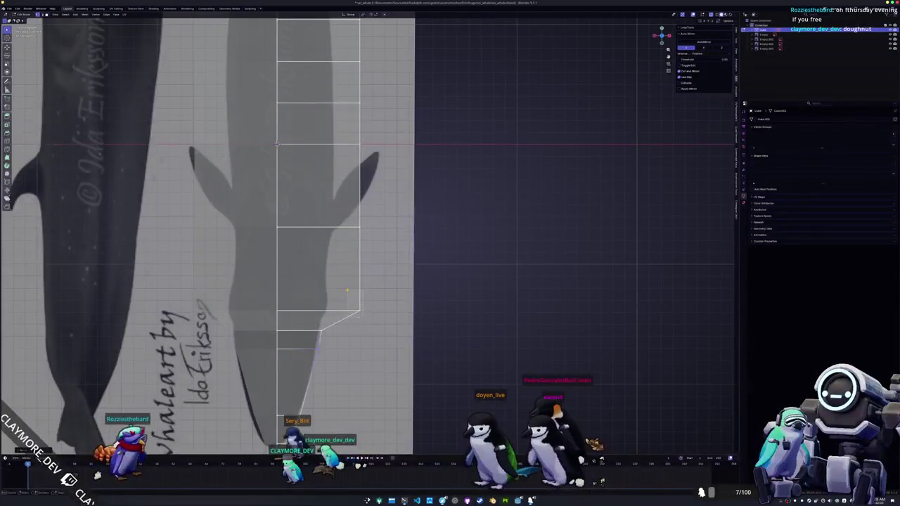
left_click(313, 284)
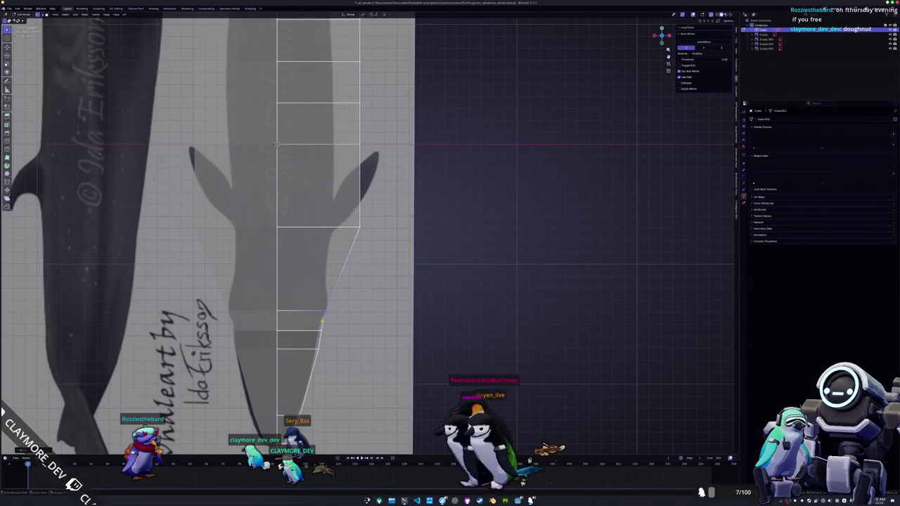
- Pull the next vertices up the body inward along X against the outline
key("g")
key("x")
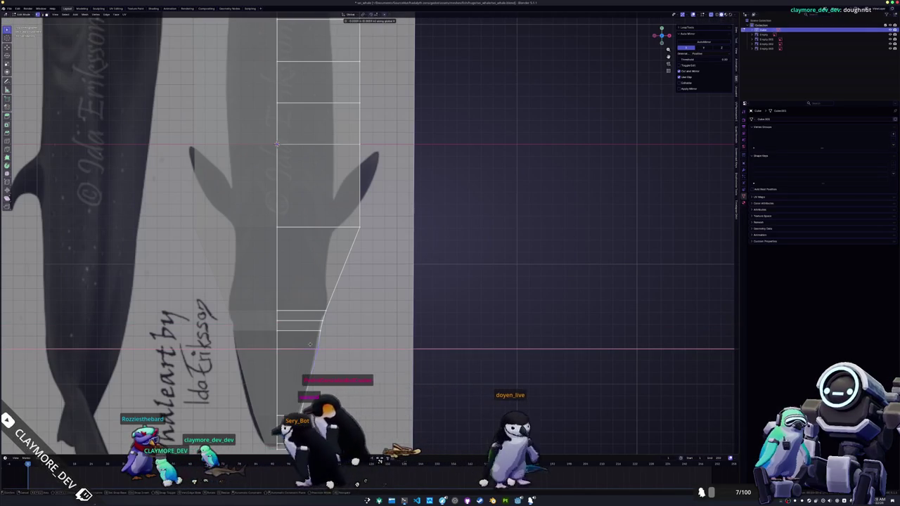
middle_click_drag(309, 344, 309, 371, "shift")
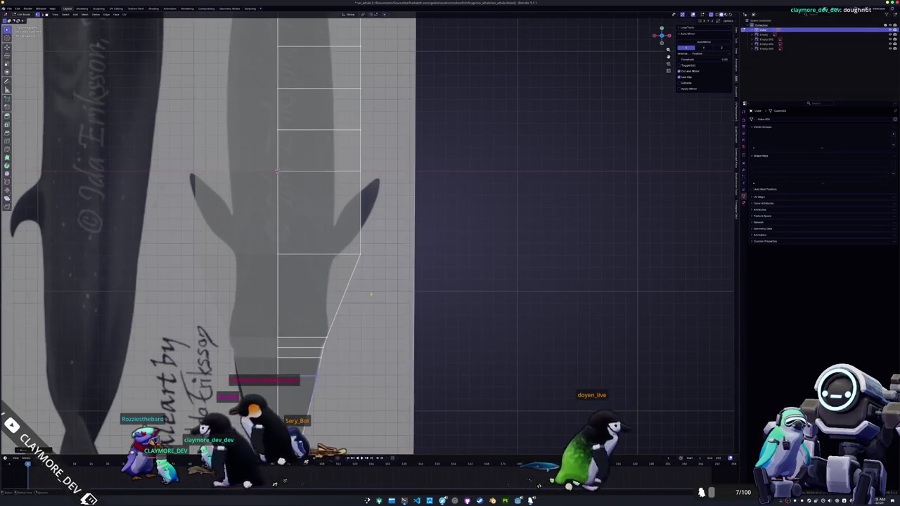
key("g")
key("x")
left_click(314, 302)
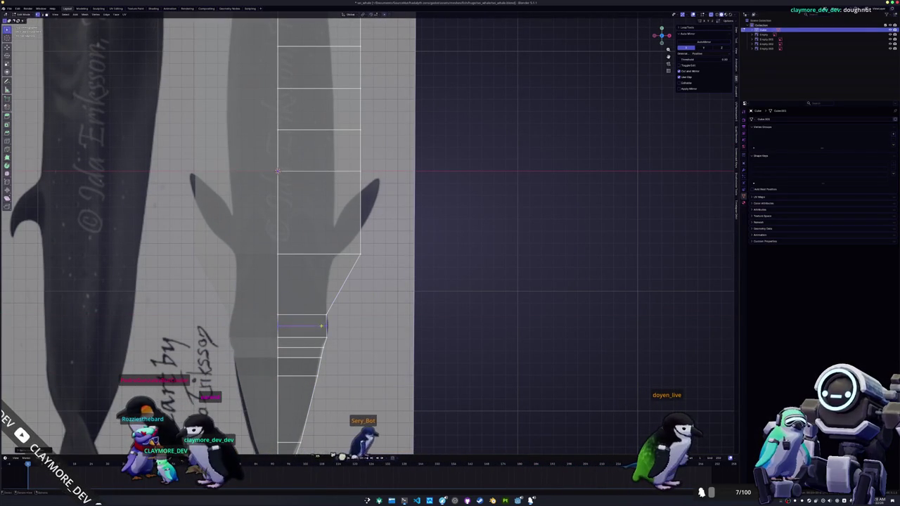
middle_click_drag(321, 325, 335, 350, "shift")
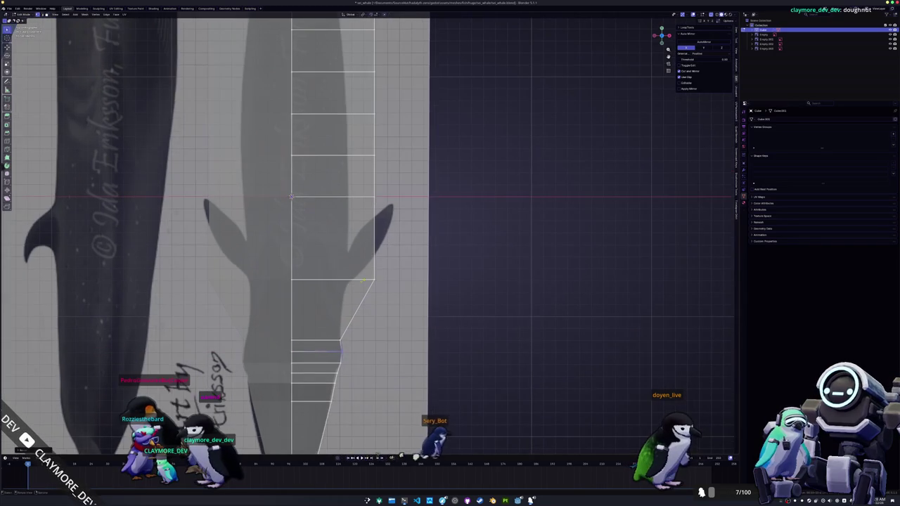
key("g")
key("x")
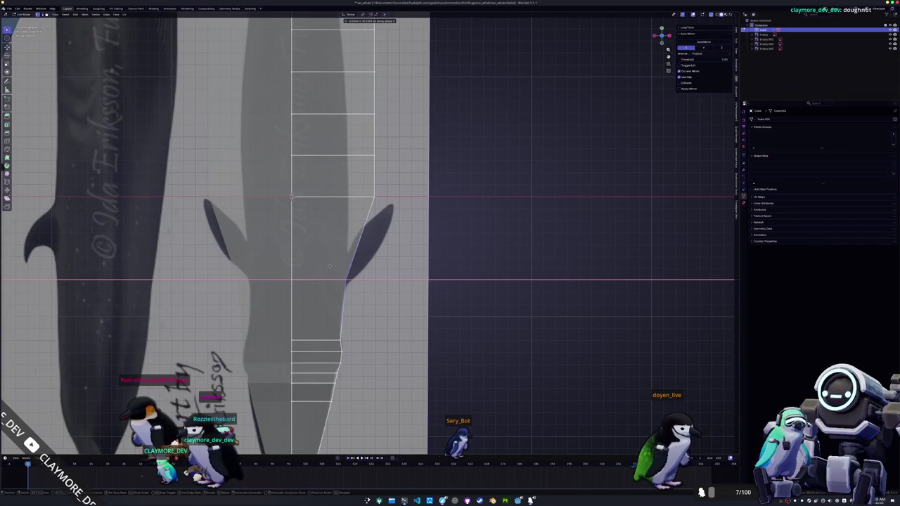
key("g")
key("x")
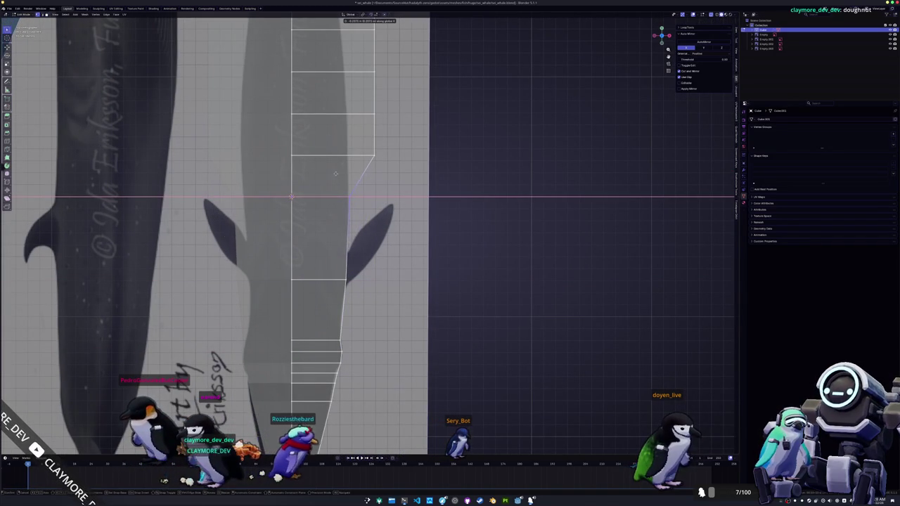
left_click(335, 173)
- Pull the right-edge vertices toward the tail, including the corner vertex, inward along X
middle_click_drag(390, 190, 412, 280, "shift")
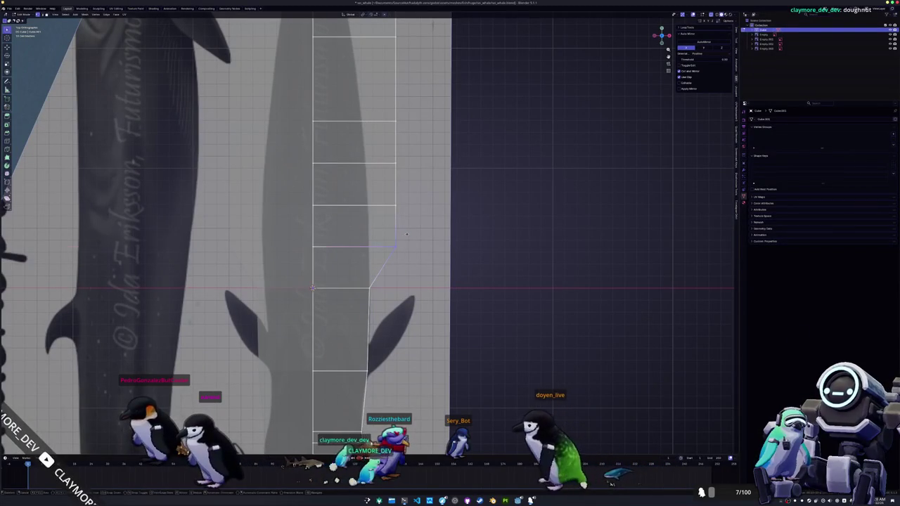
key("g")
key("x")
left_click(379, 228)
left_click(395, 205)
key("g")
key("x")
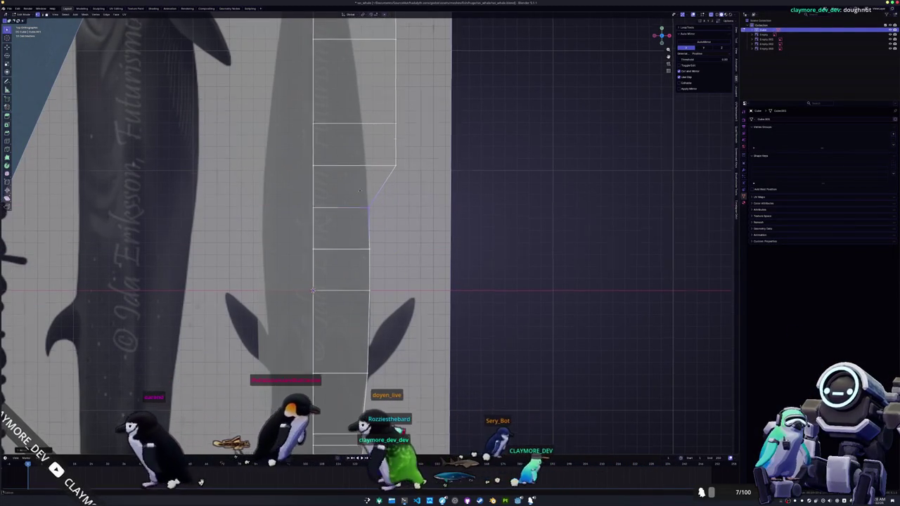
left_click(359, 182)
middle_click_drag(359, 182, 373, 266, "shift")
left_click(384, 242)
key("g")
key("x")
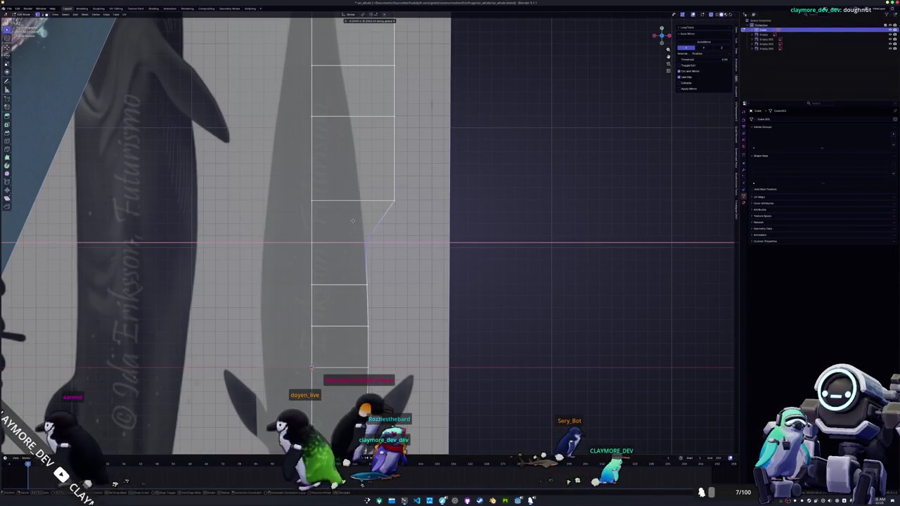
left_click(353, 220)
left_click(393, 202)
key("g")
key("x")
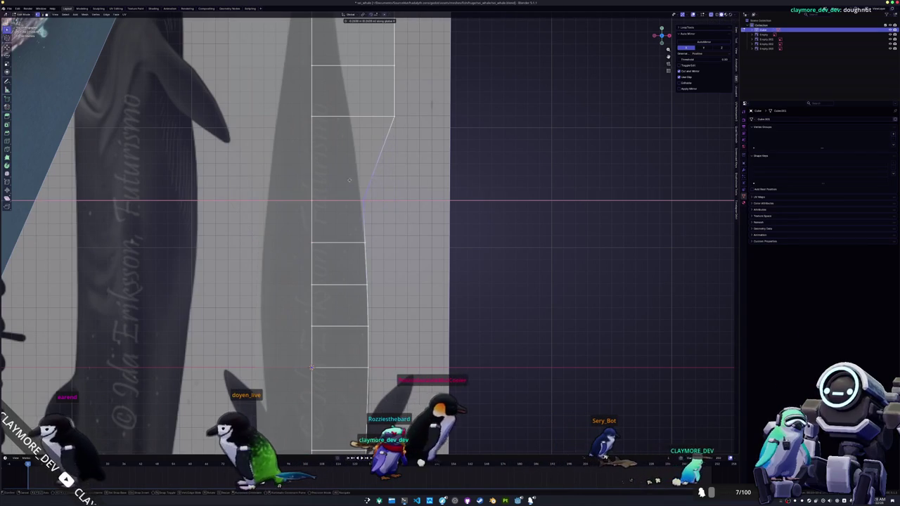
left_click(347, 179)
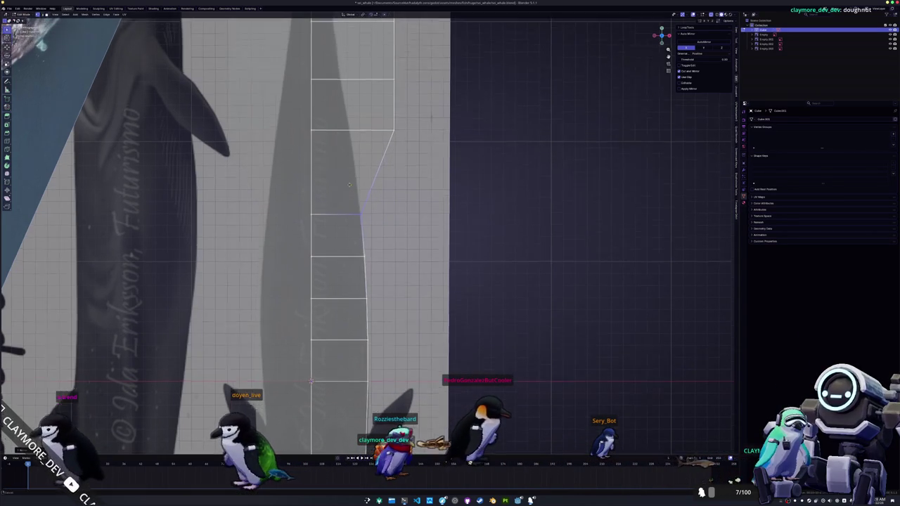
middle_click_drag(347, 180, 361, 263, "shift")
- Narrow the vertices near the flukes inward along X to form the thin tail stock
left_click(406, 209)
key("g")
key("x")
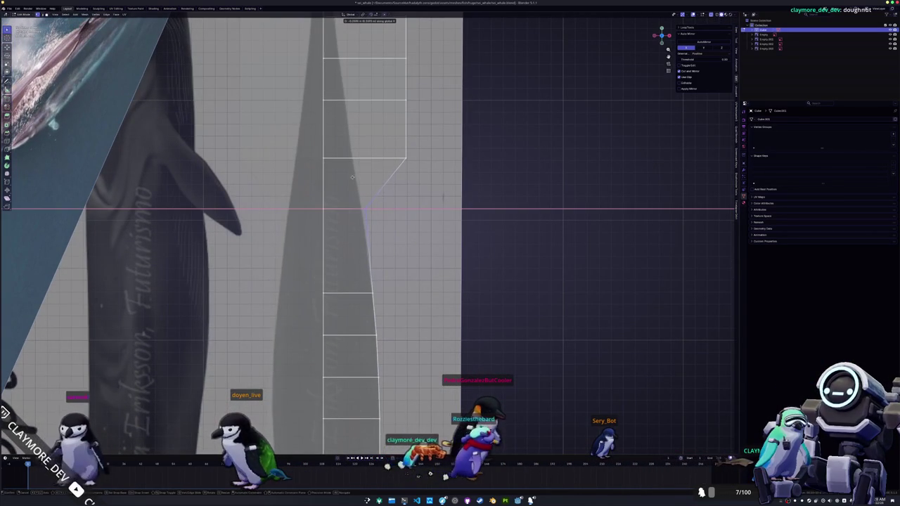
left_click(348, 176)
left_click(406, 158)
key("g")
key("x")
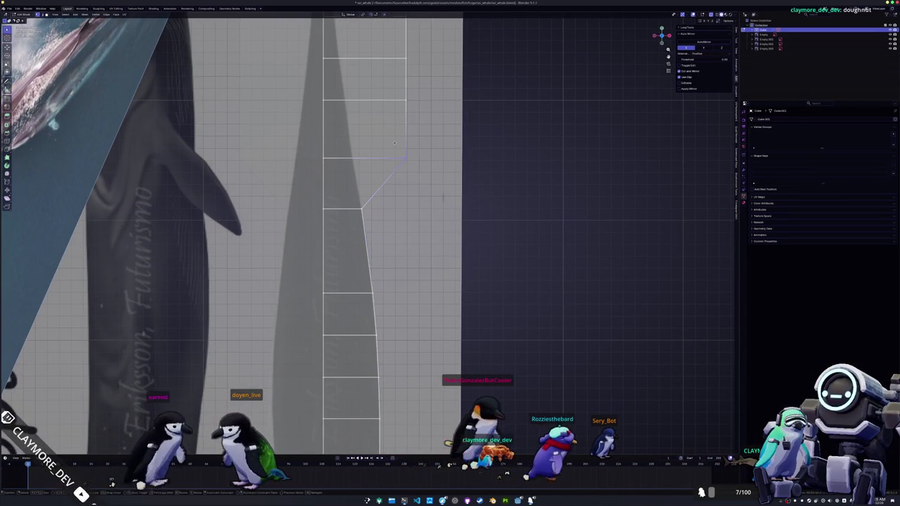
middle_click_drag(342, 127, 356, 197, "shift")
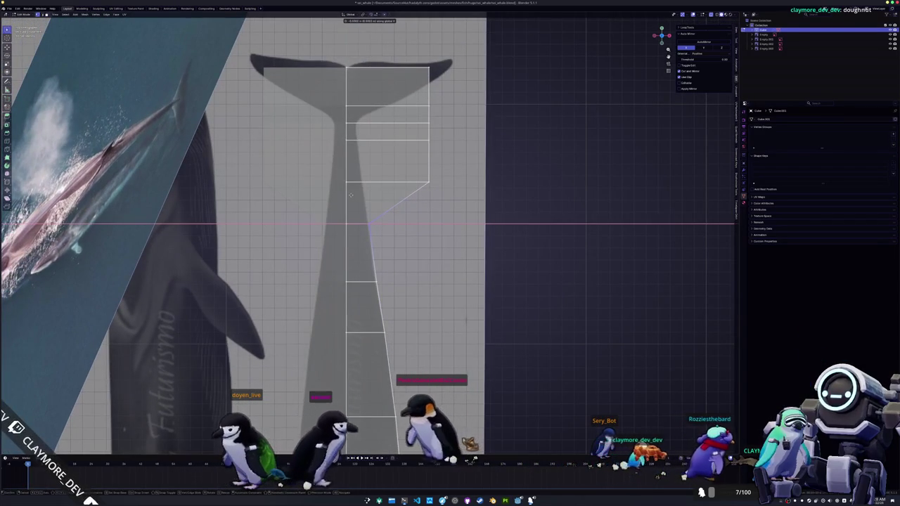
left_click(347, 197)
left_click(428, 183)
key("g")
key("x")
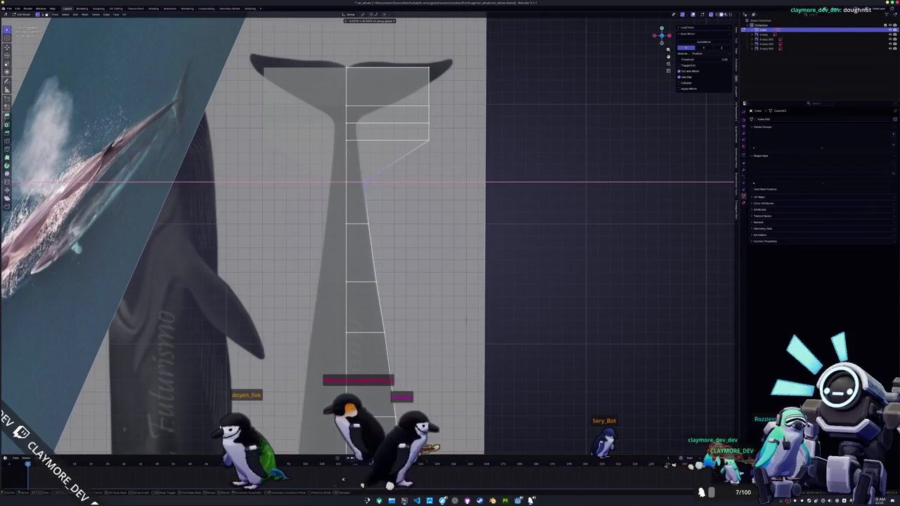
left_click(363, 179)
key("g")
key("x")
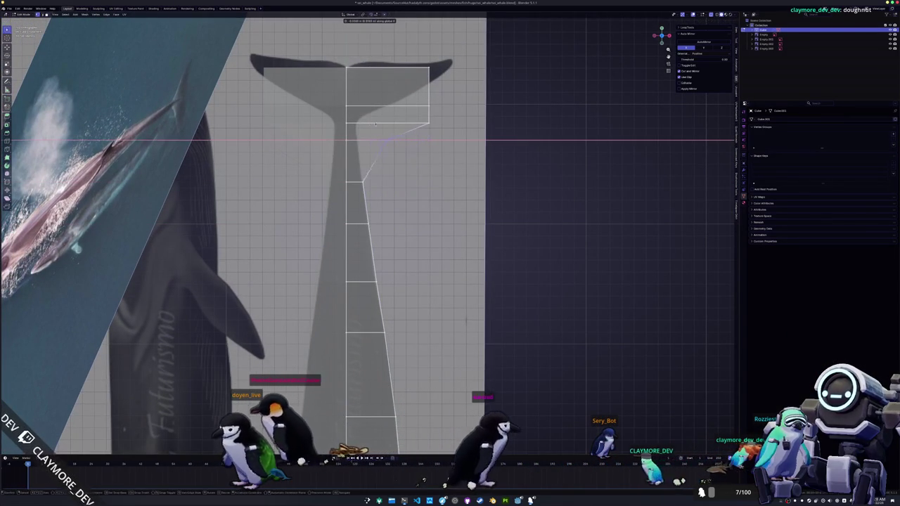
left_click(347, 121)
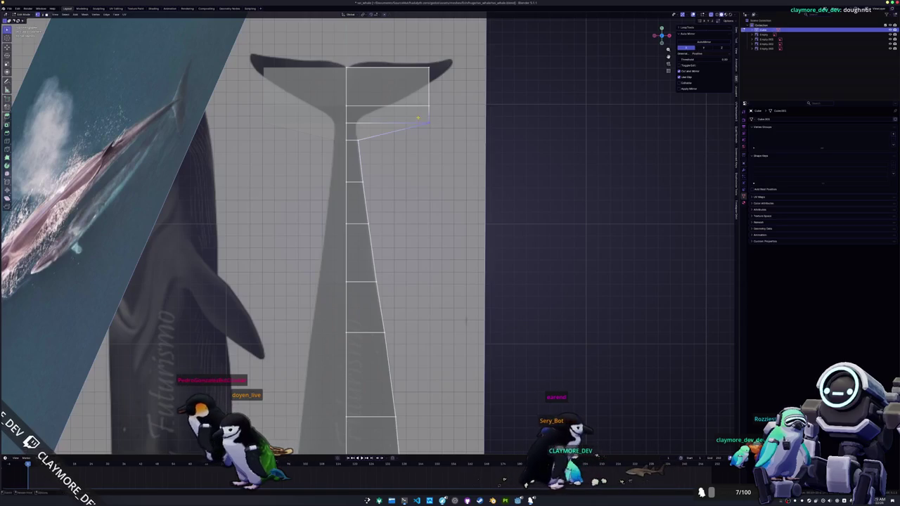
key("g")
key("x")
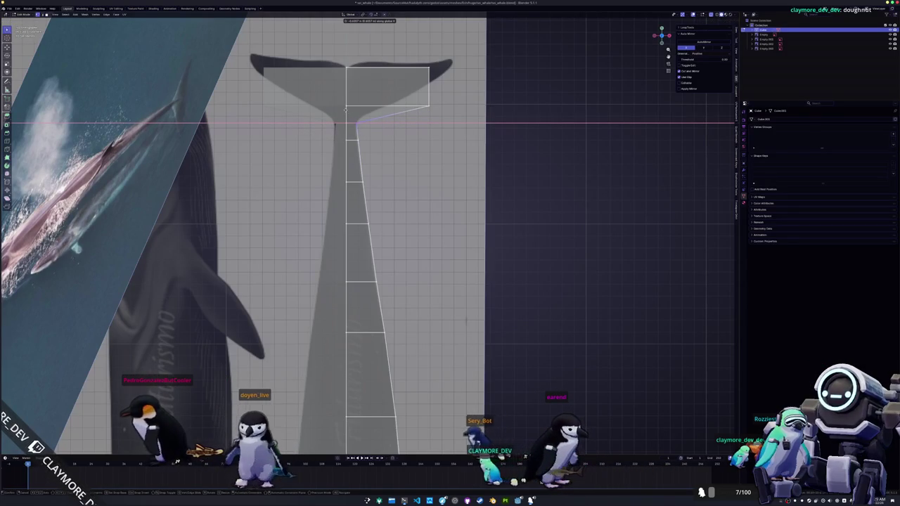
left_click(344, 109)
- Pull the fluke corner and top-right tail tip vertices inward, then select the tail-tip vertices
scroll(436, 175, "up", 1)
scroll(436, 176, "up", 1)
scroll(436, 176, "up", 1)
key("g")
key("x")
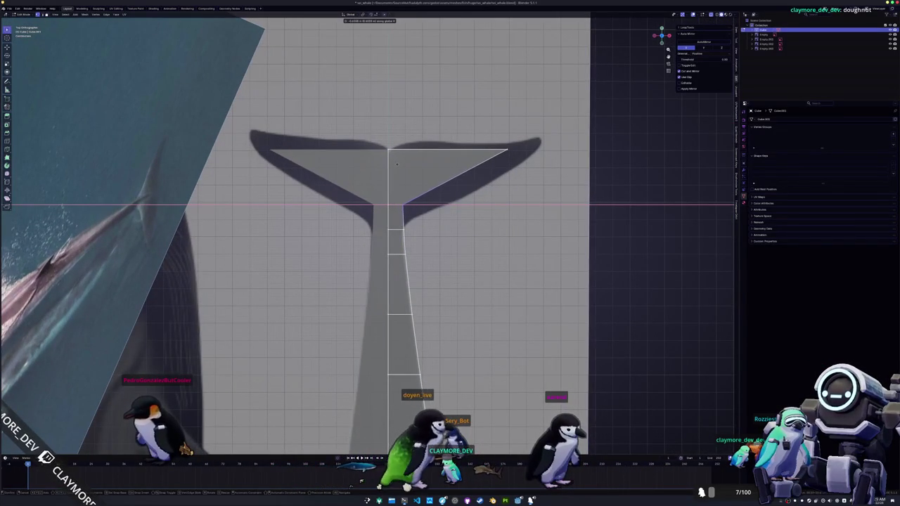
left_click(395, 164)
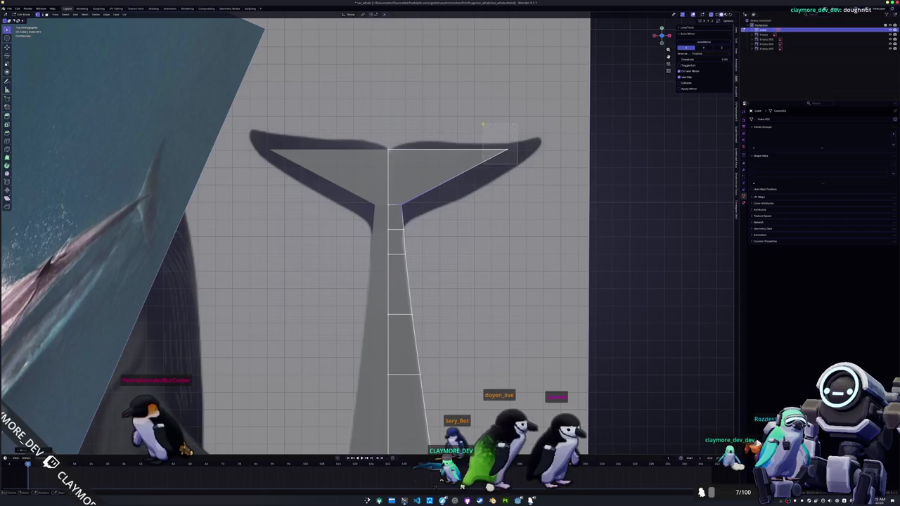
key("g")
key("x")
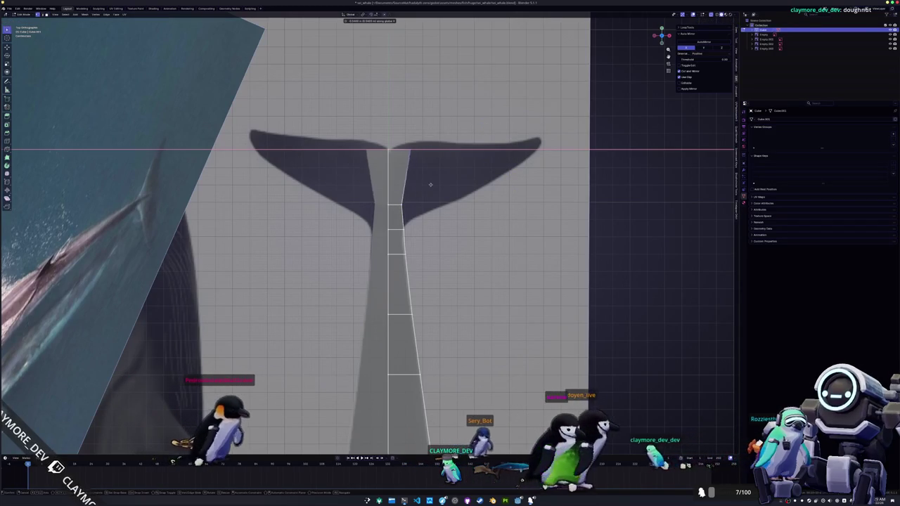
left_click(416, 181)
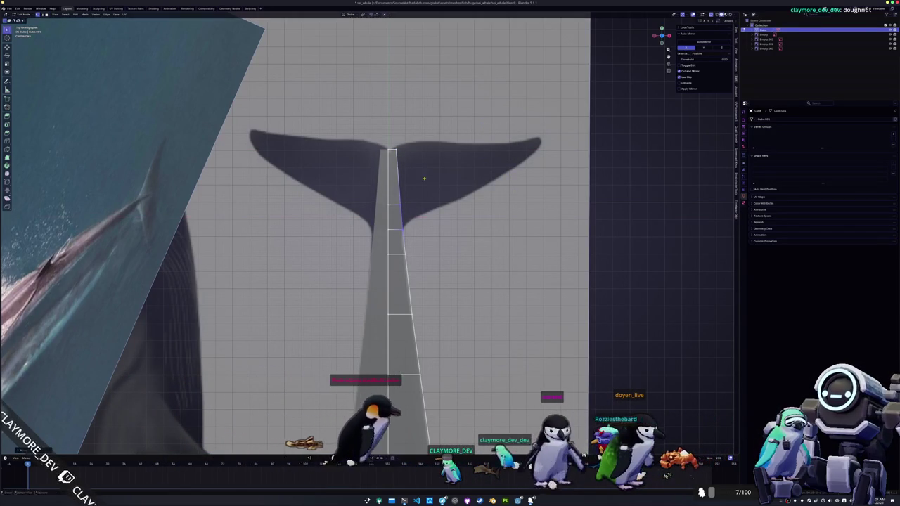
left_click_drag(408, 161, 392, 145)
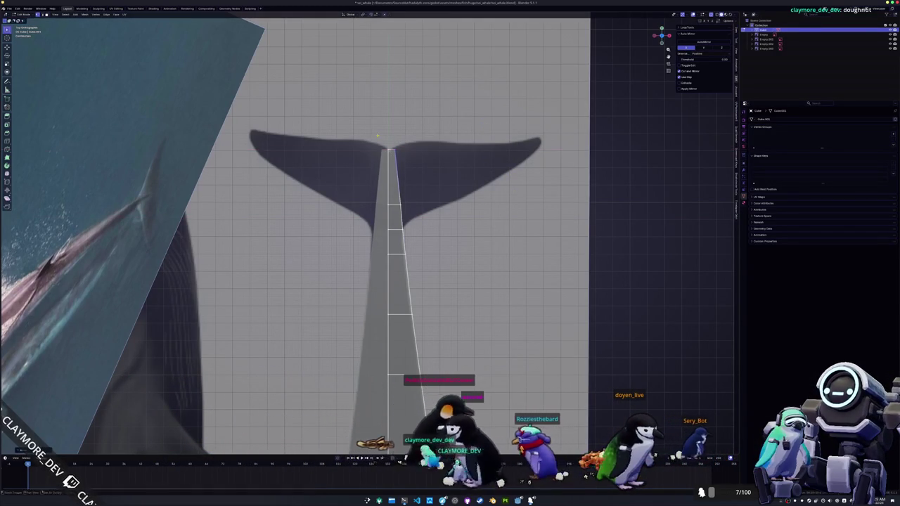
scroll(419, 276, "down", 4)
- Insert a lengthwise edge loop along the whale body with Ctrl+R and slide it into place
scroll(419, 276, "down", 2)
scroll(415, 302, "up", 3)
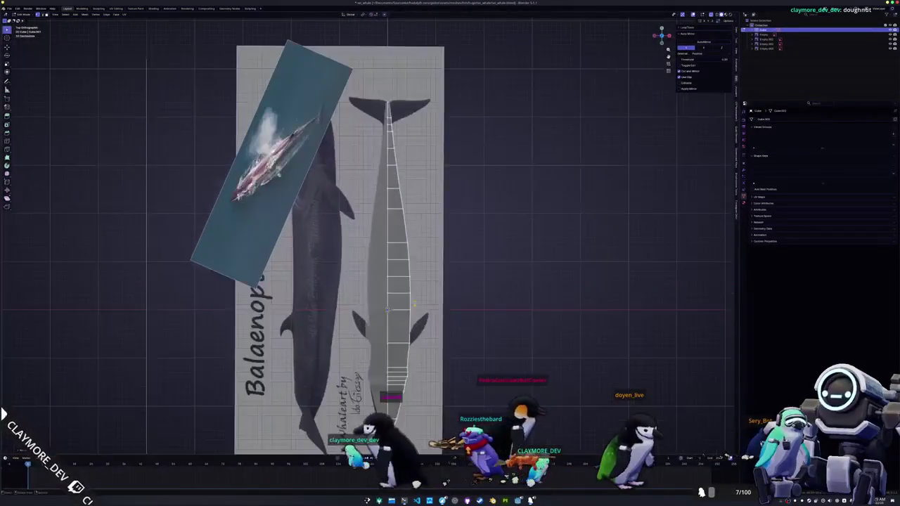
scroll(412, 324, "up", 3)
scroll(412, 323, "down", 4)
middle_click_drag(413, 324, 356, 283)
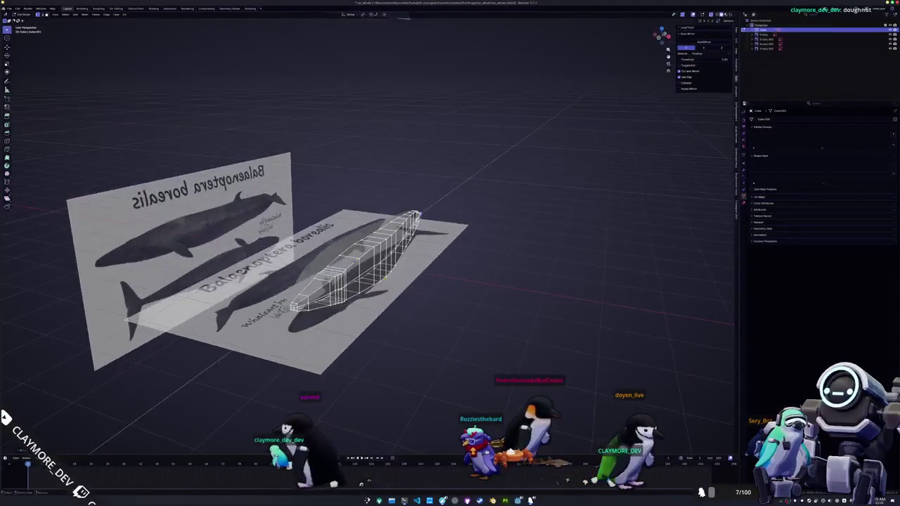
scroll(356, 282, "up", 4)
key("ctrl+r")
left_click(362, 278)
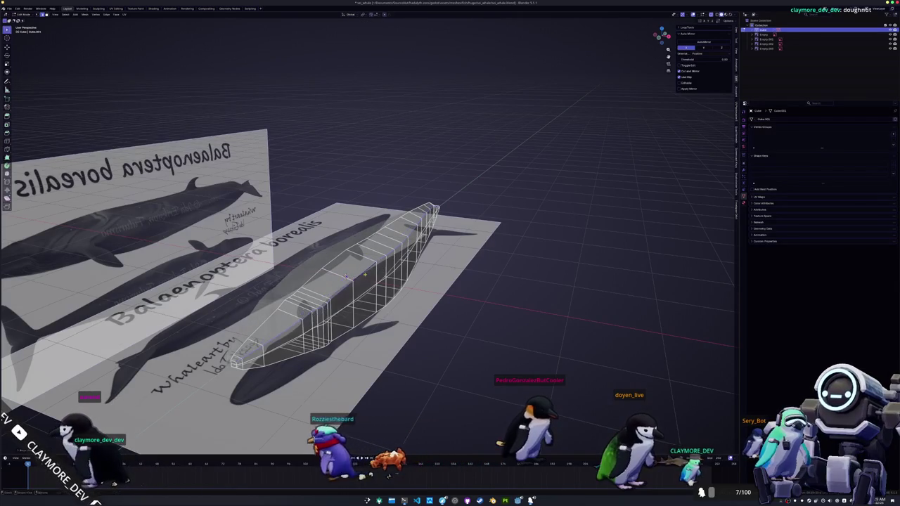
left_click(365, 275)
middle_click_drag(365, 276, 409, 233)
key("ctrl+r")
left_click(409, 233)
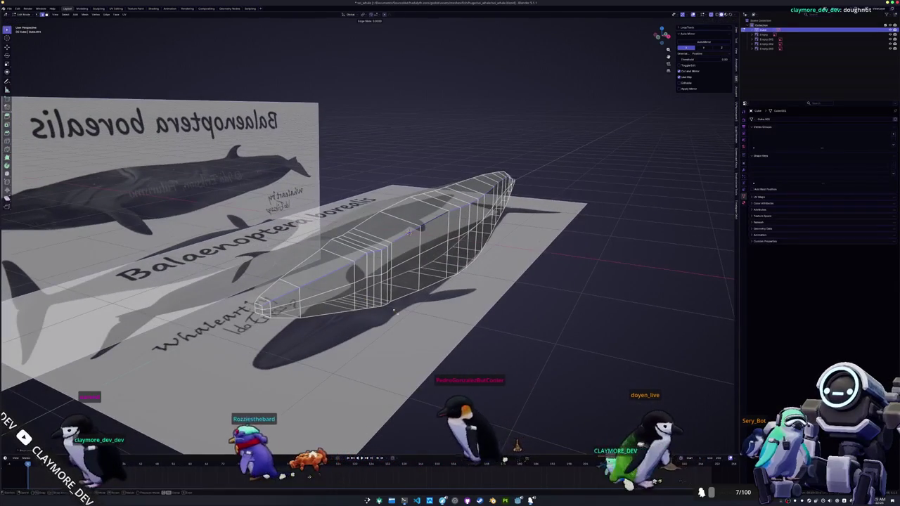
left_click(409, 233)
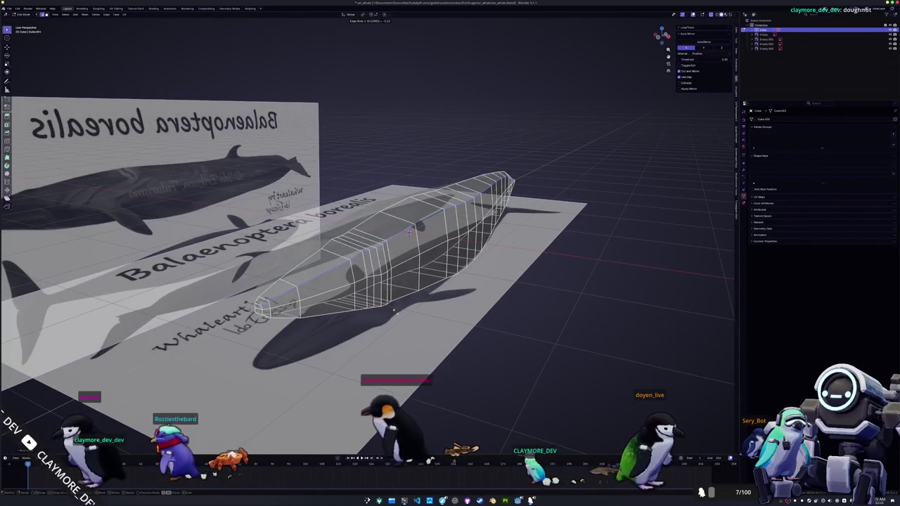
- Turn off X-ray to show the whale solid and orbit around to inspect its shape
key("alt+z")
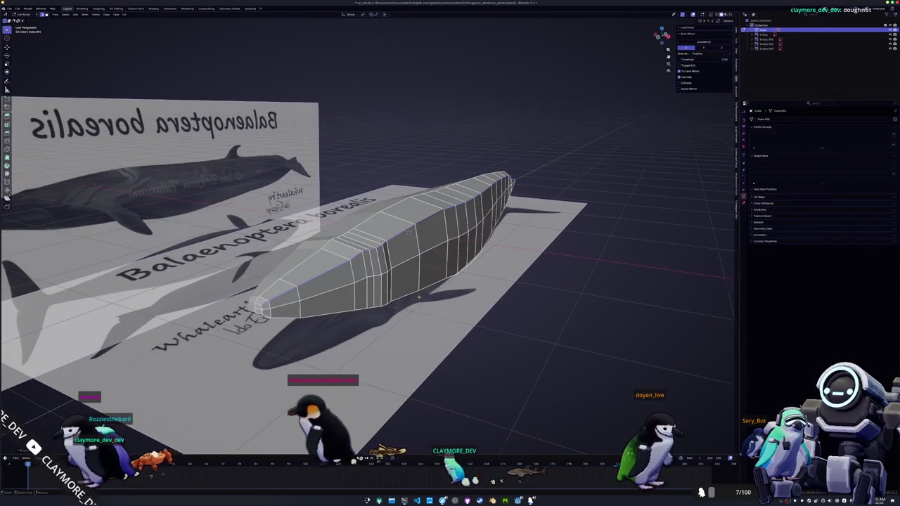
middle_click_drag(408, 232, 434, 210)
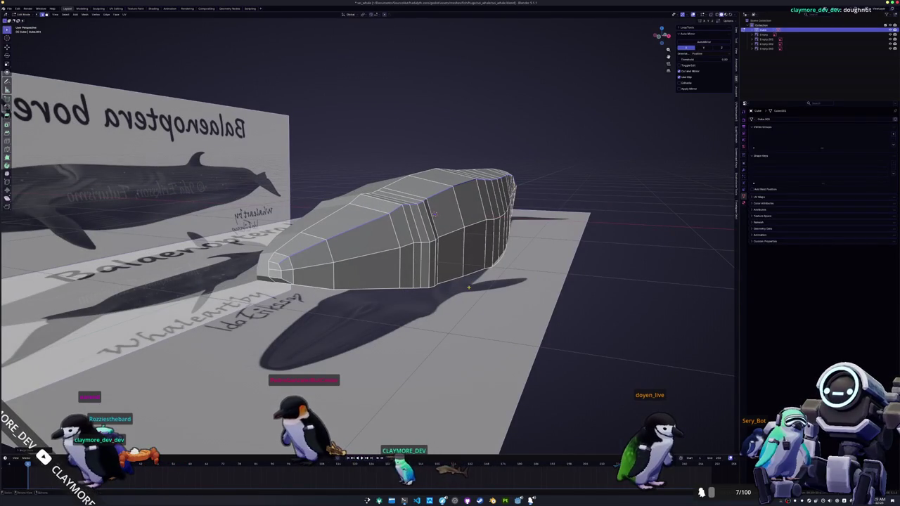
middle_click_drag(435, 214, 431, 211)
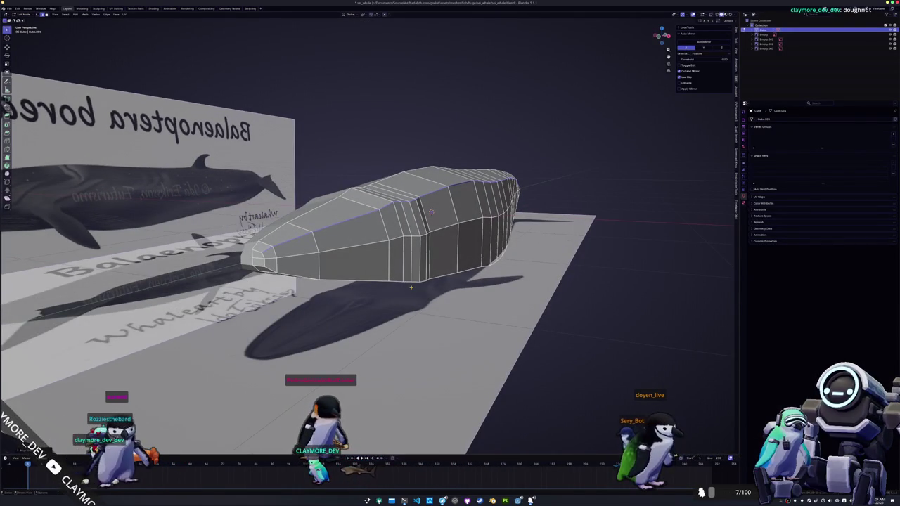
middle_click_drag(431, 211, 423, 223)
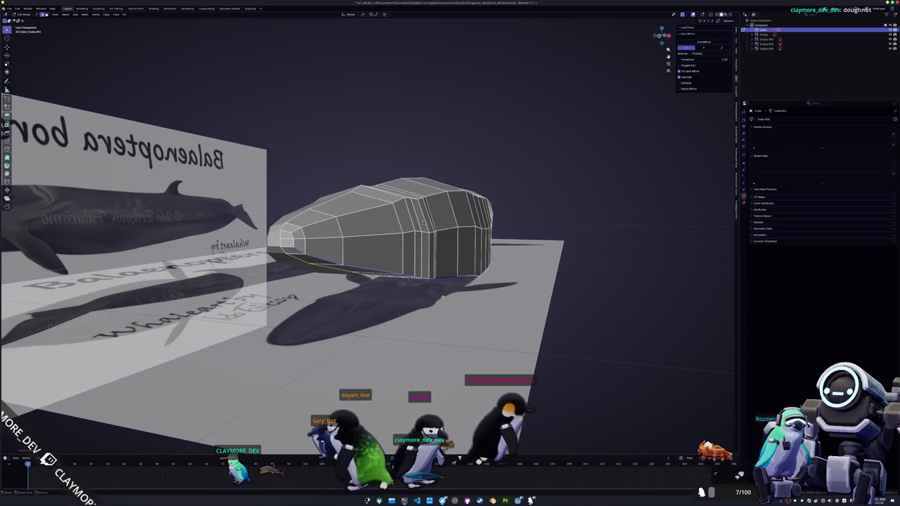
- Edge-slide the lower lengthwise loop, flipping its side, to round out the whale's underside
middle_click_drag(394, 232, 436, 229)
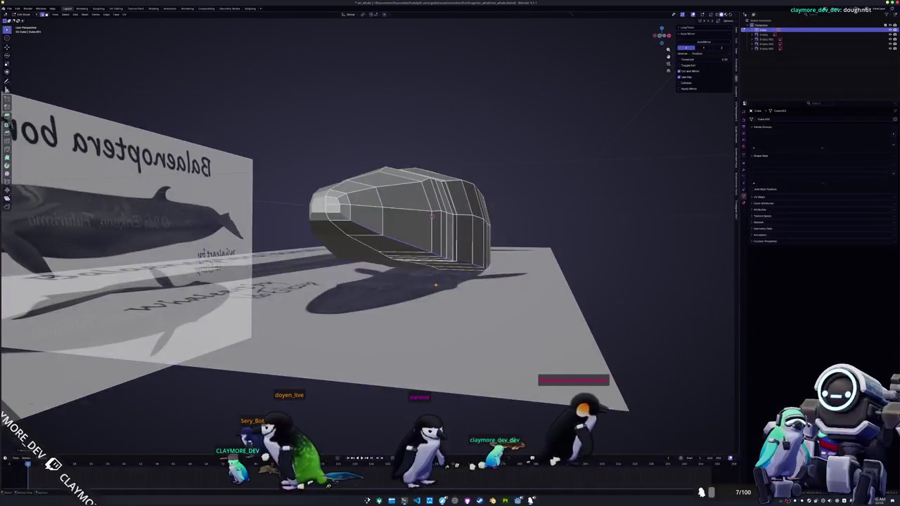
left_click(435, 284)
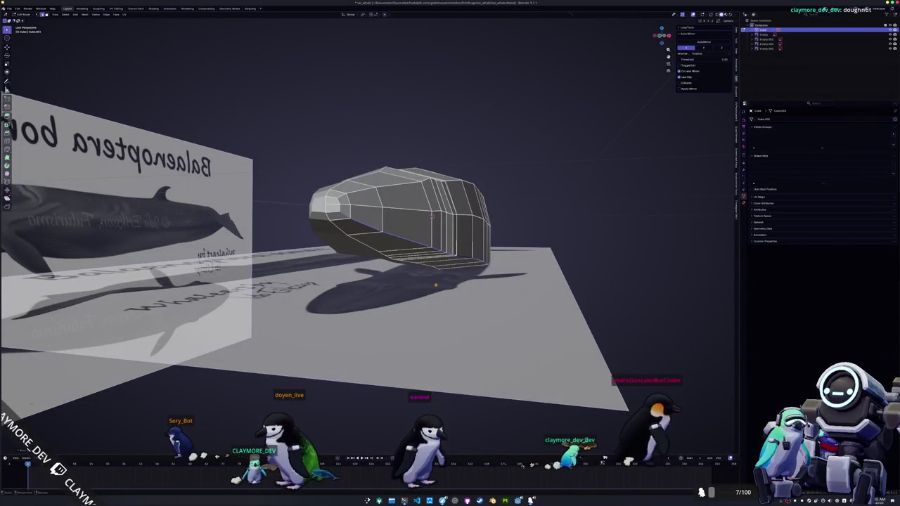
key("g")
key("g")
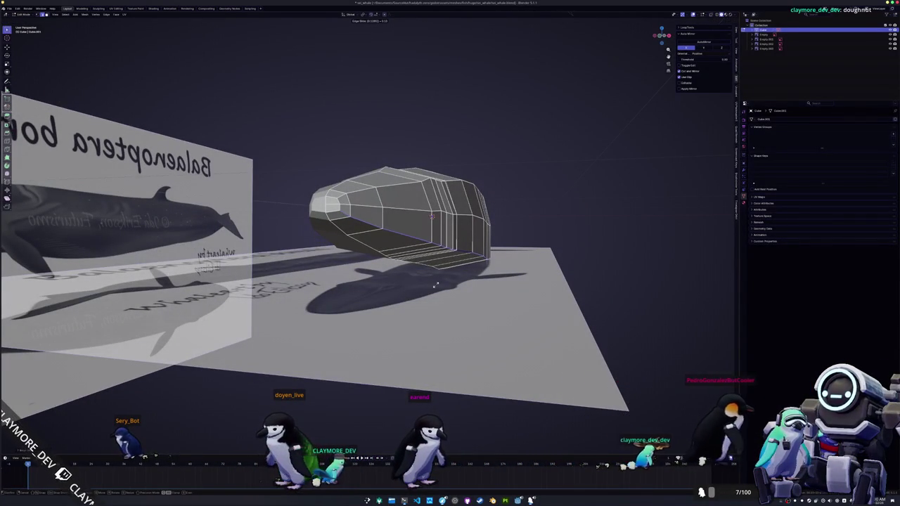
key("minus")
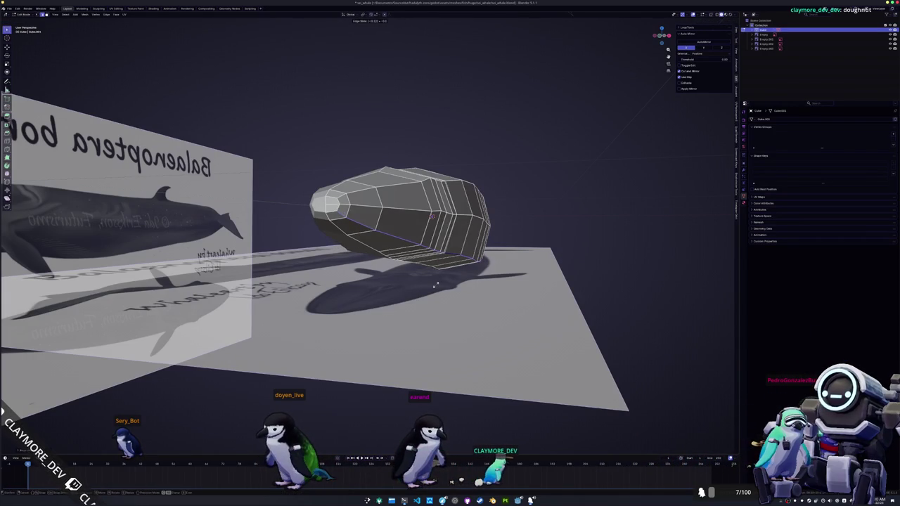
- Orbit around the reshaped whale from above and side-on to compare it with the references
key("Tab")
mouse_move(436, 284)
middle_mouse_down()
mouse_move(422, 214)
mouse_move(412, 228)
mouse_move(251, 256)
mouse_move(297, 264)
mouse_move(285, 222)
mouse_move(289, 257)
middle_mouse_up()
key("Tab")
scroll(412, 229, "down", 3)
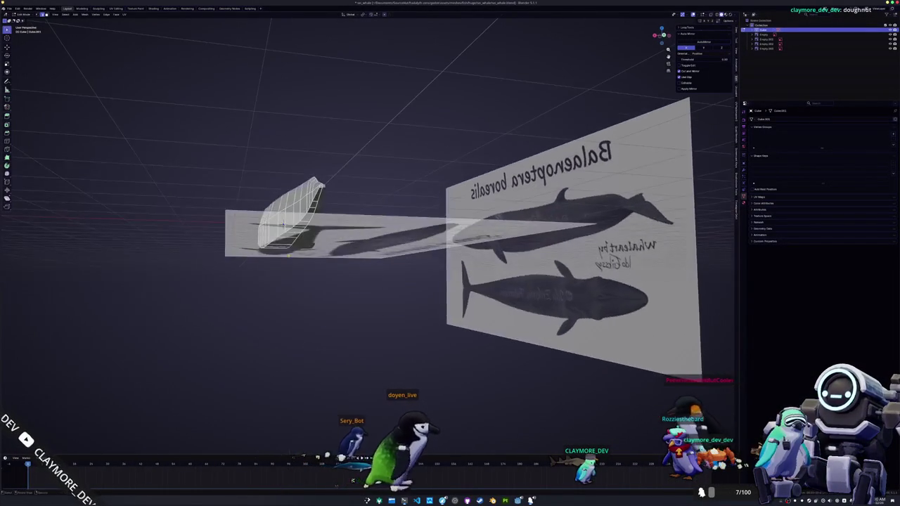
middle_click_drag(282, 224, 277, 231)
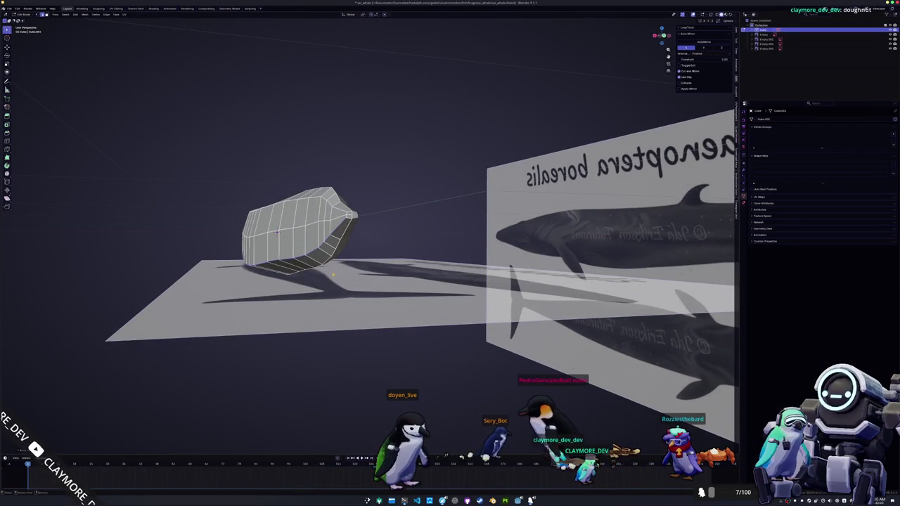
mouse_move(277, 232)
middle_mouse_down()
mouse_move(302, 239)
mouse_move(288, 236)
mouse_move(305, 235)
mouse_move(292, 203)
middle_mouse_up()
- In side orthographic Edit Mode, knife-cut new edges into the tapering tail tip
key("Tab")
key("ctrl+KP_1")
scroll(360, 239, "up", 3)
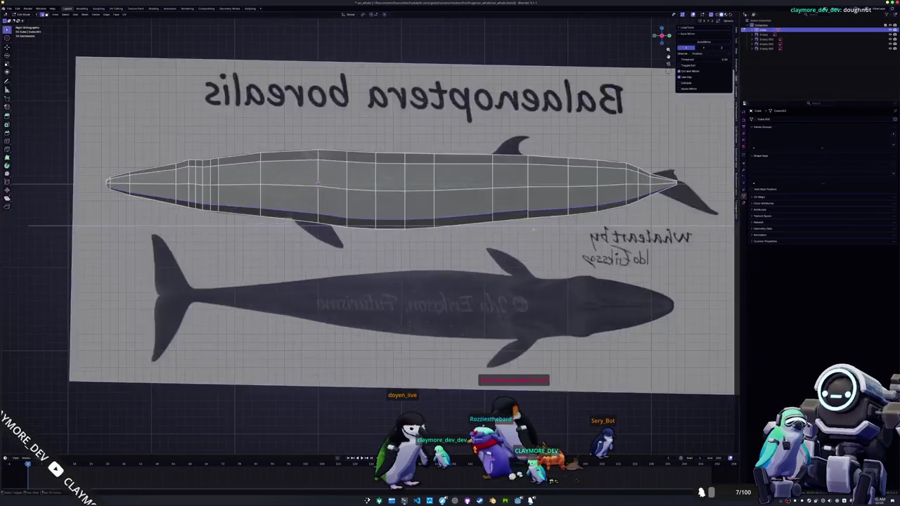
scroll(360, 239, "up", 2)
scroll(402, 225, "up", 5)
scroll(466, 255, "down", 3, "ctrl")
scroll(470, 260, "up", 2)
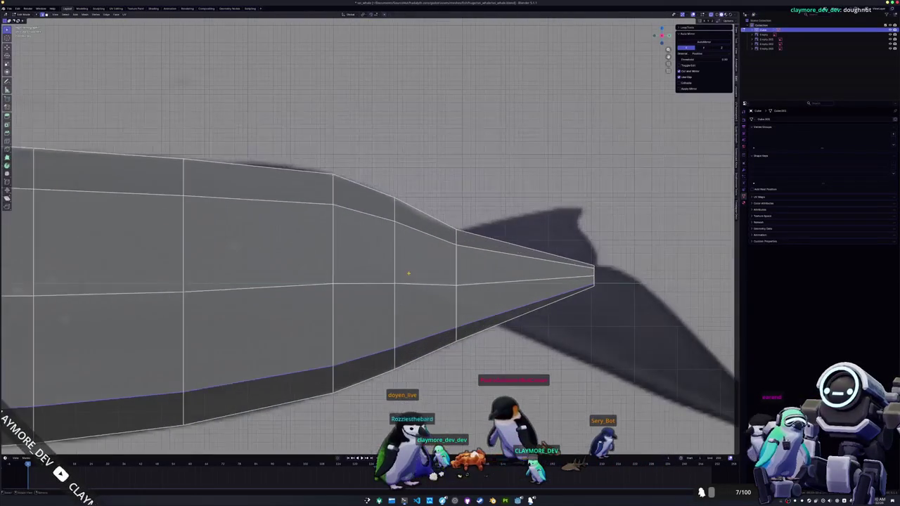
scroll(471, 262, "up", 1)
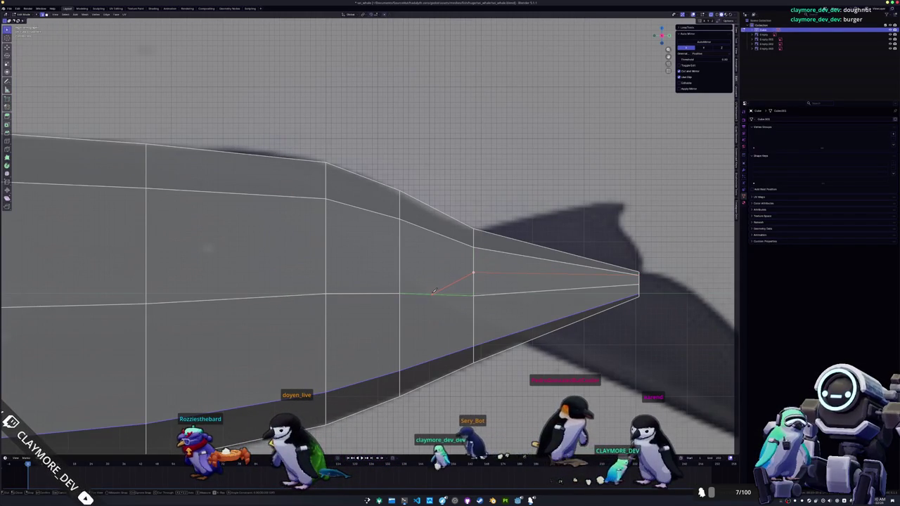
left_click(474, 316)
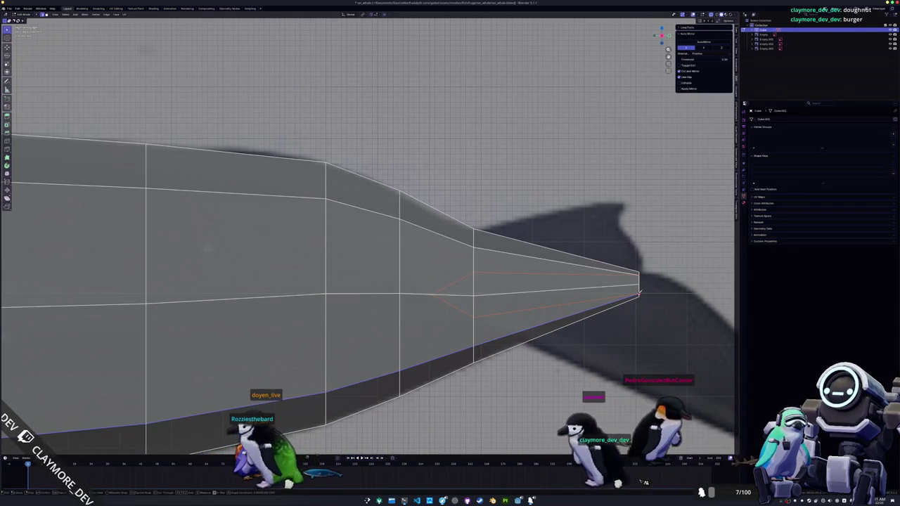
key("Return")
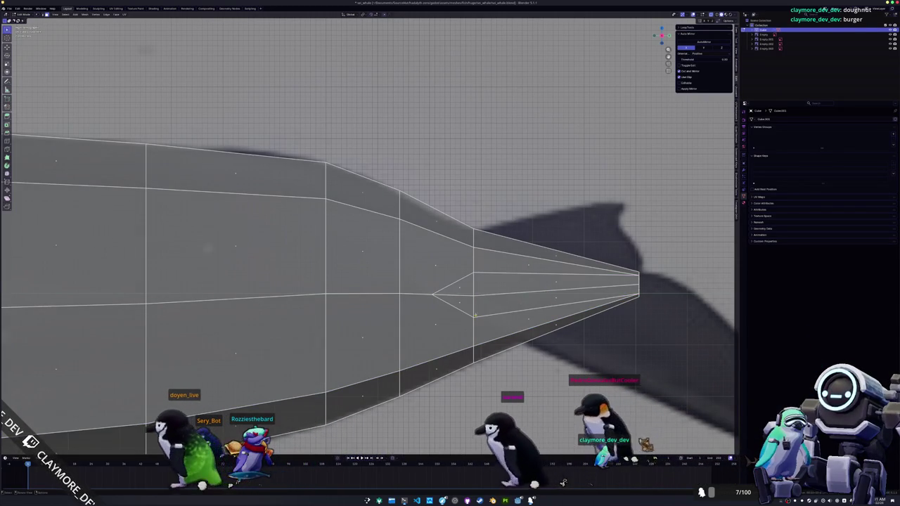
- Try sliding the new lower and upper tail vertices, cancel both, and view the tail in perspective
key("g")
key("g")
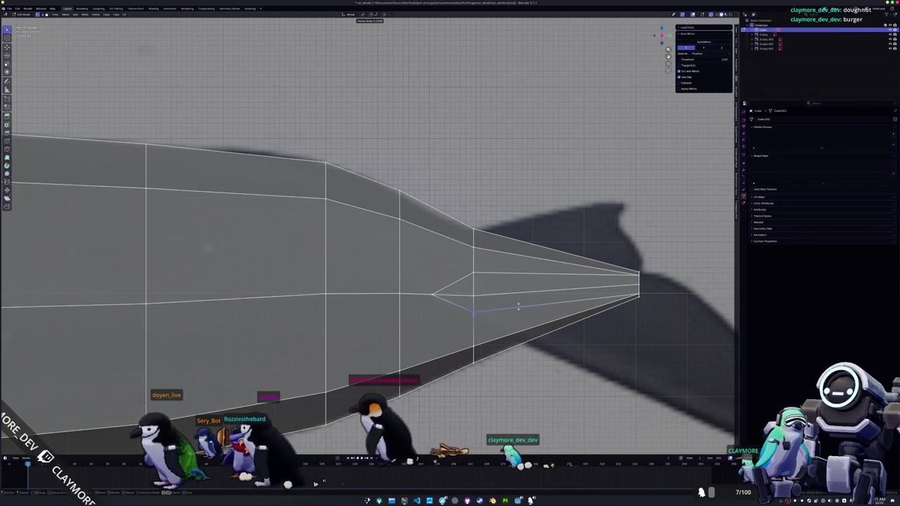
right_click(518, 307)
left_click(474, 276)
key("g")
key("g")
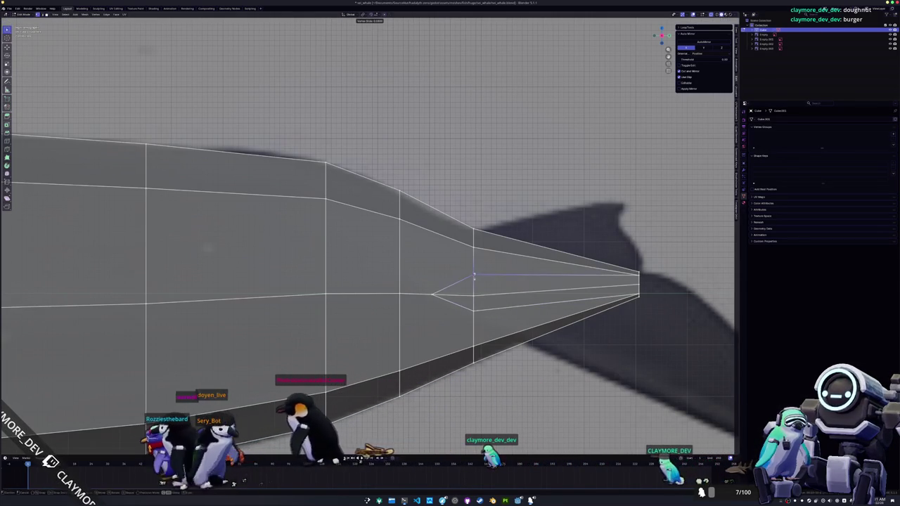
right_click(474, 279)
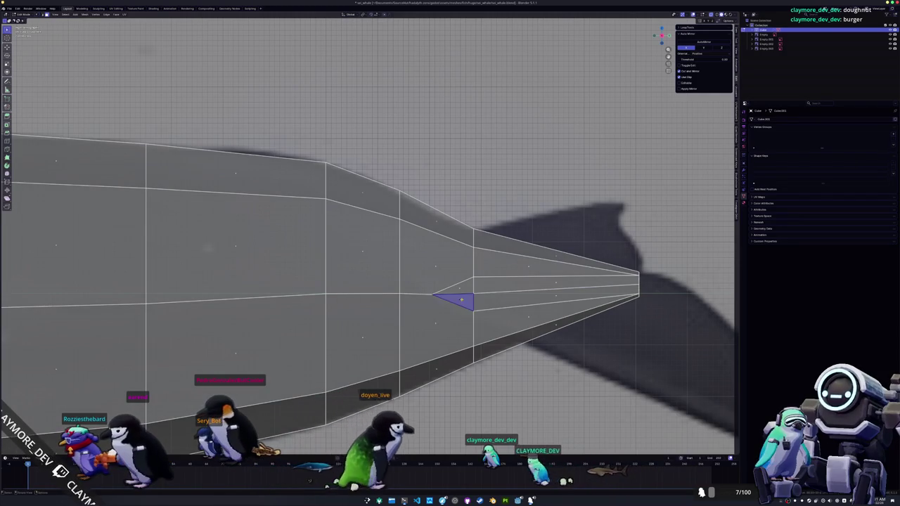
scroll(554, 286, "down", 5)
middle_click_drag(554, 286, 548, 299)
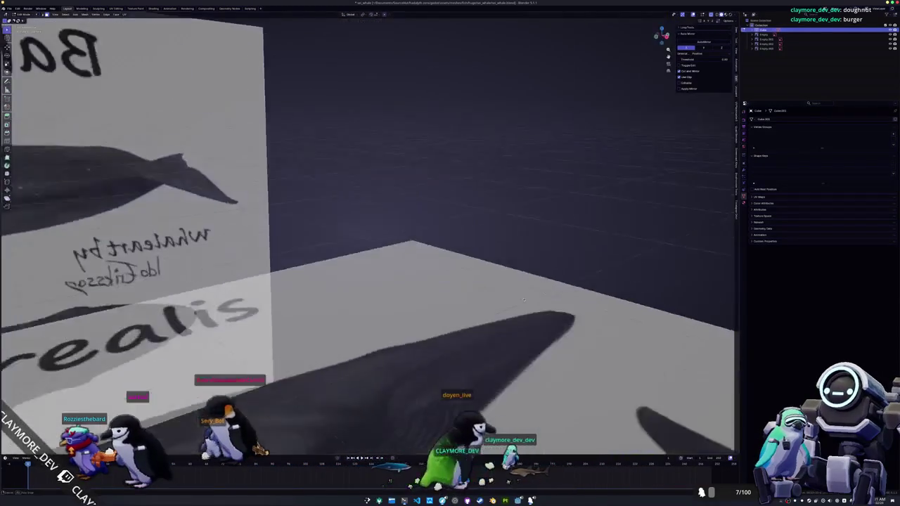
- In top view, extrude the tail edge sideways into a fluke, redoing the first attempt
key("KP_Decimal")
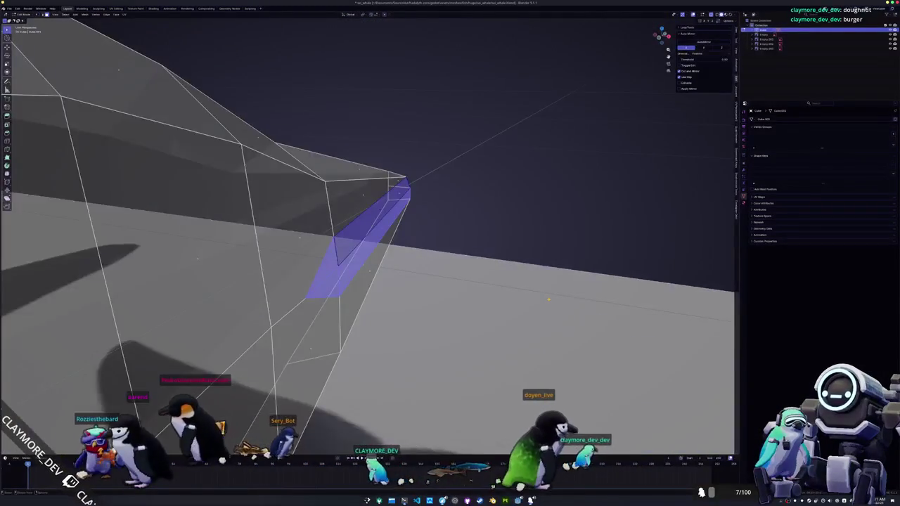
key("KP_7")
key("e")
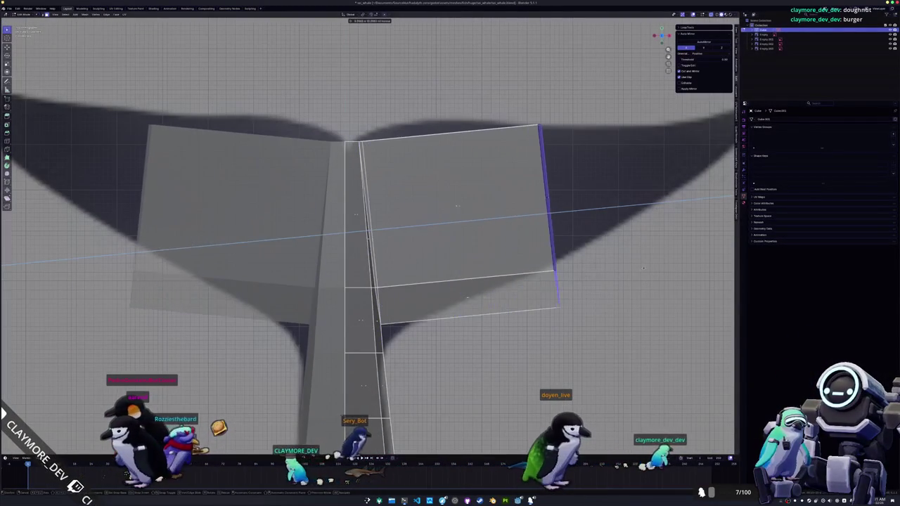
left_click(483, 299)
scroll(485, 298, "down", 3)
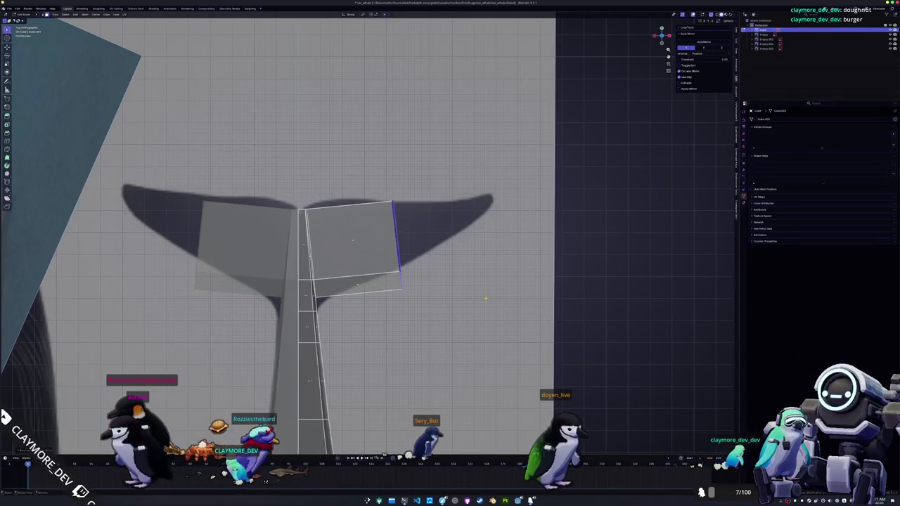
key("e")
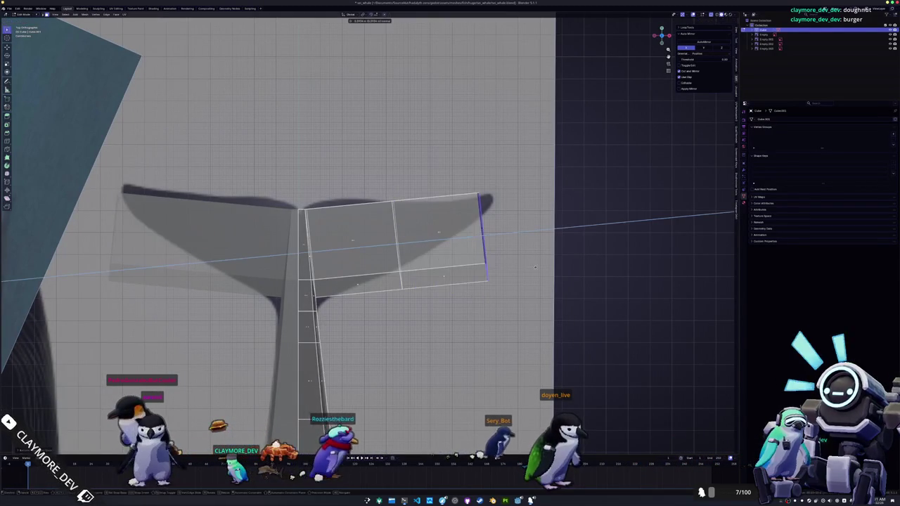
right_click(546, 265)
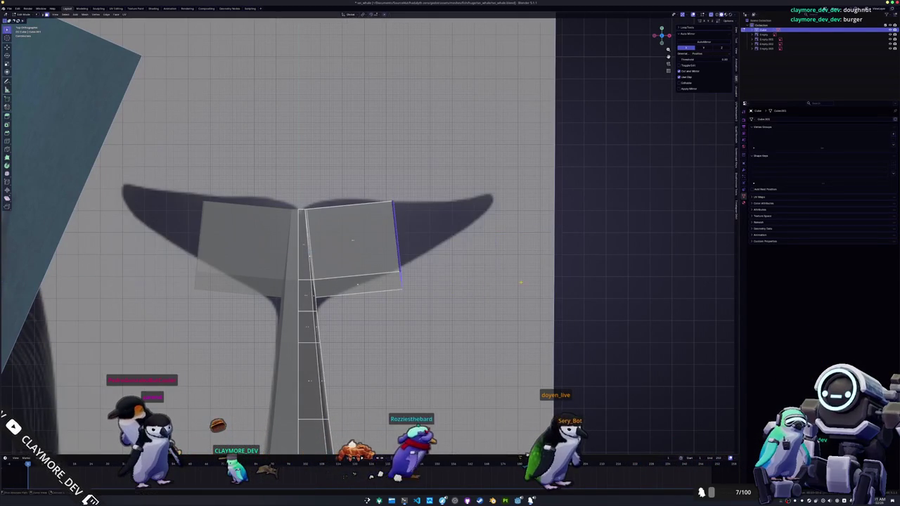
key("ctrl+z")
key("e")
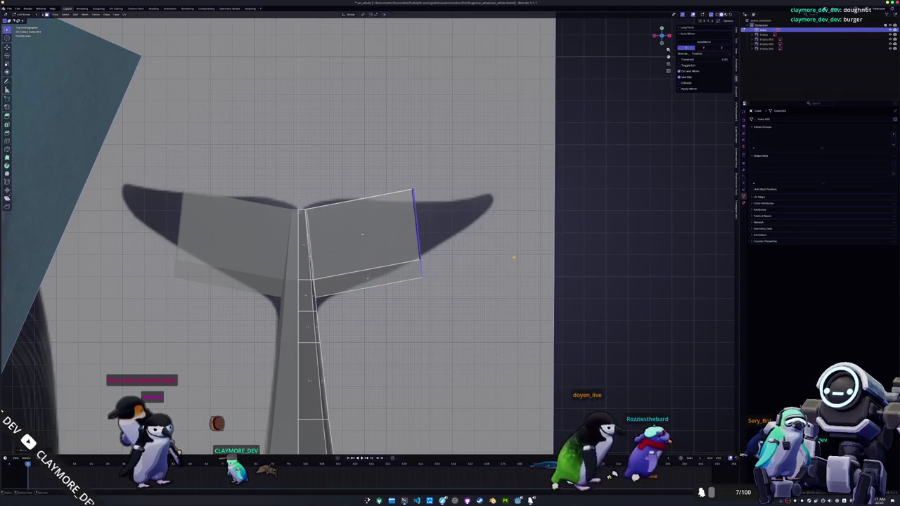
- Move the fluke's outer edge and right corner outward and up
key("g")
left_click(405, 191)
key("g")
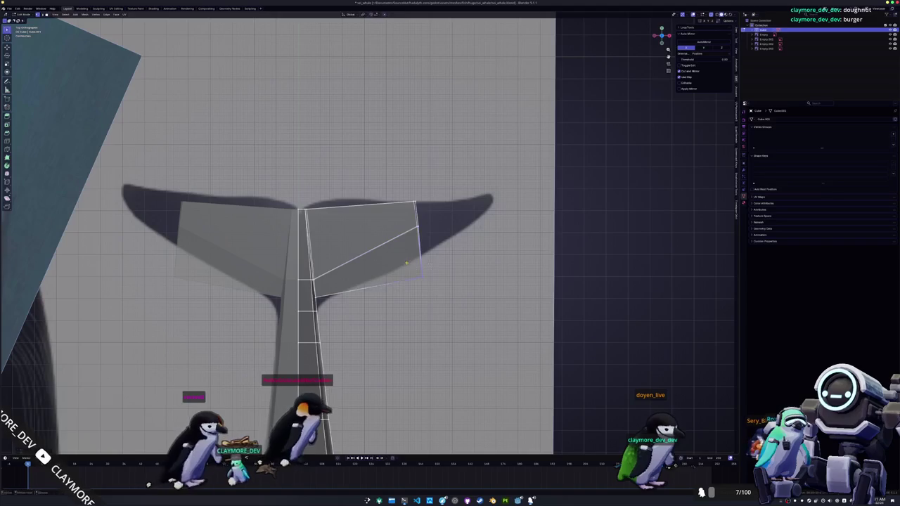
left_click(411, 237)
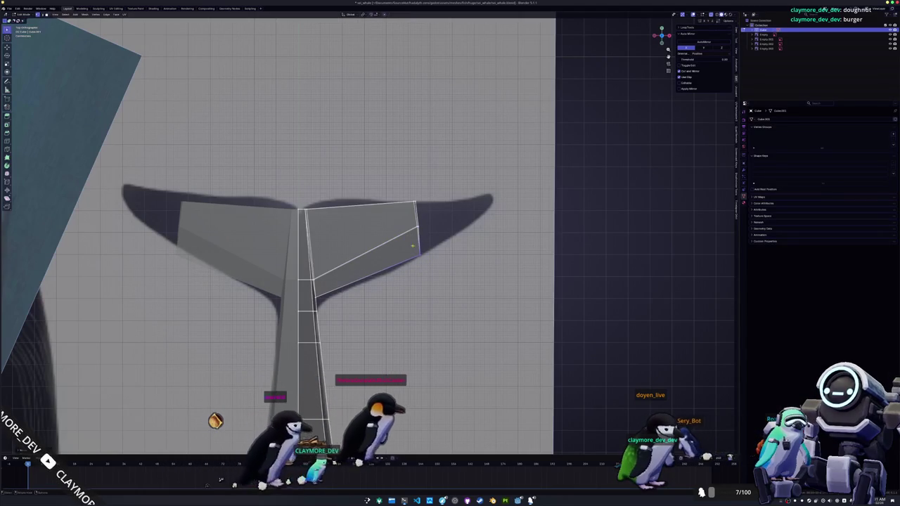
left_click_drag(438, 263, 402, 197)
key("g")
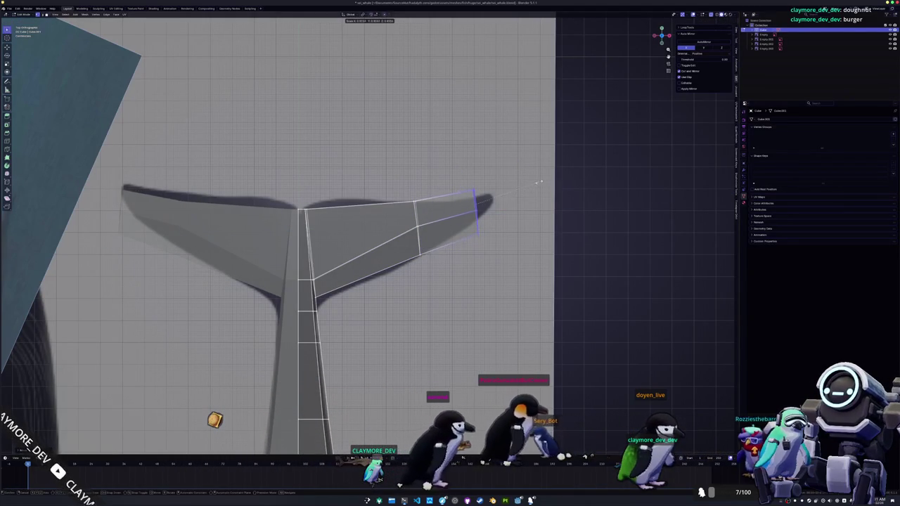
left_click(504, 244)
- Place the fluke-tip edges onto the reference fluke outline
left_click_drag(492, 257, 464, 187)
key("g")
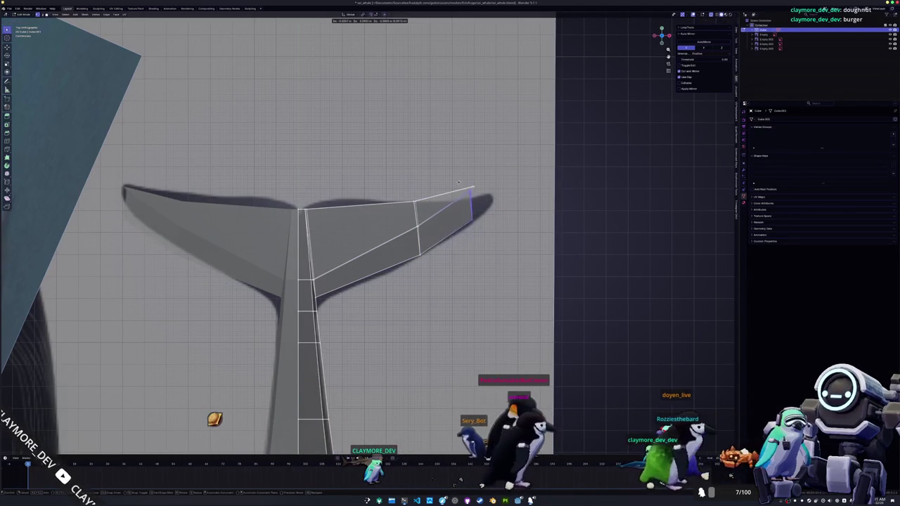
left_click(464, 187)
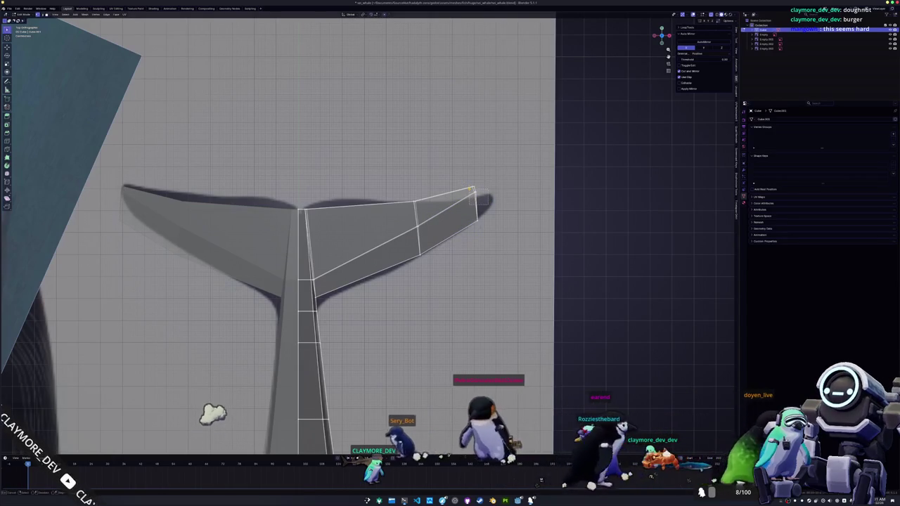
left_click(467, 202)
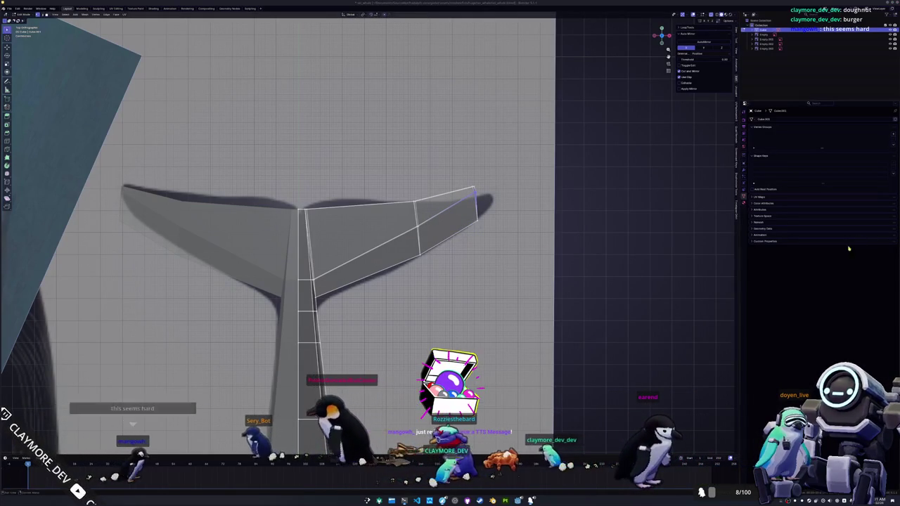
scroll(646, 236, "up", 1)
key("g")
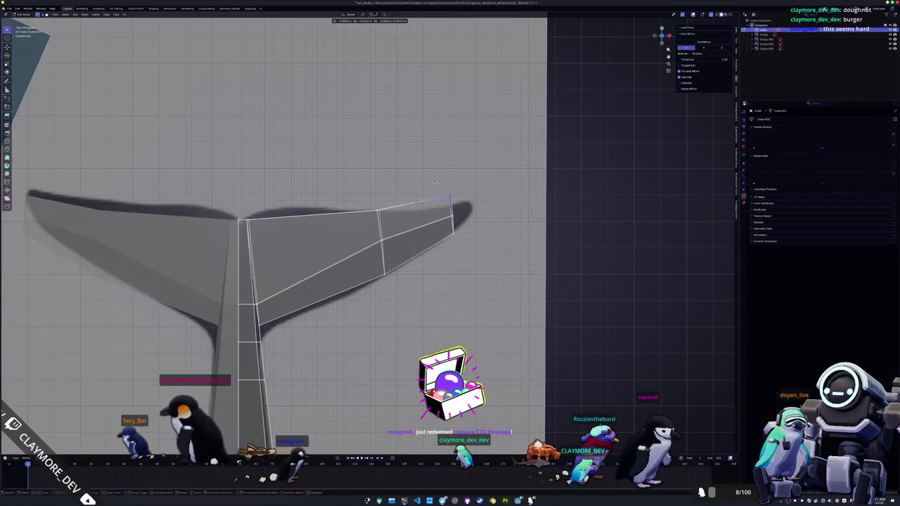
left_click(440, 205)
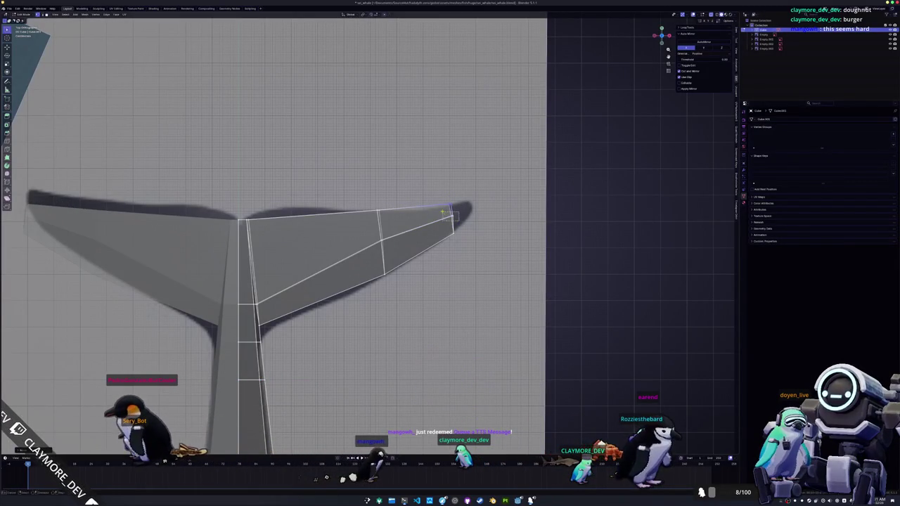
- Nudge the fluke-tip vertex down and right to taper the tip
key("g")
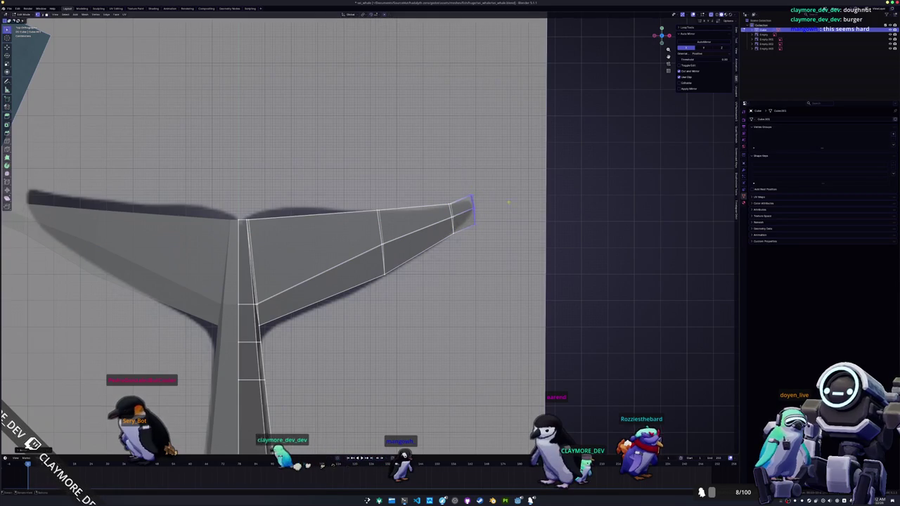
scroll(495, 200, "up", 3)
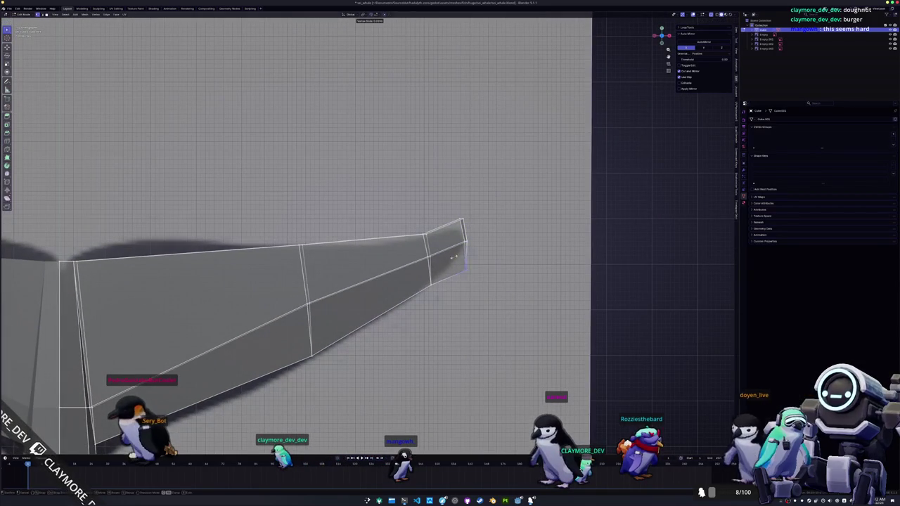
left_click(451, 224)
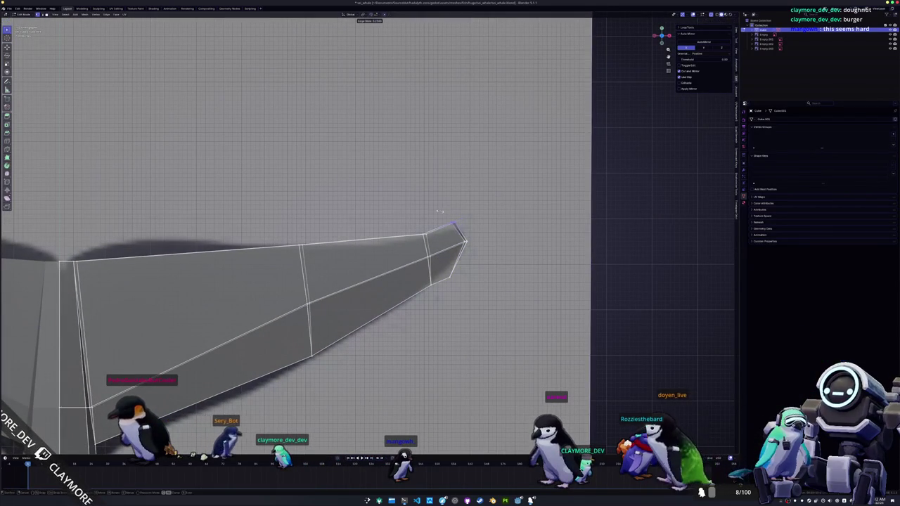
key("g")
left_click(449, 215)
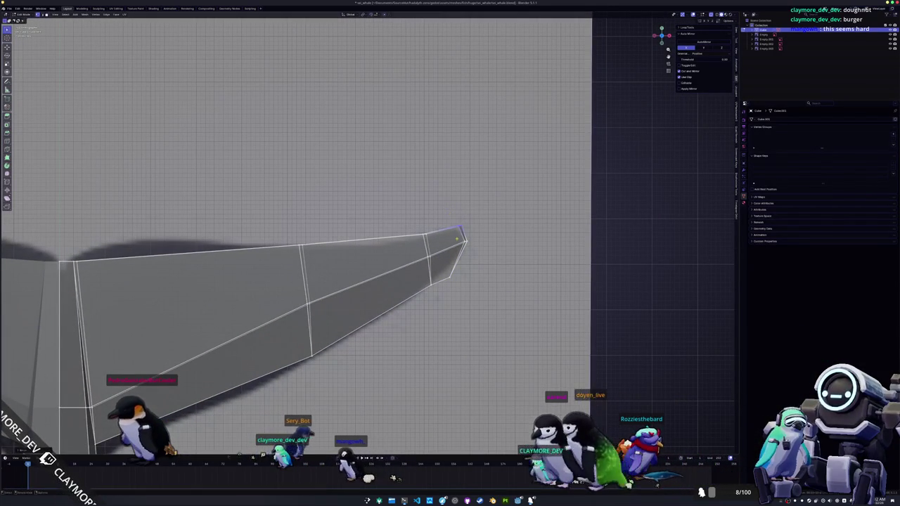
key("g")
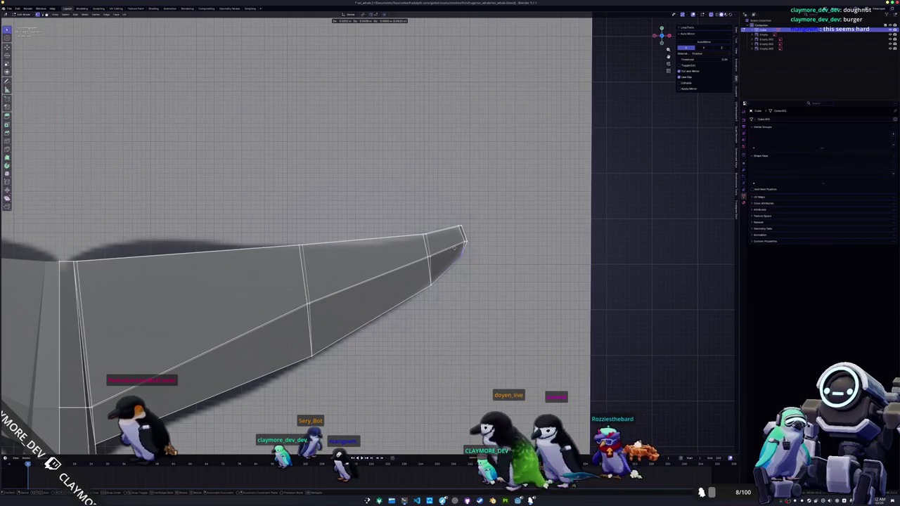
left_click(457, 246)
mouse_move(457, 246)
middle_mouse_down()
mouse_move(434, 245)
mouse_move(397, 213)
mouse_move(332, 228)
middle_mouse_up()
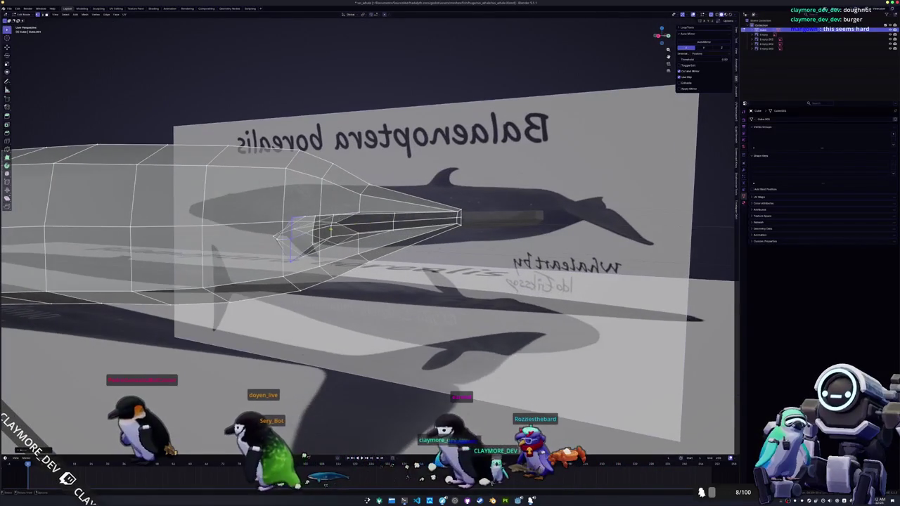
- Select the fluke faces in solid shading and scale them flat vertically
left_click(327, 227)
left_click(323, 223, "shift")
key("alt+z")
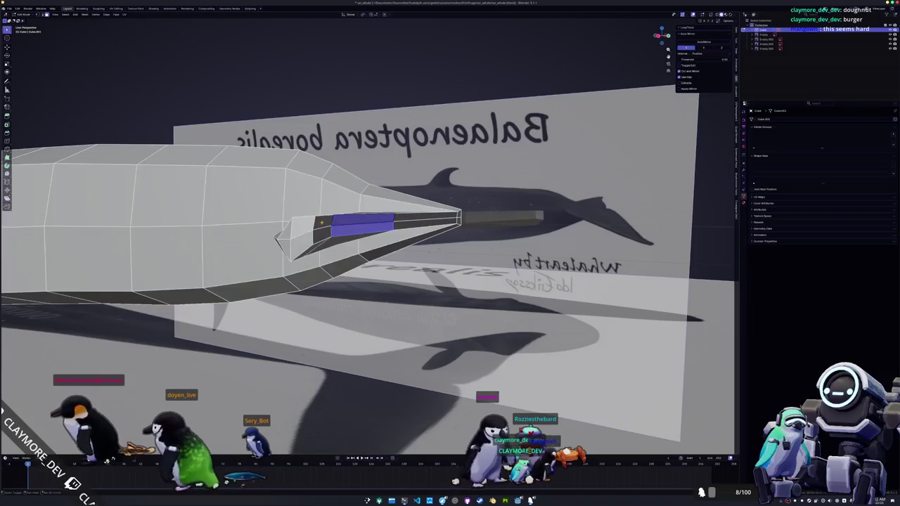
left_click(321, 222, "shift")
mouse_move(343, 234)
middle_mouse_down()
mouse_move(323, 222)
mouse_move(380, 209)
middle_mouse_up()
key("s")
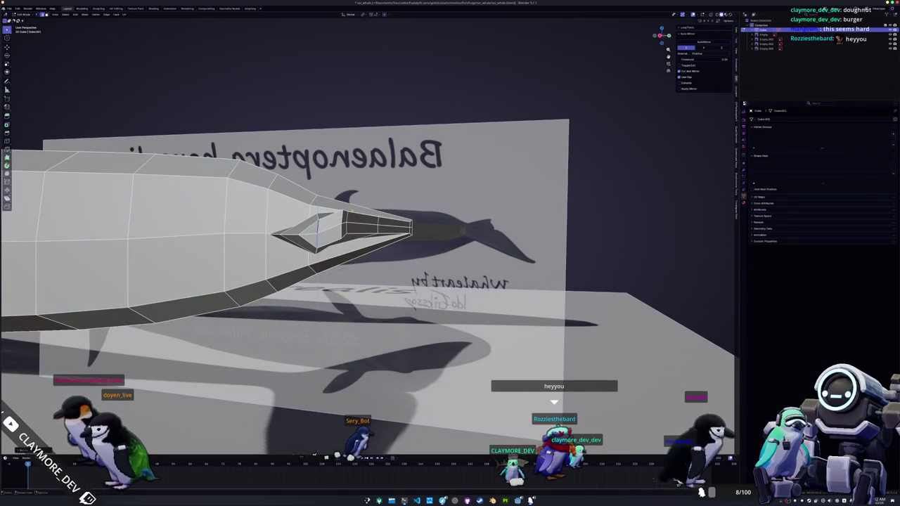
left_click(350, 203)
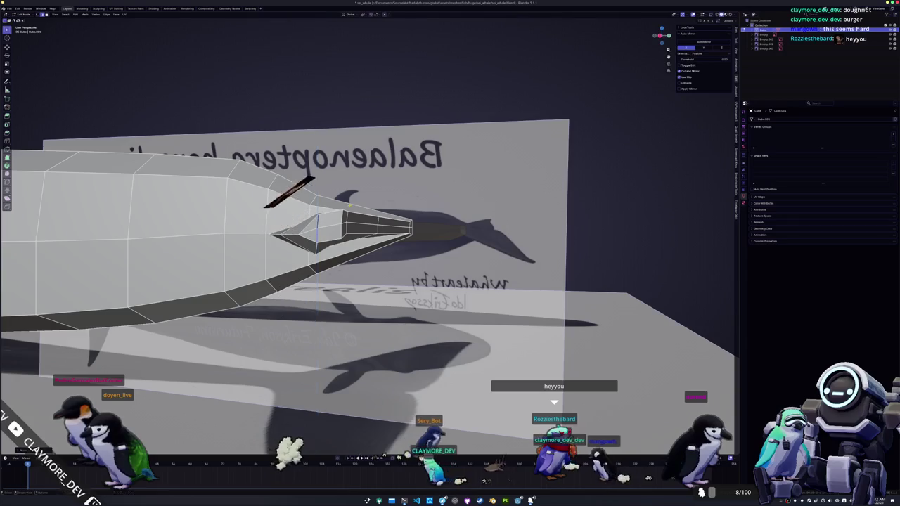
mouse_move(296, 243)
middle_mouse_down()
mouse_move(373, 237)
mouse_move(383, 246)
middle_mouse_up()
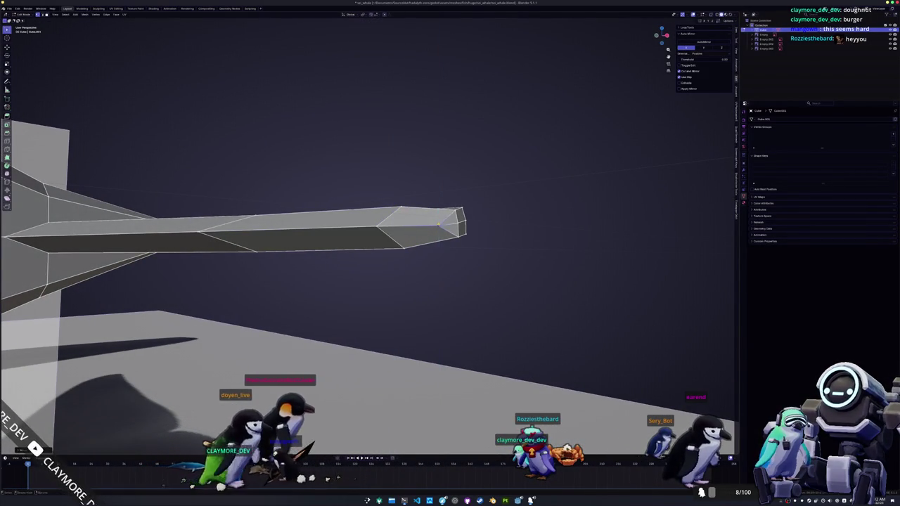
middle_click_drag(420, 220, 414, 231)
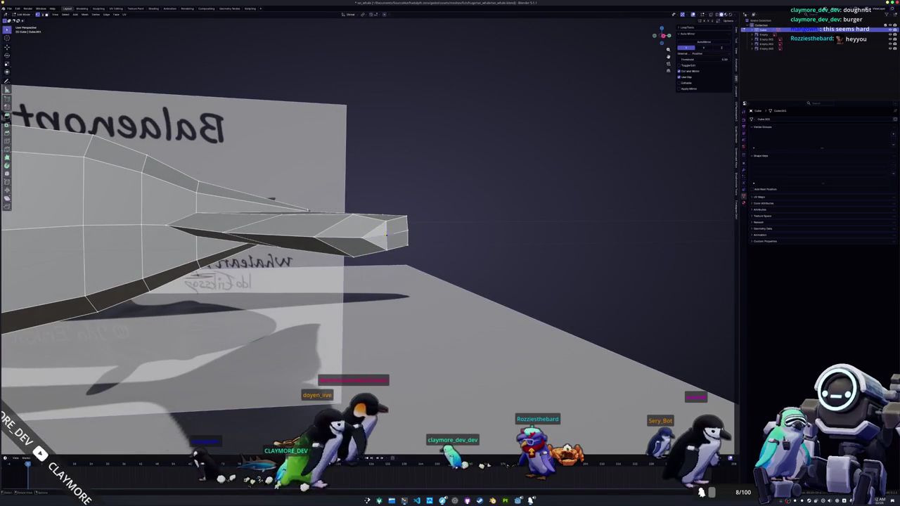
- Adjust the fluke tip vertices' height along Z, checking it against the reference
key("g")
key("z")
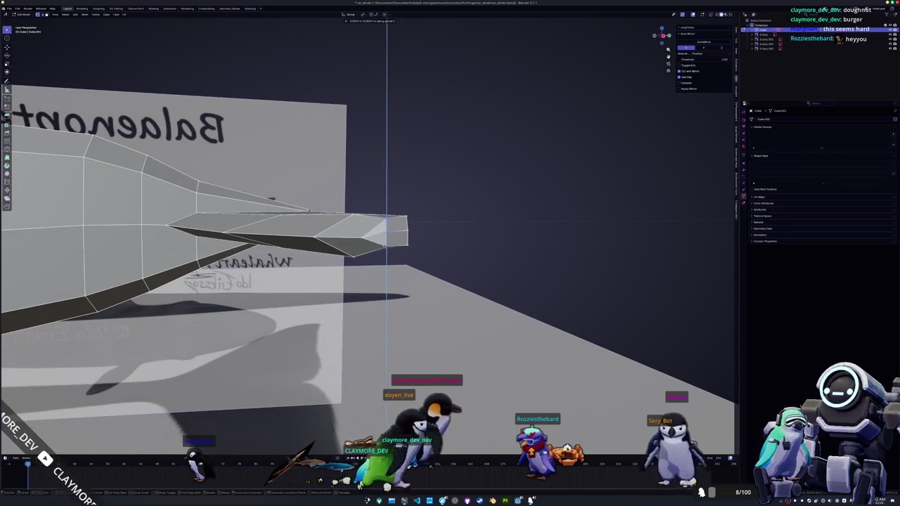
left_click(366, 241)
middle_click_drag(359, 237, 267, 232)
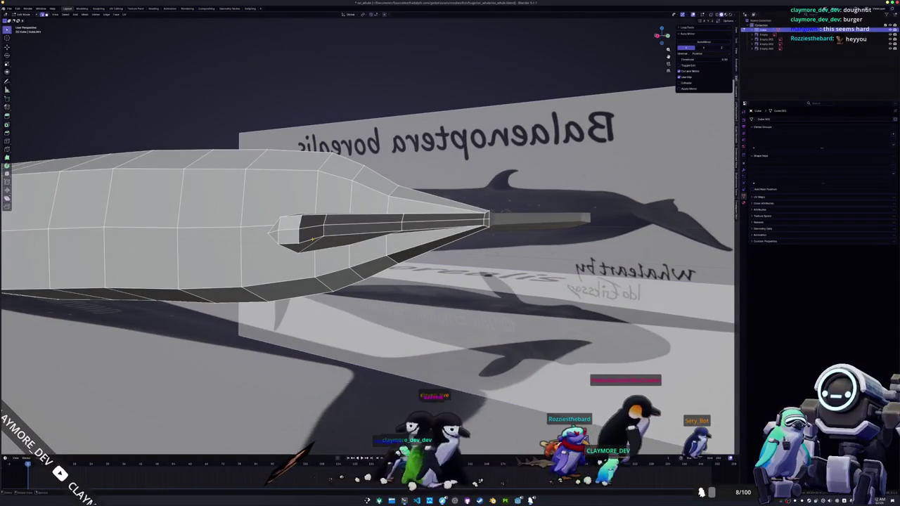
middle_click_drag(313, 239, 365, 244)
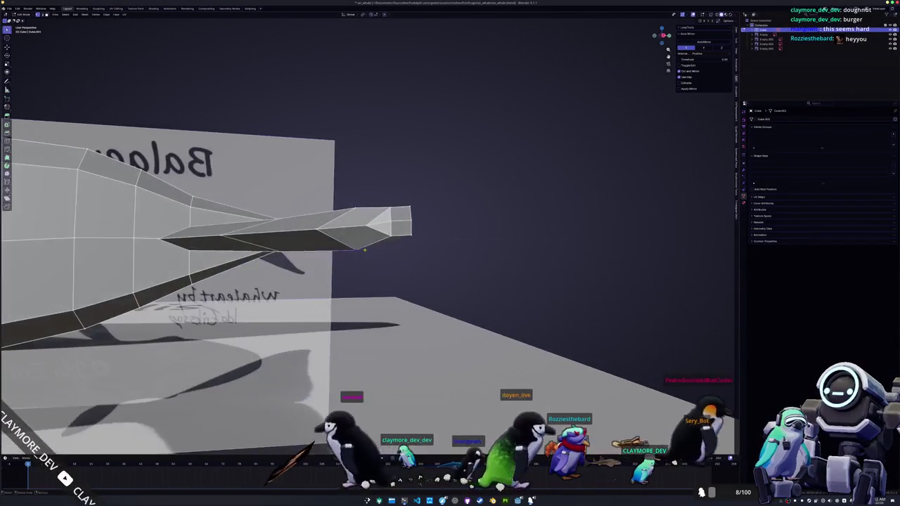
key("g")
key("z")
middle_click_drag(297, 256, 382, 191)
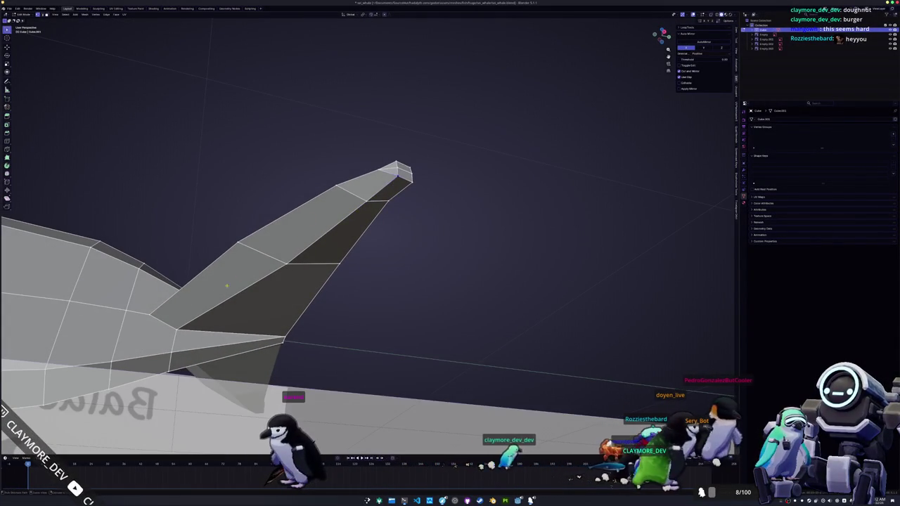
middle_click_drag(247, 306, 423, 211)
mouse_move(407, 281)
middle_mouse_down()
mouse_move(471, 261)
mouse_move(492, 236)
middle_mouse_up()
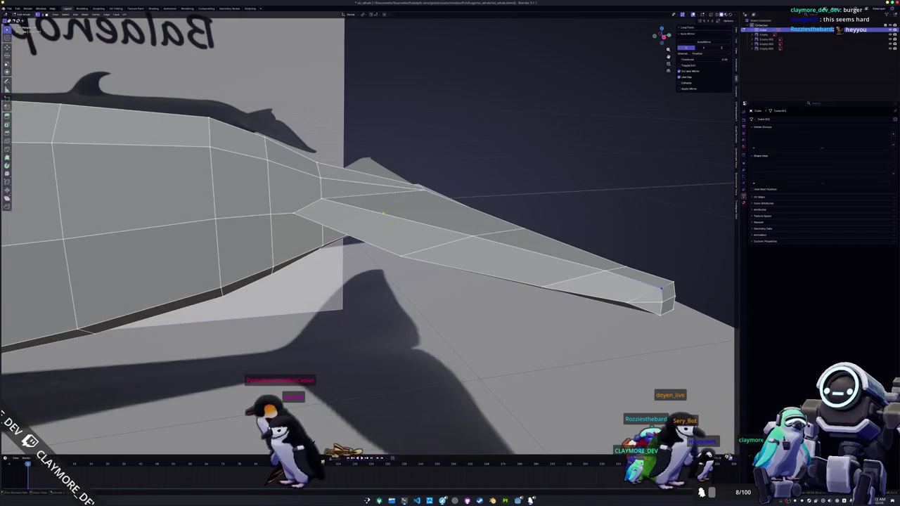
mouse_move(428, 252)
middle_mouse_down()
mouse_move(456, 287)
mouse_move(189, 118)
middle_mouse_up()
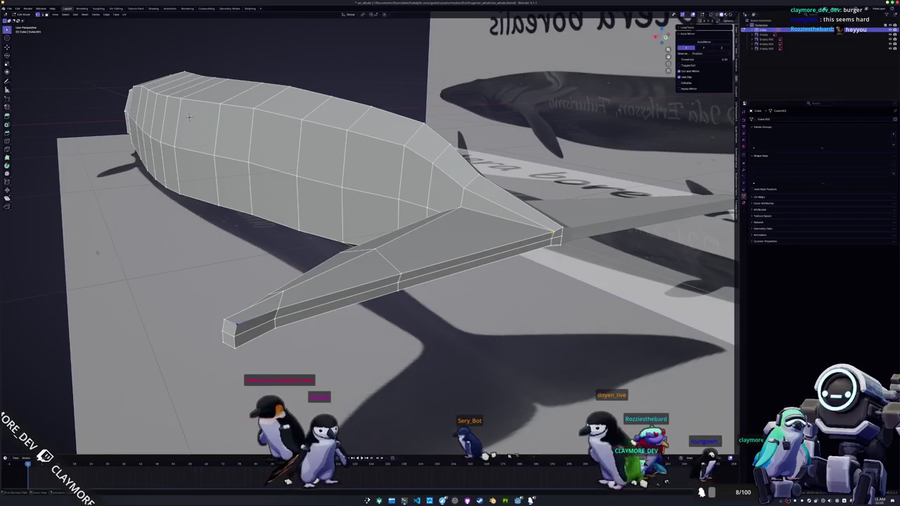
- Move the fluke's long lower edge along global Y, then return to Object Mode
middle_click_drag(188, 117, 302, 298)
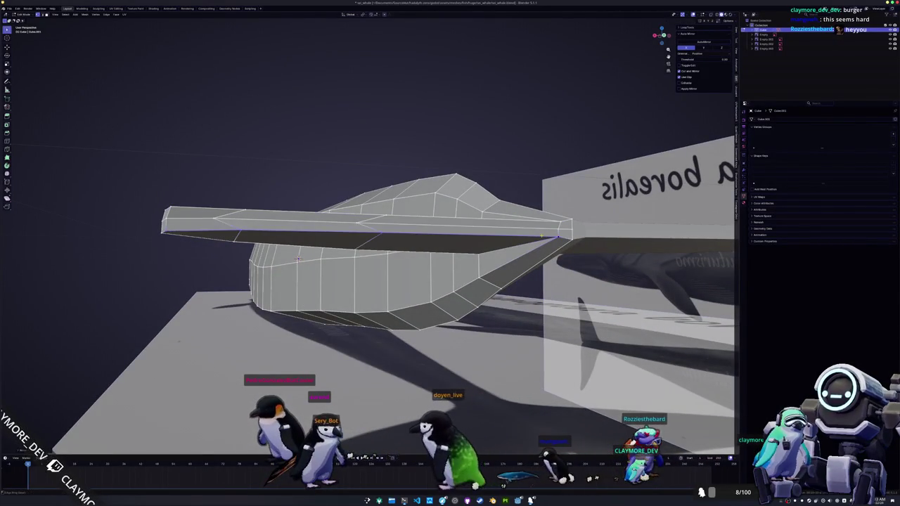
left_click(561, 223)
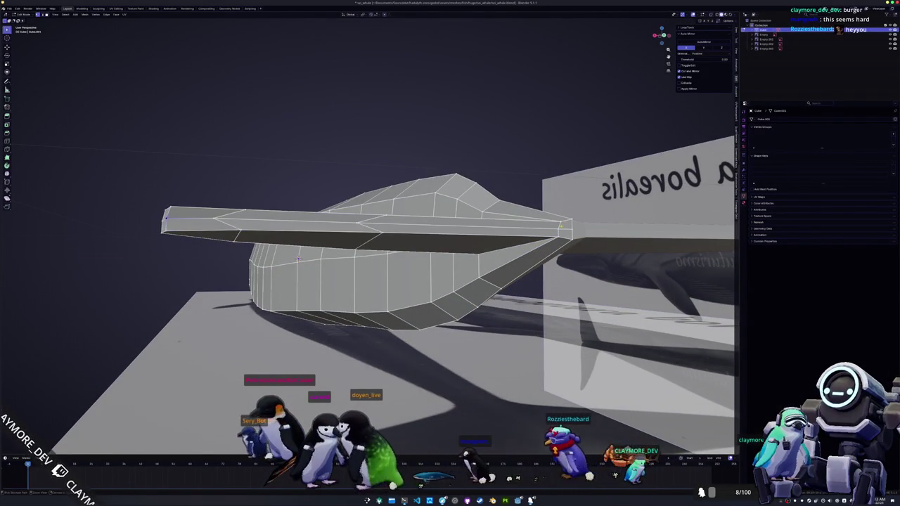
mouse_move(298, 259)
middle_mouse_down()
mouse_move(394, 268)
mouse_move(376, 243)
middle_mouse_up()
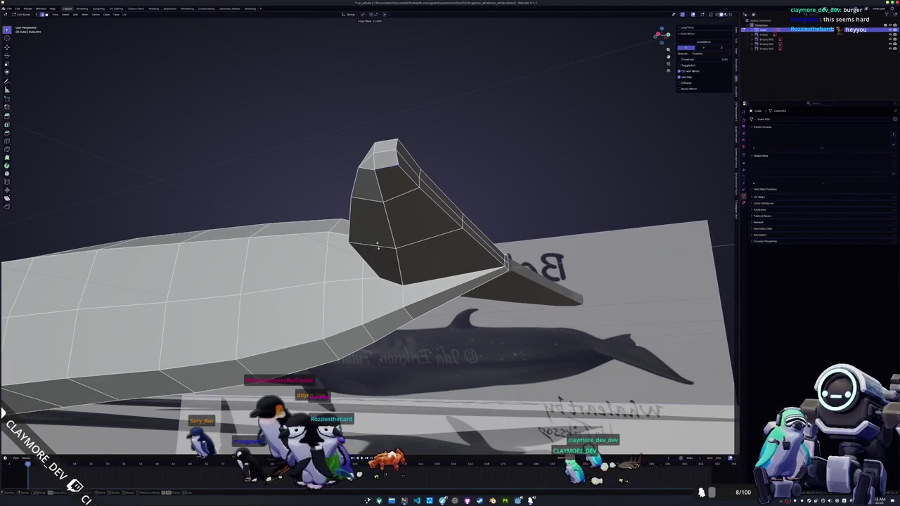
middle_click_drag(378, 234, 41, 195)
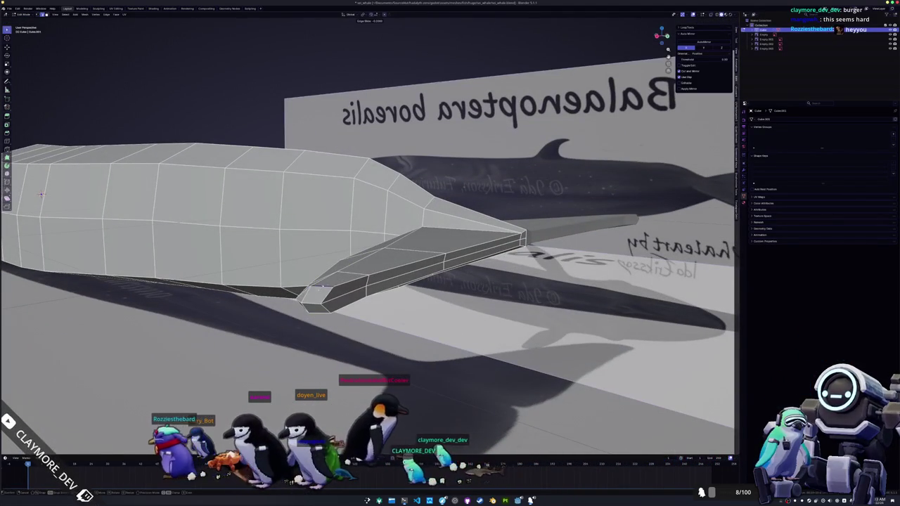
mouse_move(41, 195)
middle_mouse_down()
mouse_move(373, 213)
mouse_move(520, 235)
middle_mouse_up()
left_click(385, 292)
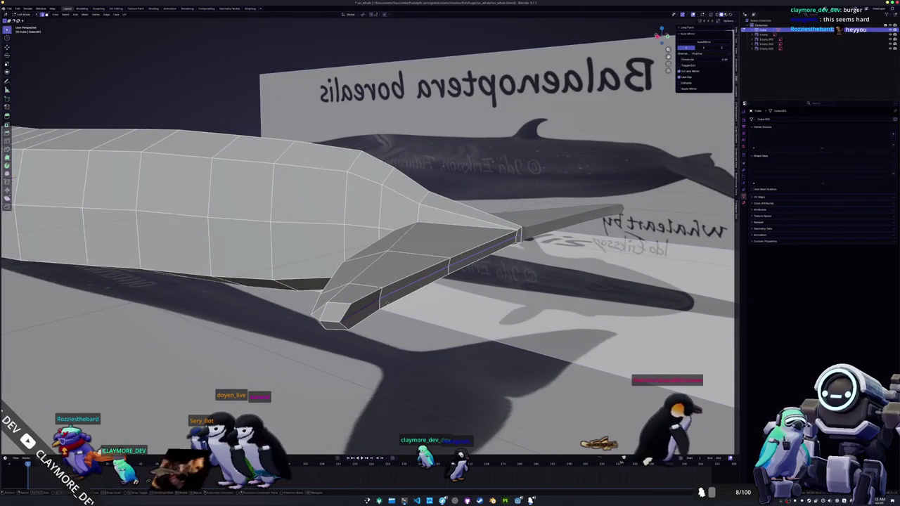
key("g")
key("y")
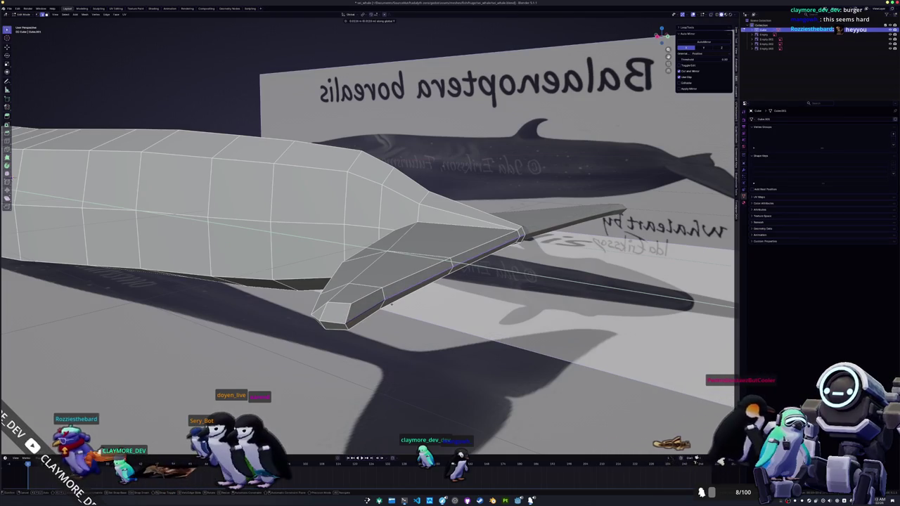
left_click(386, 304)
mouse_move(386, 304)
middle_mouse_down()
mouse_move(441, 283)
mouse_move(498, 242)
mouse_move(368, 251)
mouse_move(345, 279)
mouse_move(398, 299)
mouse_move(436, 236)
middle_mouse_up()
key("Tab")
key("Tab")
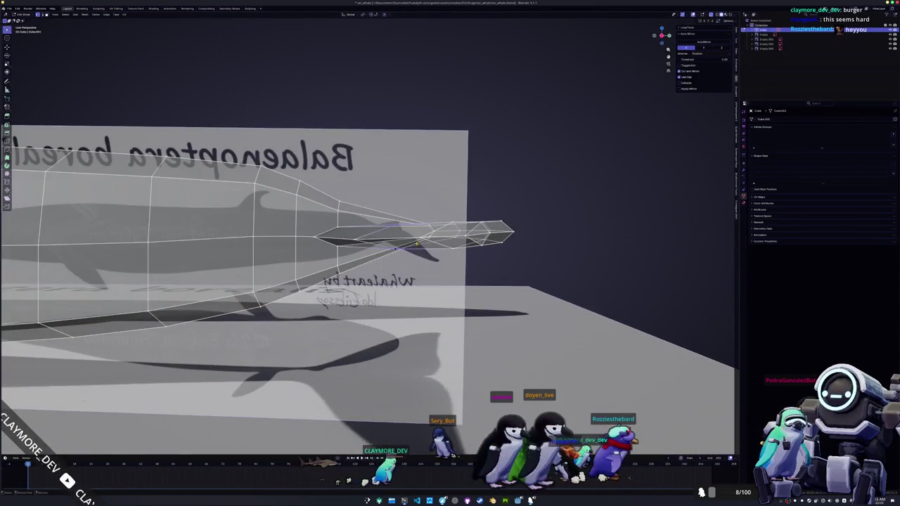
- View the tail fluke from above and low beside the reference to prepare the tip
key("KP_7")
scroll(454, 218, "up", 2)
key("g")
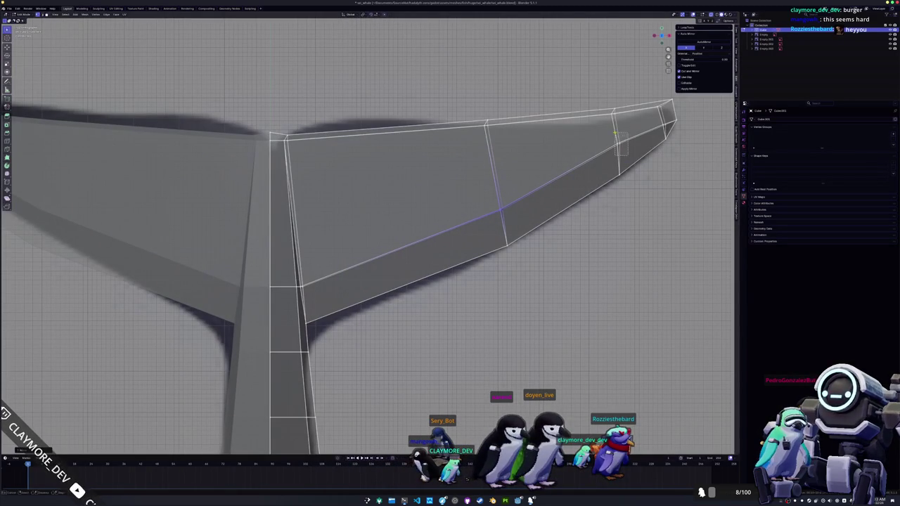
key("g")
mouse_move(609, 172)
middle_mouse_down()
mouse_move(507, 200)
mouse_move(499, 154)
mouse_move(492, 186)
middle_mouse_up()
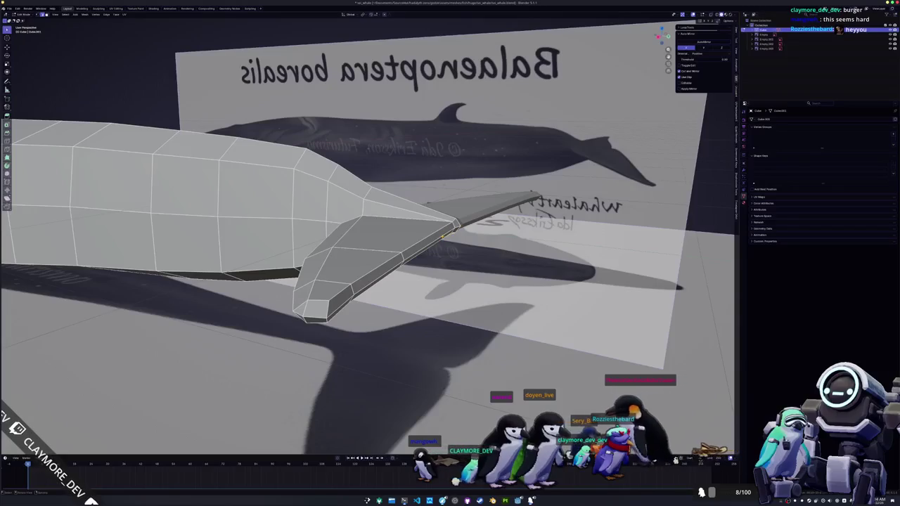
mouse_move(445, 234)
middle_mouse_down()
mouse_move(417, 241)
mouse_move(433, 259)
mouse_move(405, 282)
mouse_move(444, 280)
middle_mouse_up()
- Extrude the fluke's end face into a long spike and raise its tip along Z
left_click(394, 281)
key("e")
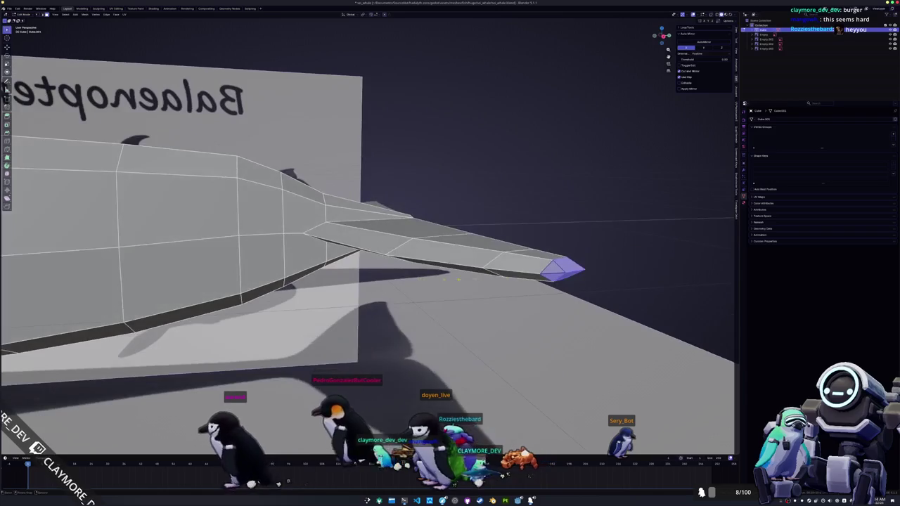
key("g")
key("z")
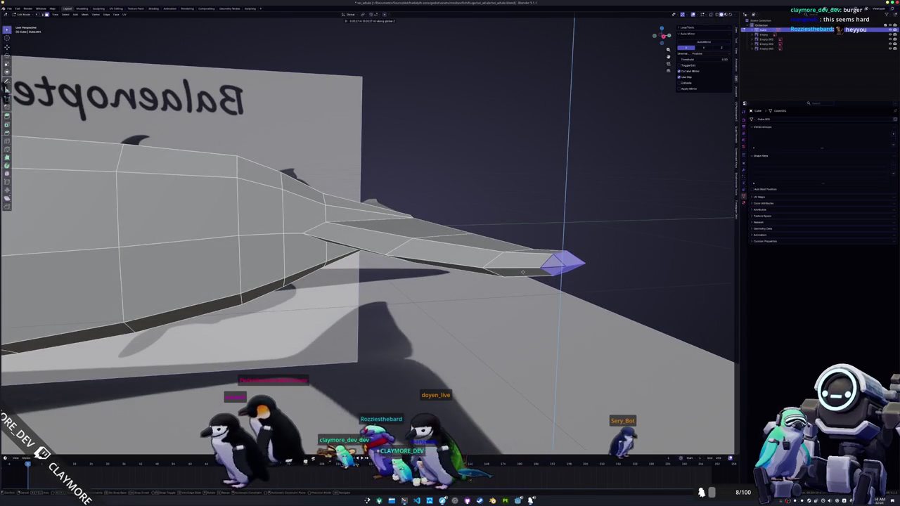
left_click(523, 272)
key("KP_1")
key("alt+z")
scroll(469, 257, "up", 3)
scroll(534, 251, "up", 2)
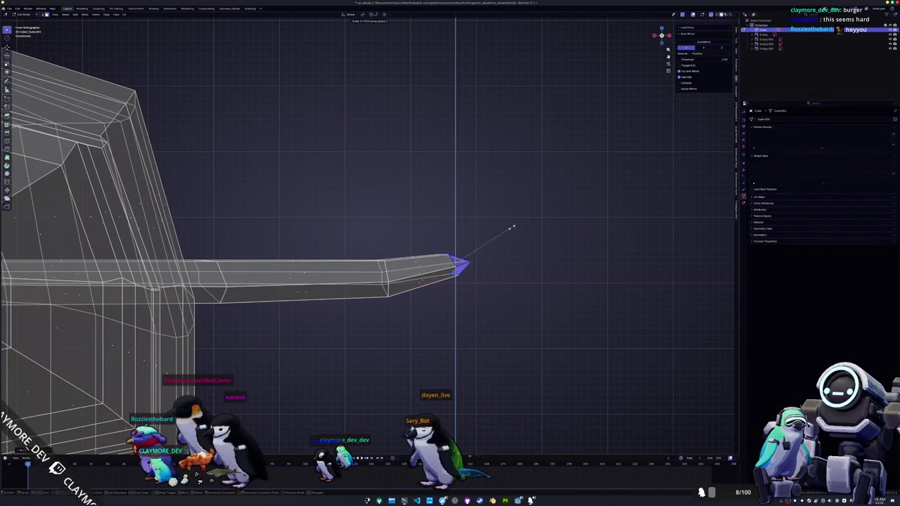
- Select the spike tip vertices and scale them flat along Z
left_click_drag(370, 229, 383, 284)
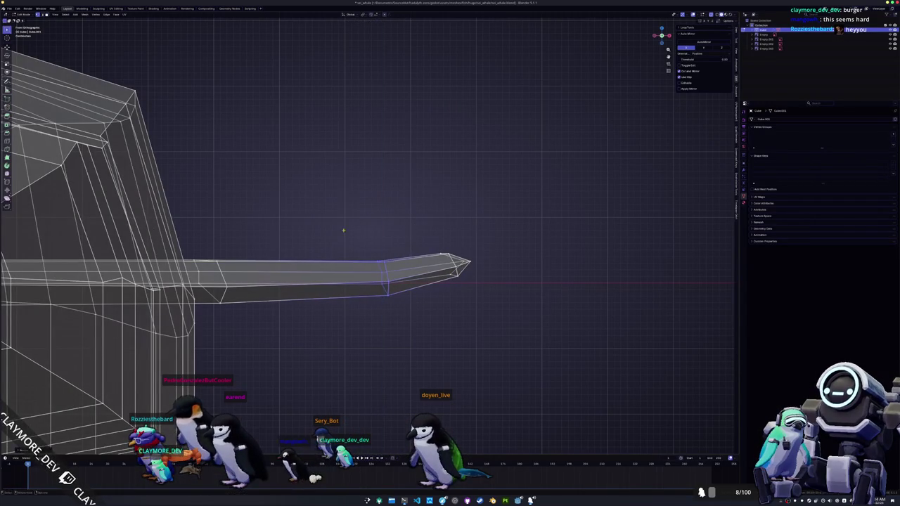
middle_click_drag(370, 219, 394, 190)
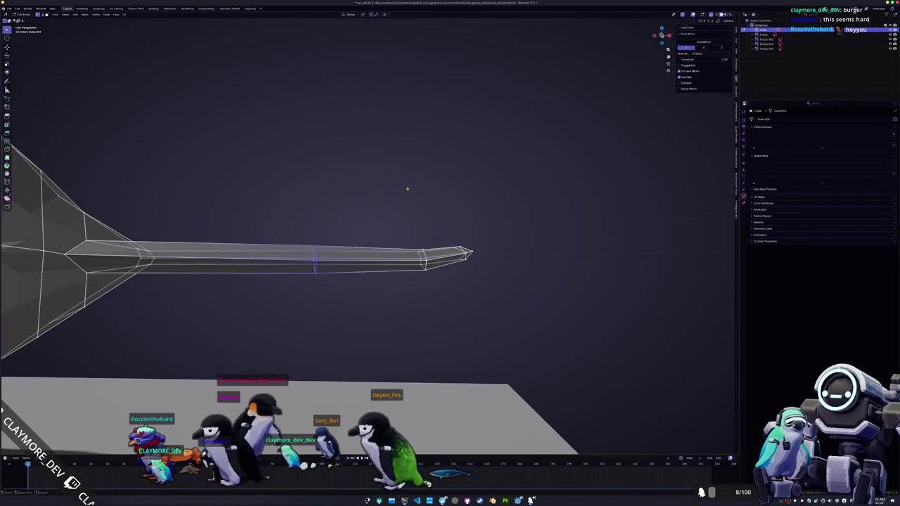
key("s")
key("z")
left_click_drag(514, 311, 298, 156)
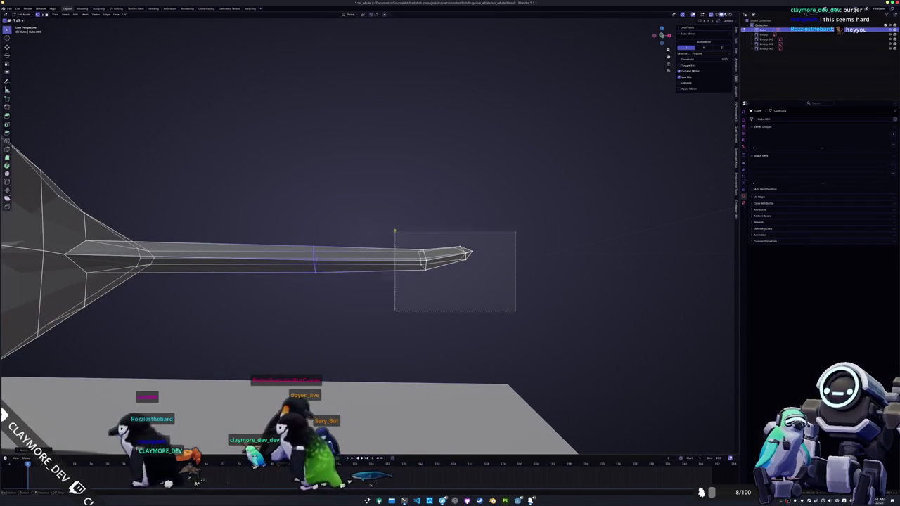
key("s")
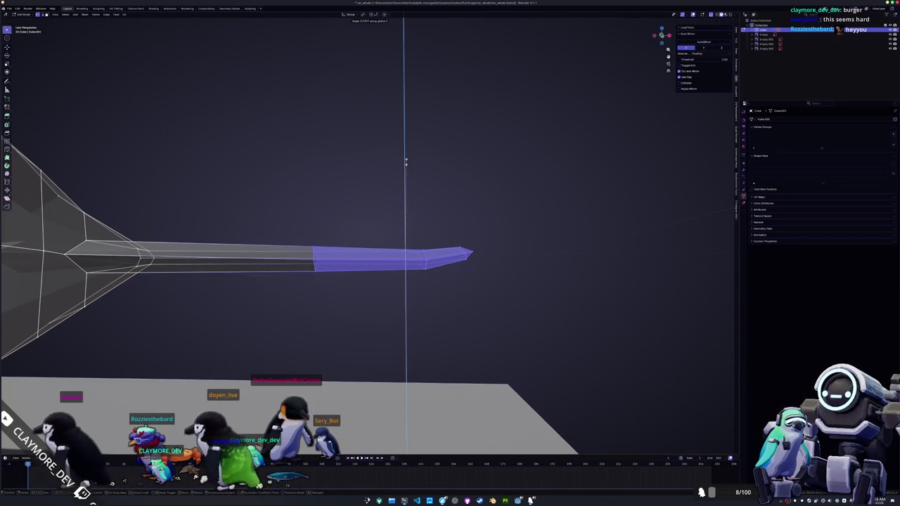
left_click(406, 162)
- Adjust the fluke tips' height along Z, then return to Object Mode
mouse_move(400, 173)
middle_mouse_down()
mouse_move(337, 199)
mouse_move(383, 257)
middle_mouse_up()
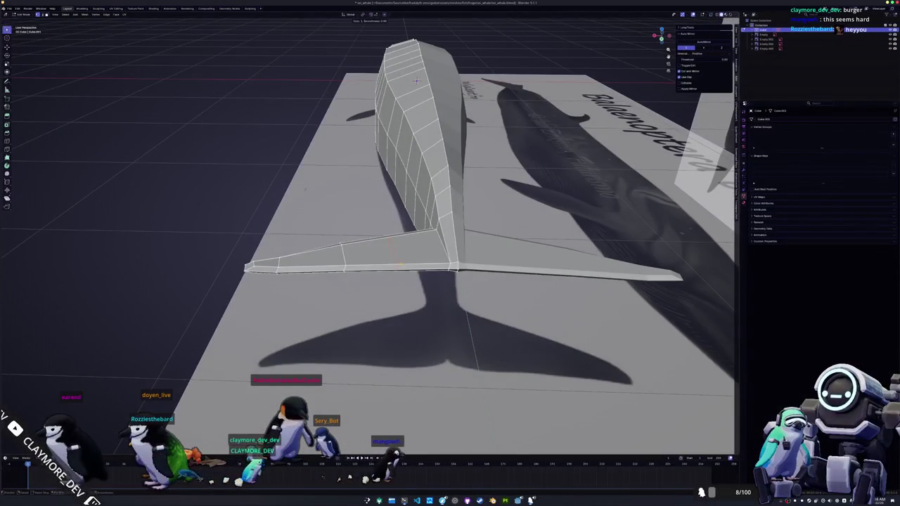
middle_click_drag(417, 80, 400, 246)
key("g")
key("z")
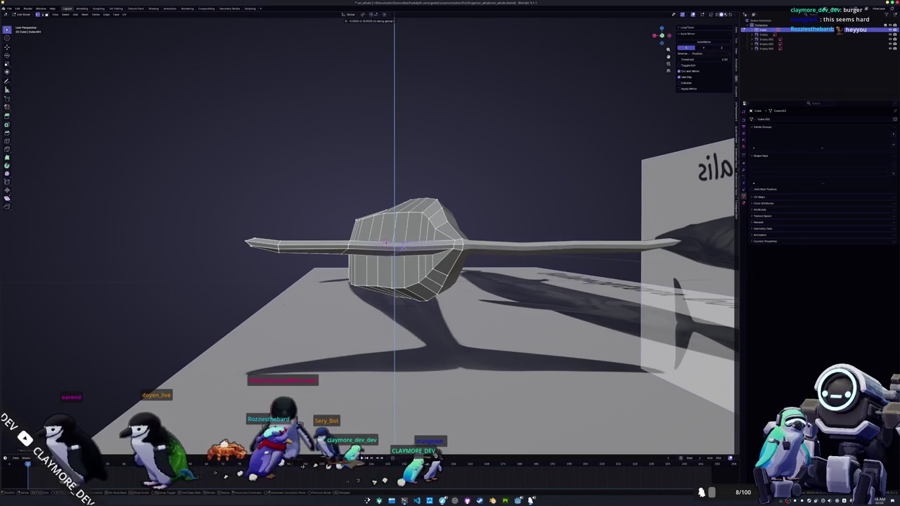
key("Return")
mouse_move(404, 243)
middle_mouse_down()
mouse_move(429, 163)
mouse_move(355, 220)
mouse_move(408, 263)
mouse_move(345, 263)
mouse_move(107, 216)
middle_mouse_up()
key("g")
key("z")
key("Escape")
key("Tab")
key("Tab")
- In side view, loop-cut two edge loops across the body under the fin's front and rear
key("KP_1")
scroll(107, 216, "up", 2)
scroll(107, 216, "up", 2)
scroll(107, 216, "up", 1)
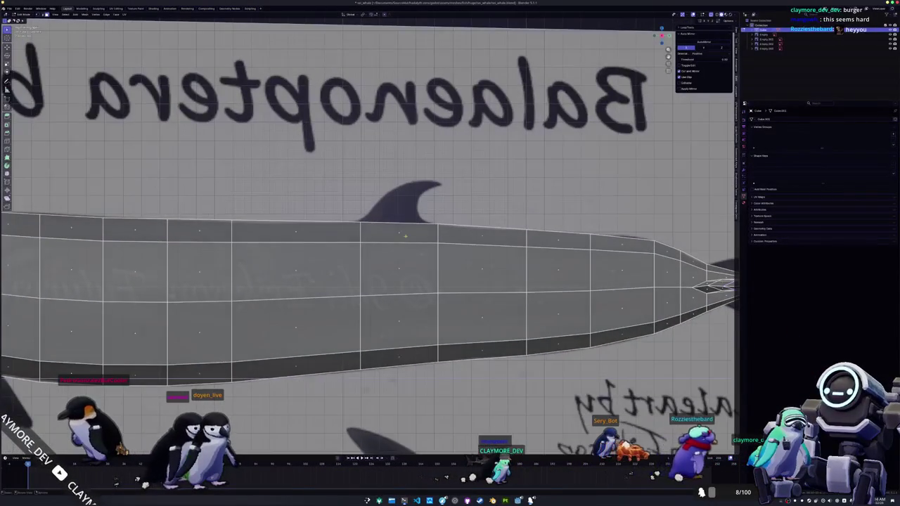
left_click(405, 238)
left_click(300, 229, "shift")
key("ctrl+r")
left_click(322, 227)
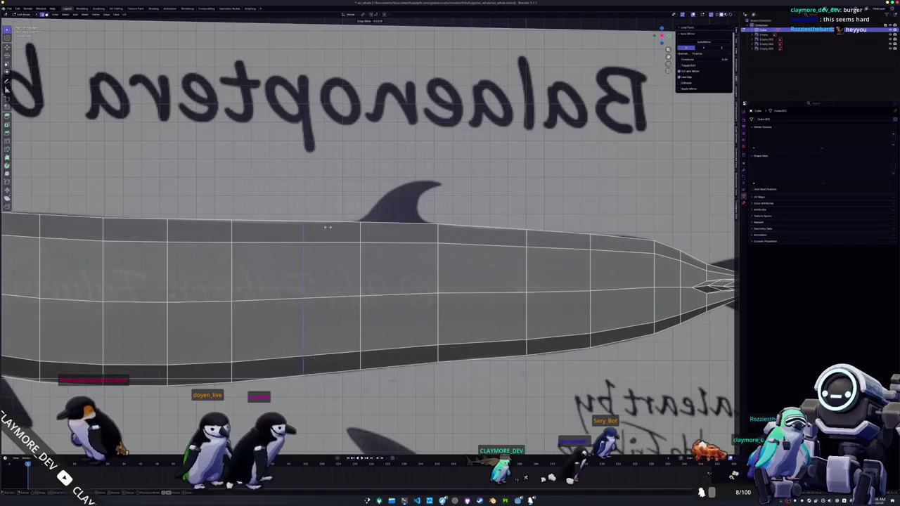
left_click(361, 227)
key("ctrl+r")
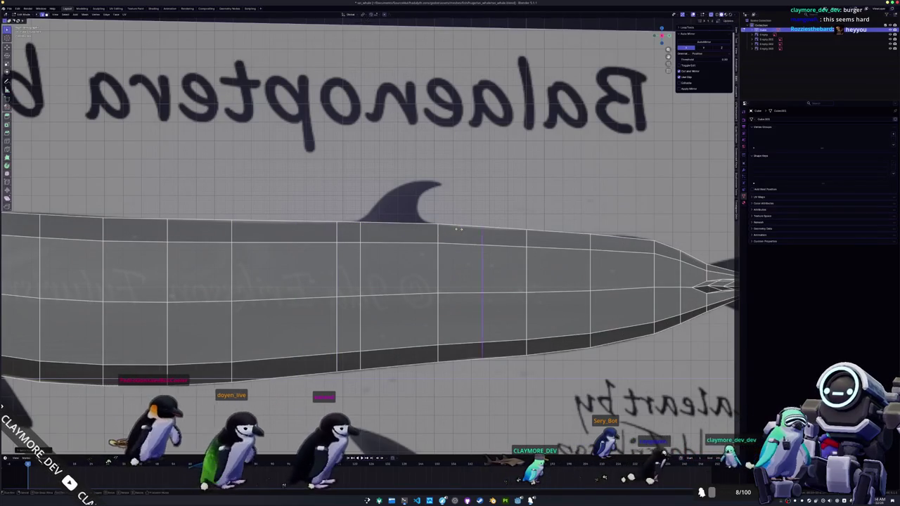
left_click(458, 228)
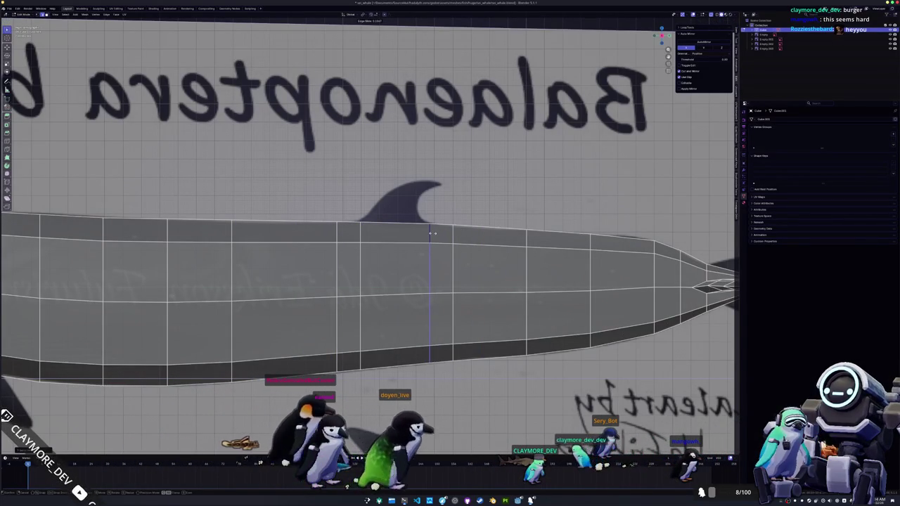
left_click(432, 233)
left_click(395, 233, "shift")
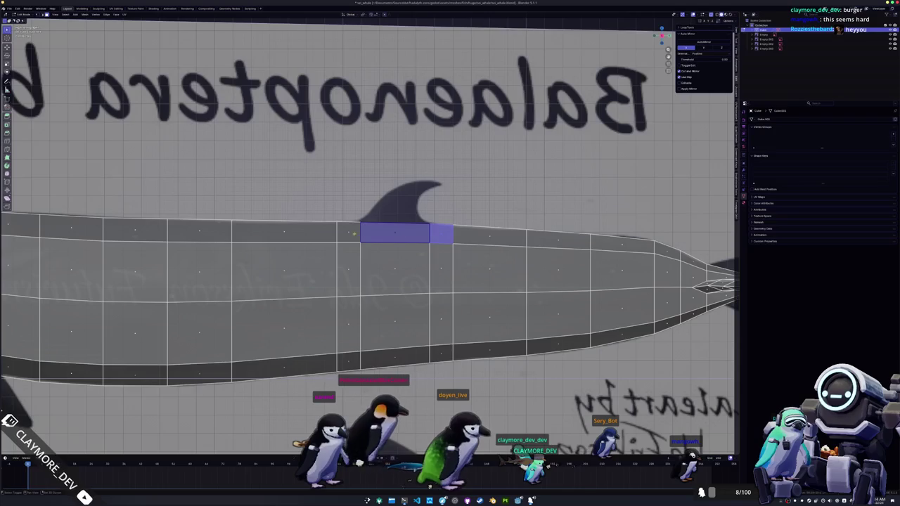
- Extend the face selection along the back under the fin and inset those faces
left_click(343, 239, "shift")
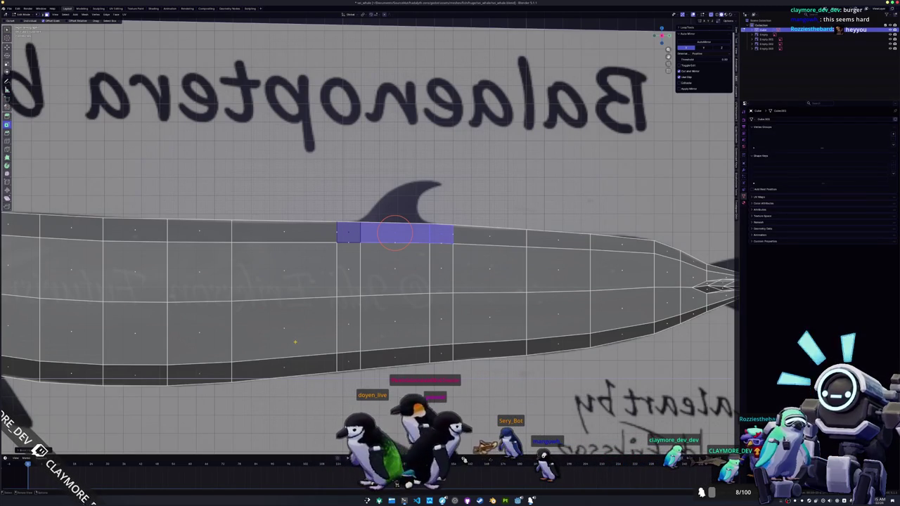
scroll(395, 232, "up", 1)
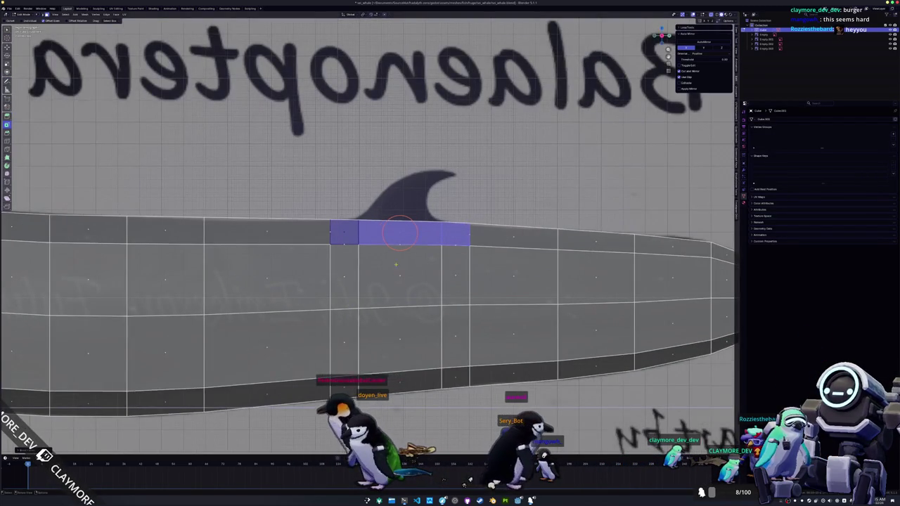
key("i")
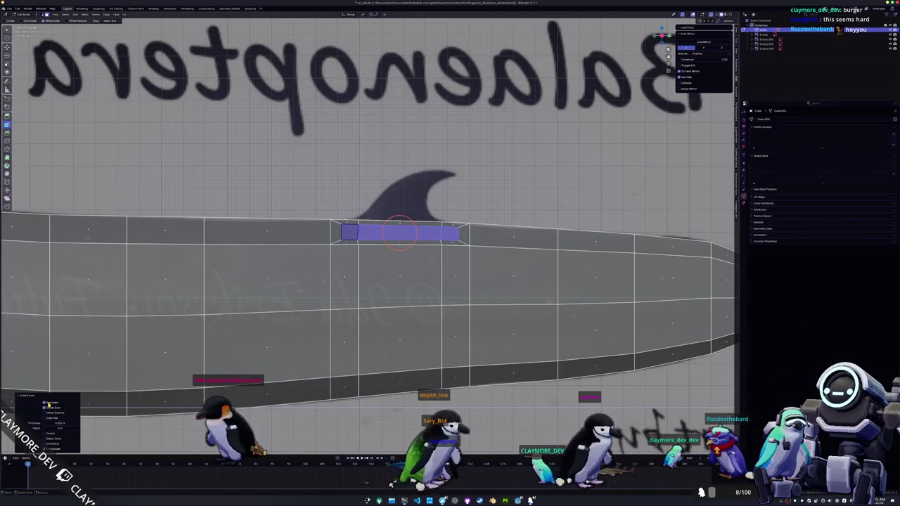
mouse_move(400, 233)
middle_mouse_down()
mouse_move(392, 181)
mouse_move(415, 217)
middle_mouse_up()
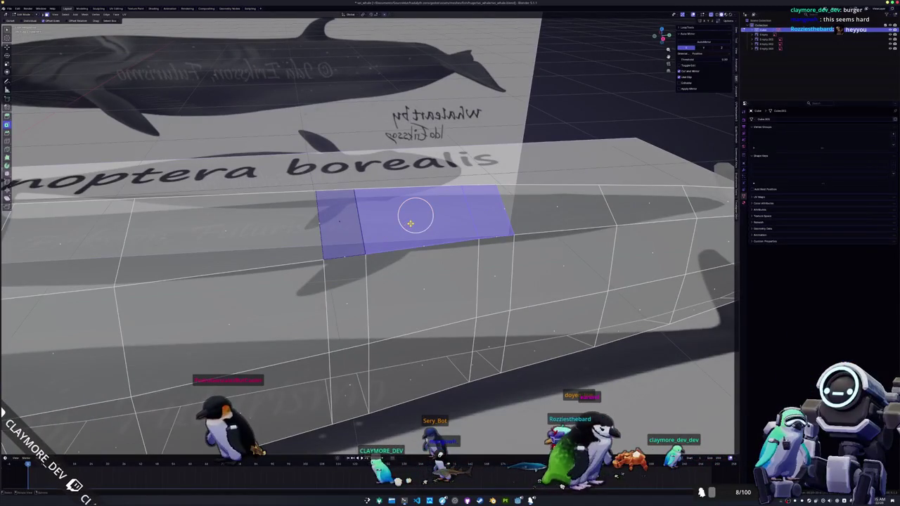
- Inset the back faces under the fin again and slide an edge to match the fin base
key("i")
left_click(355, 256)
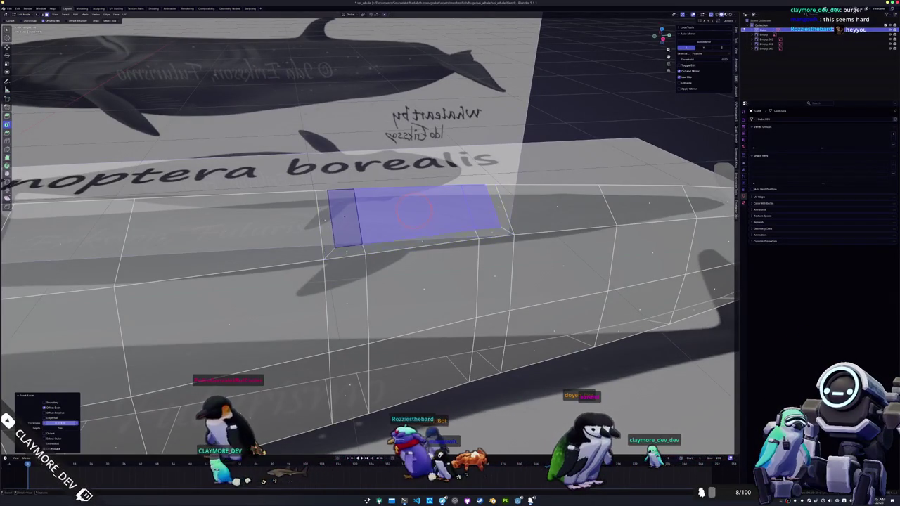
key("e")
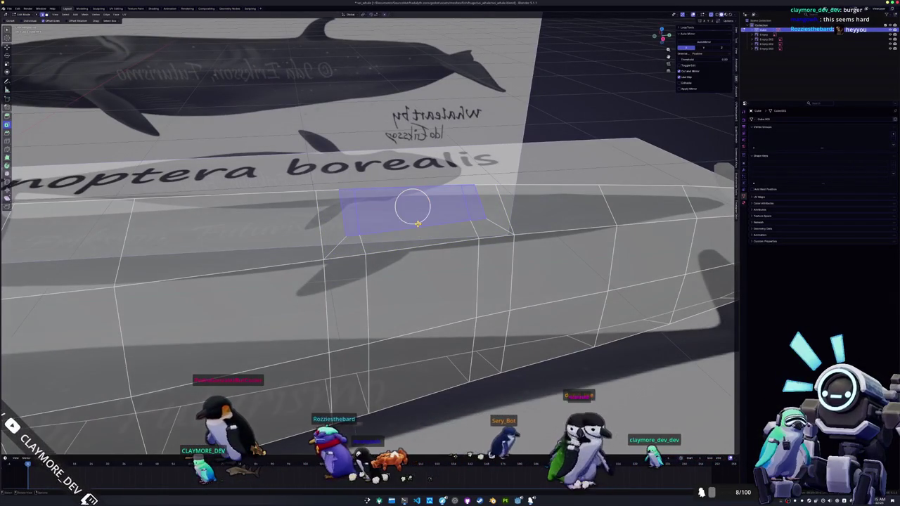
middle_click_drag(393, 229, 439, 226)
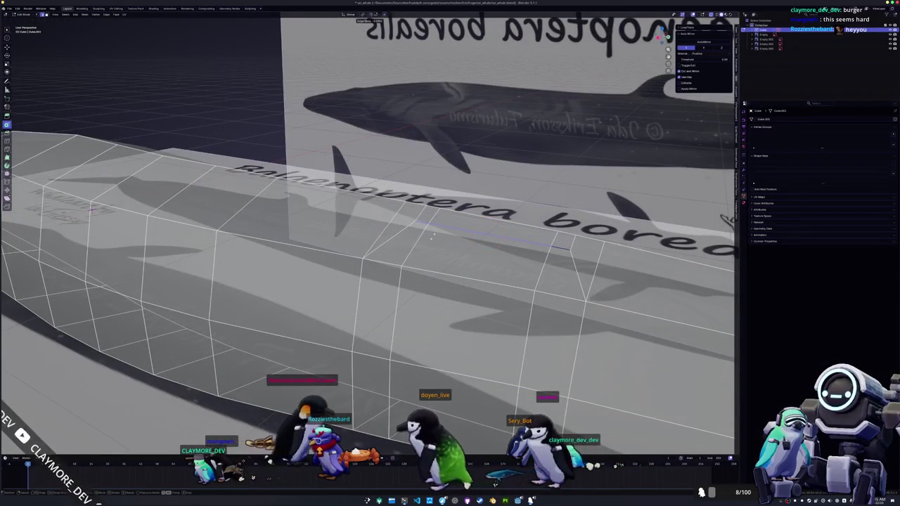
key("g")
key("g")
left_click(439, 227)
middle_click_drag(439, 226, 433, 237)
- In side orthographic view, add loop cuts splitting the inset strip into three segments under the fin
key("KP_1")
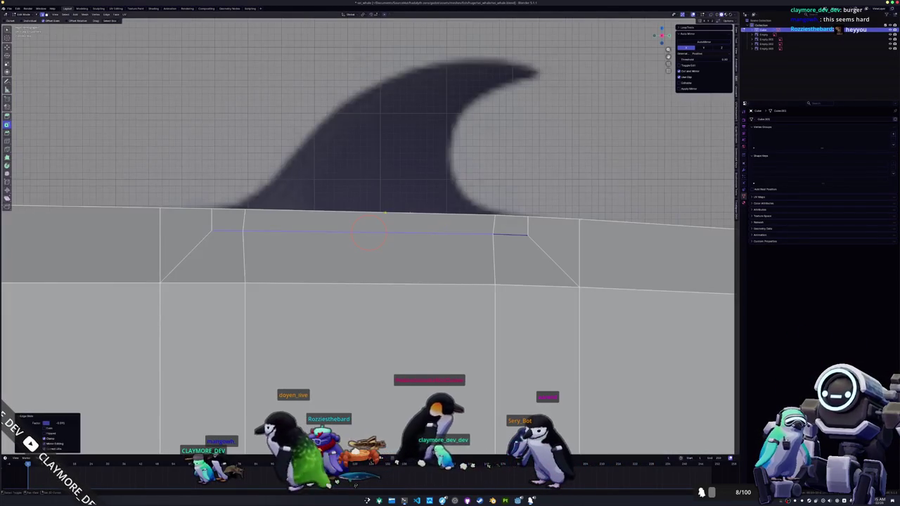
middle_click_drag(369, 232, 391, 260, "shift")
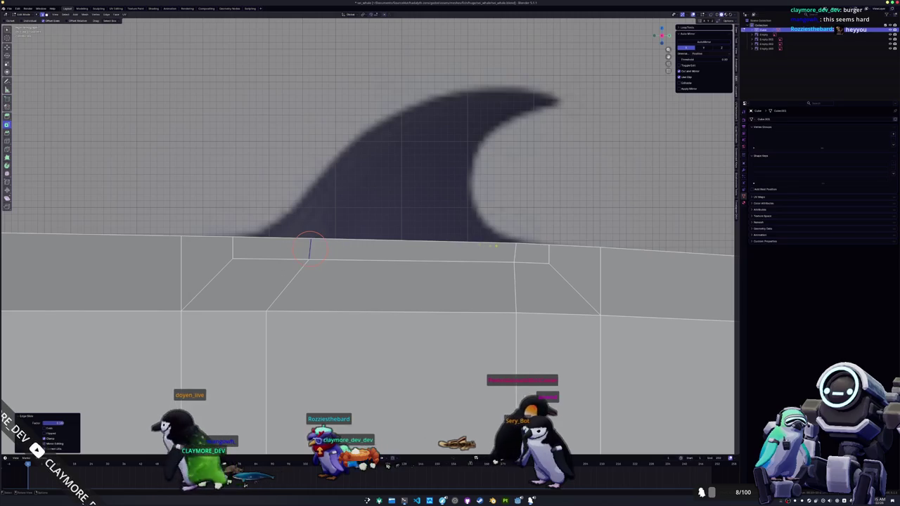
left_click(512, 248)
left_click_drag(513, 248, 482, 247)
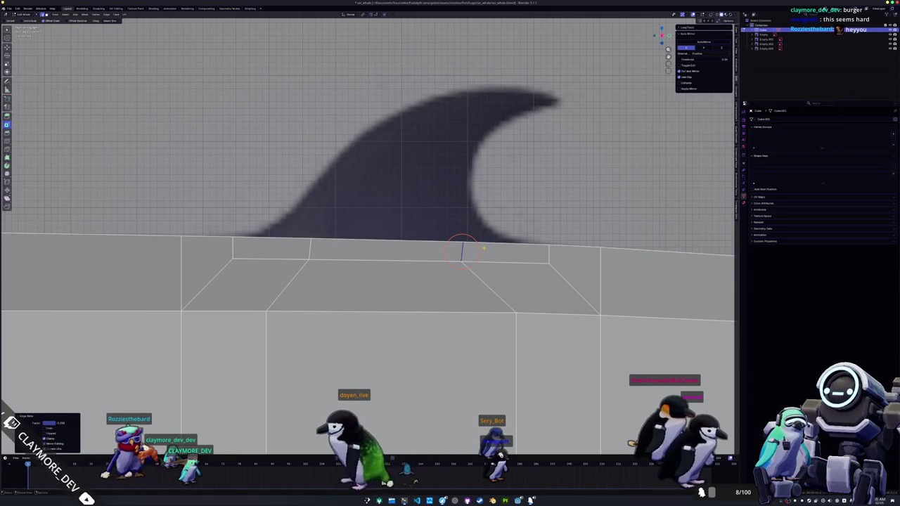
scroll(438, 221, "up", 1)
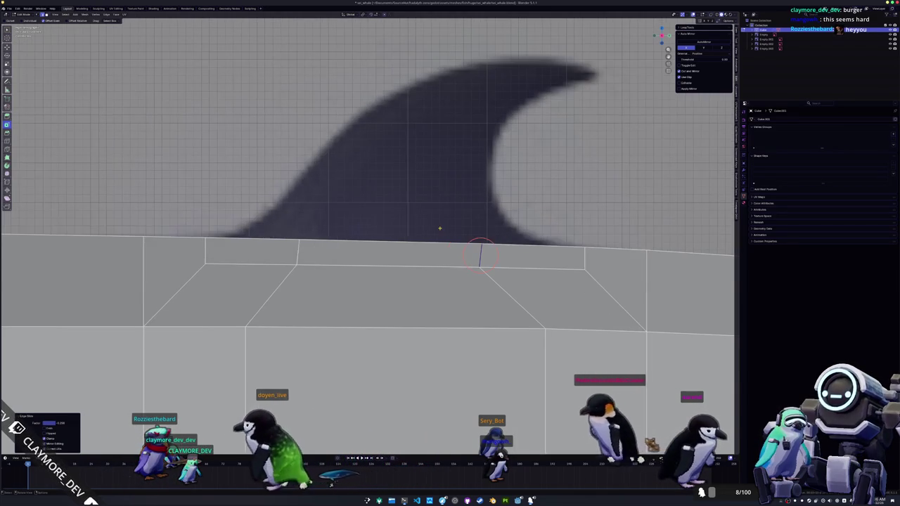
left_click(255, 249)
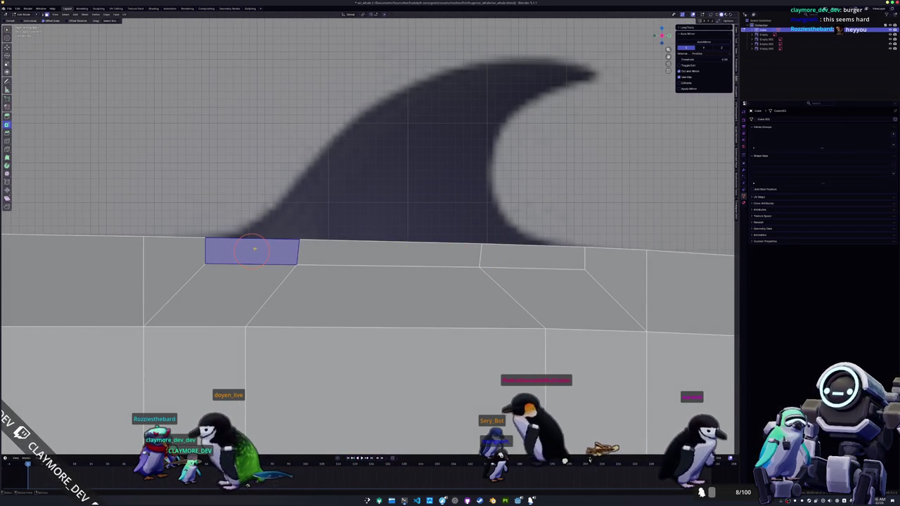
- Extrude the three faces under the fin and raise them into a block for the fin base
left_click(390, 255, "shift")
left_click(532, 257, "shift")
scroll(386, 246, "down", 2)
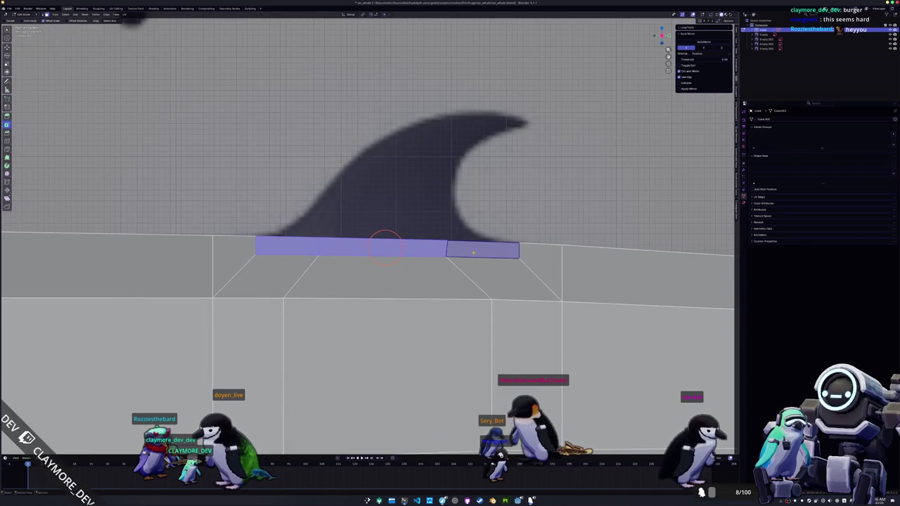
key("e")
right_click(385, 246)
key("g")
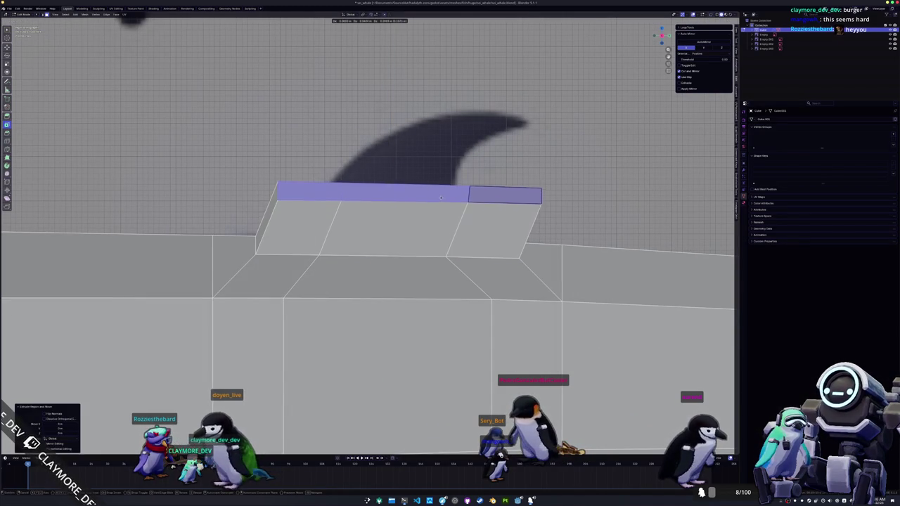
left_click(408, 191)
- With X-ray on, lower the fin base's top edge and corner to follow the reference fin outline
key("alt+z")
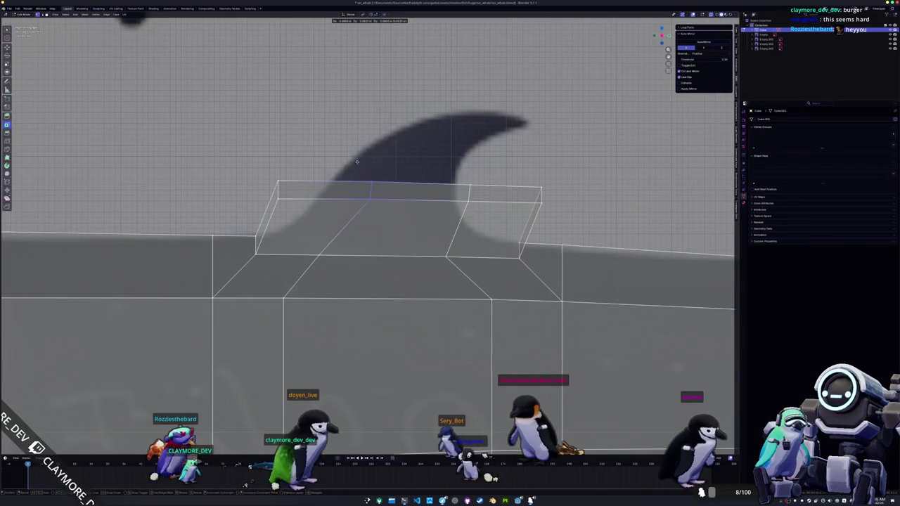
left_click(372, 190)
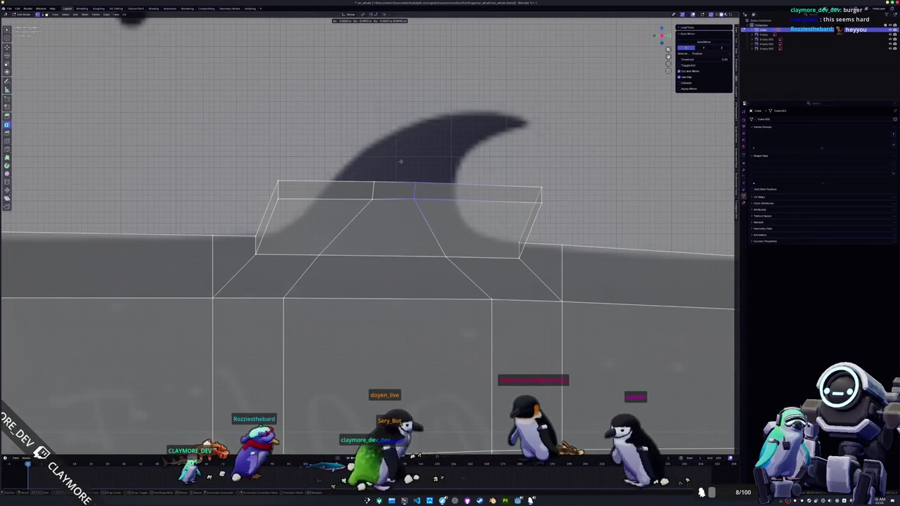
left_click(415, 189)
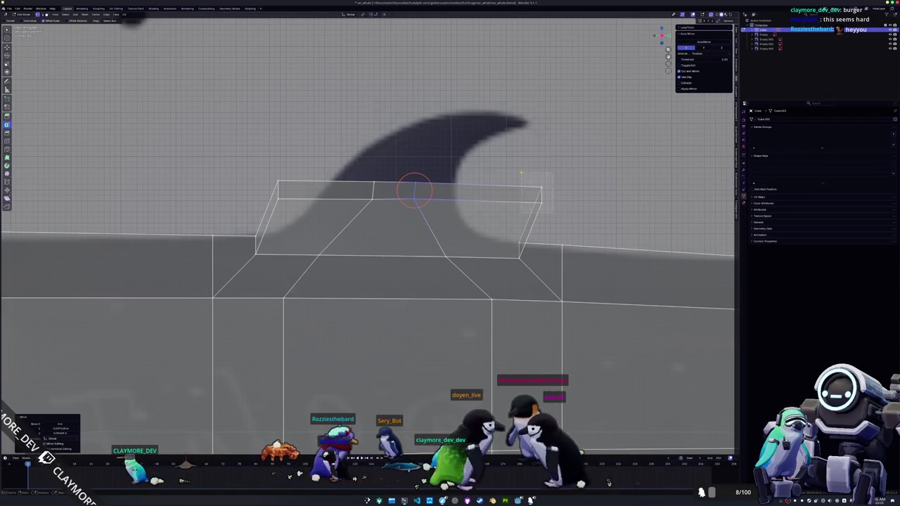
key("g")
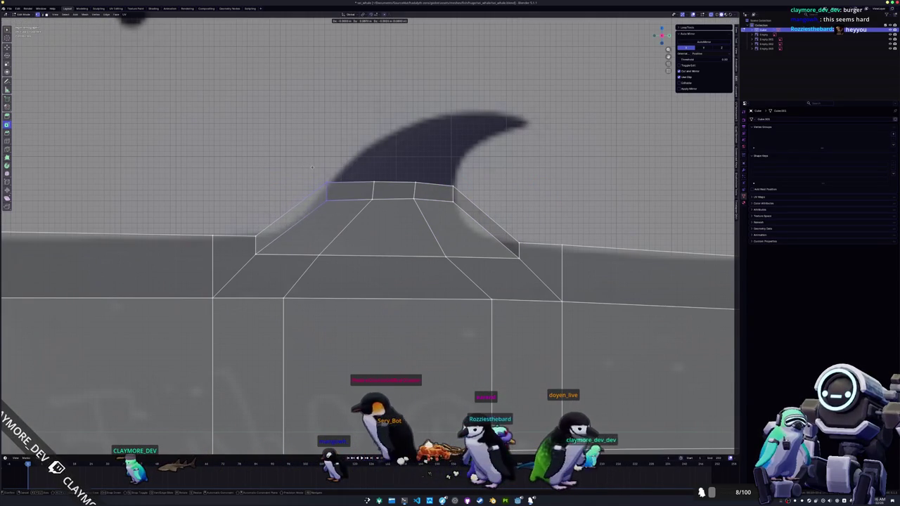
left_click(331, 190)
key("g")
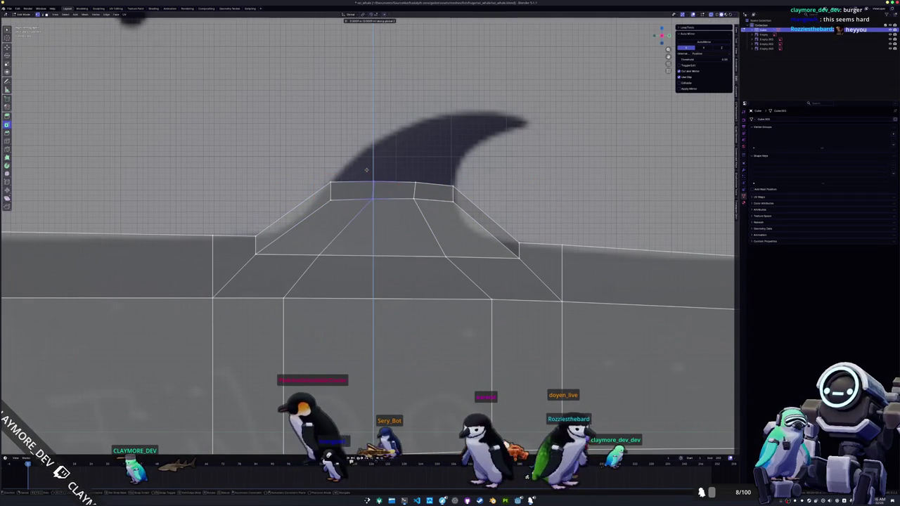
left_click(372, 190)
- Add an edge loop across the fin base and shift its side along Y
key("ctrl+r")
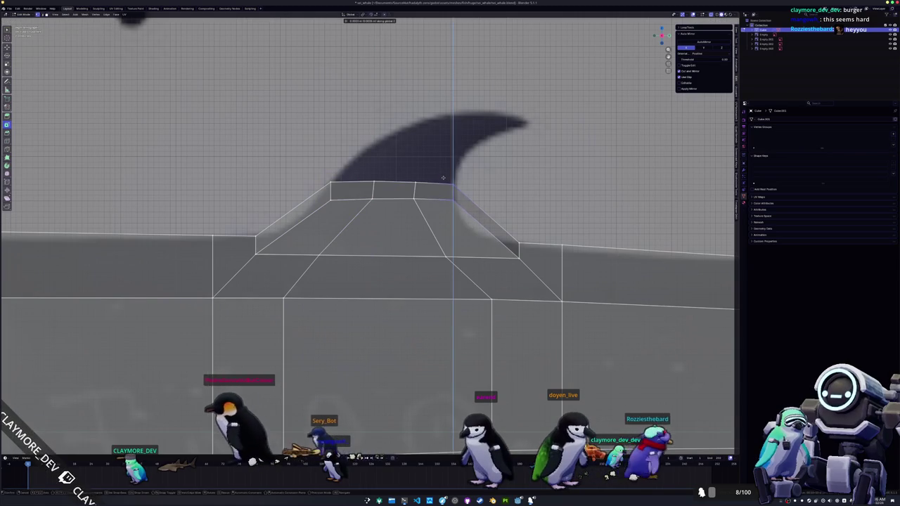
left_click(482, 222)
left_click(482, 224)
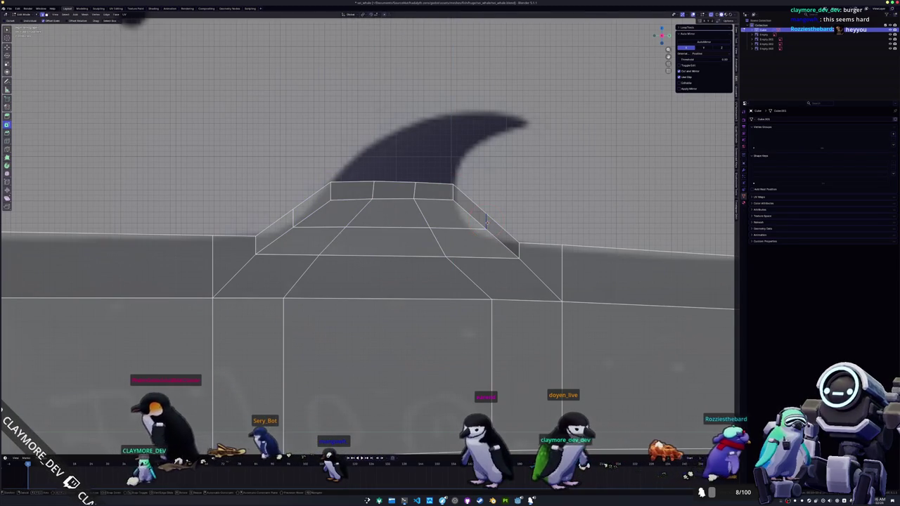
key("g")
key("y")
left_click(462, 224)
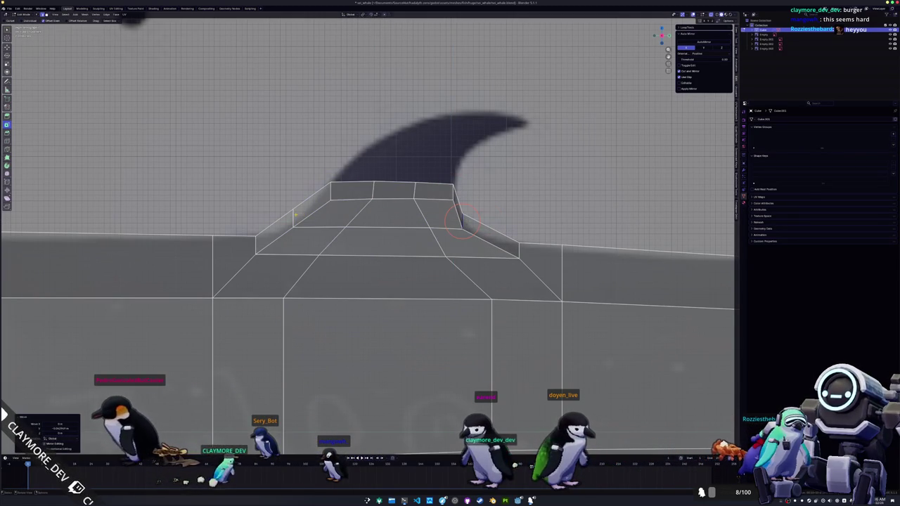
- Move fin-base vertices along Y and X to form steep sloping sides, then select the top faces
right_click(292, 216)
key("g")
key("y")
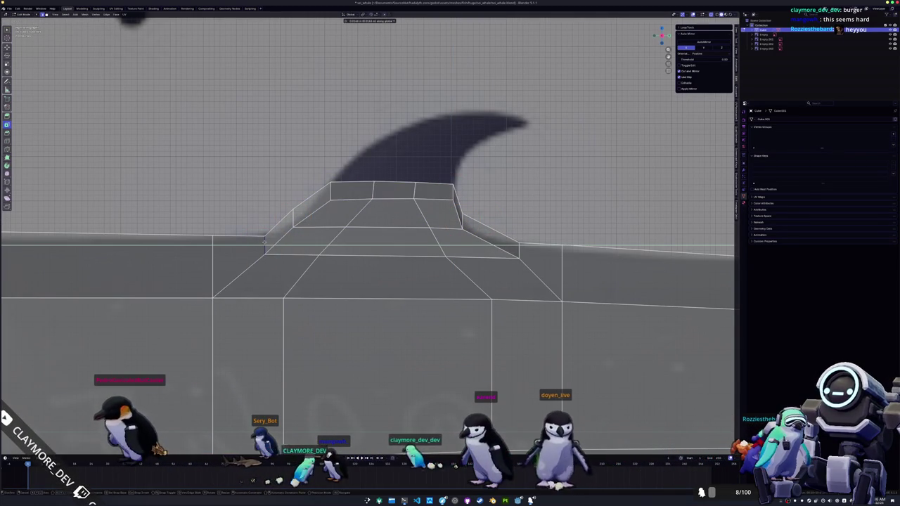
key("g")
key("y")
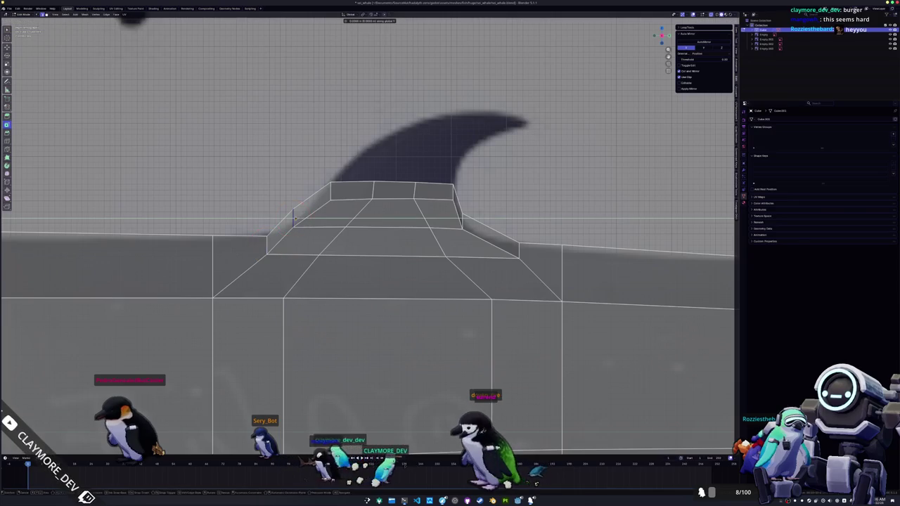
left_click(303, 219)
key("g")
key("x")
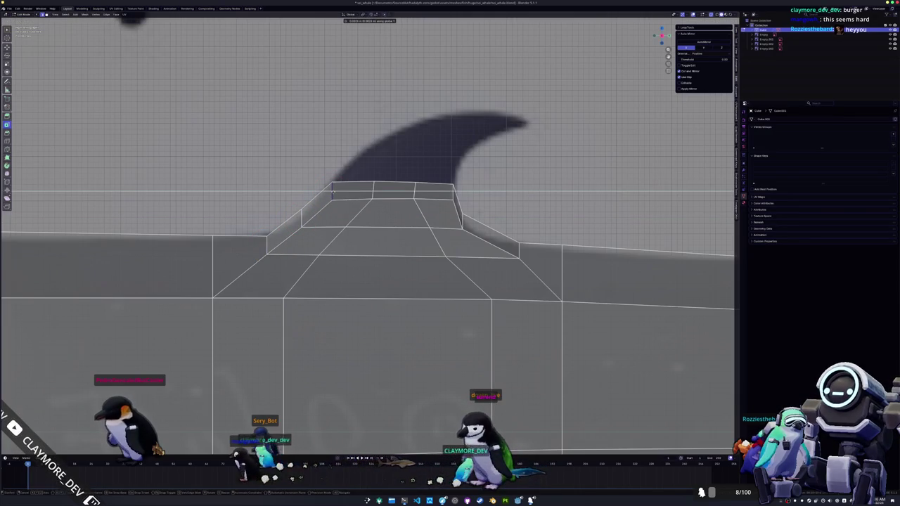
left_click(333, 193)
left_click_drag(332, 192, 417, 195)
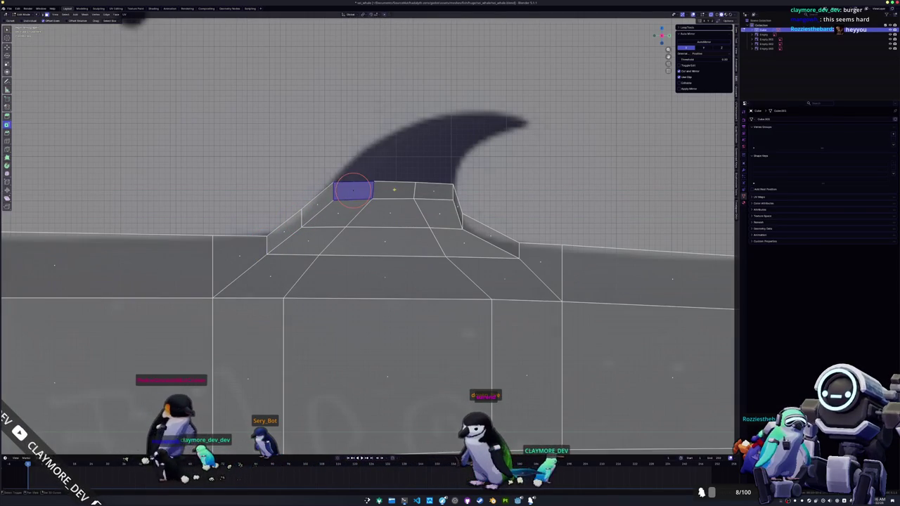
- Extrude the fin-base top upward, narrow it, and add a loop cut on the new section
key("e")
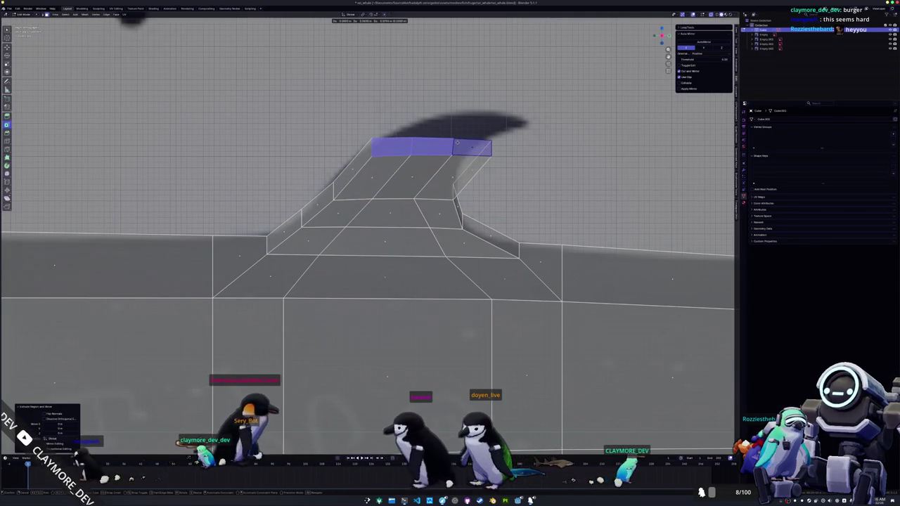
left_click(432, 145)
key("s")
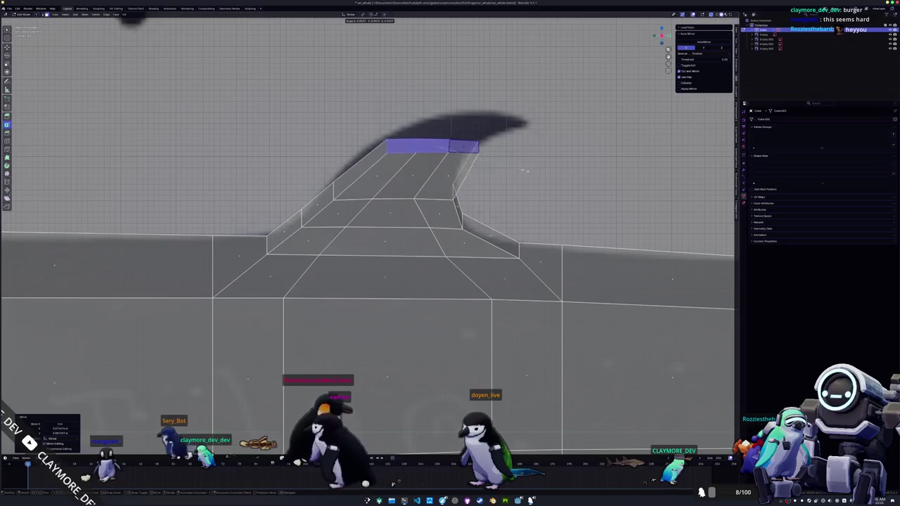
left_click(492, 145)
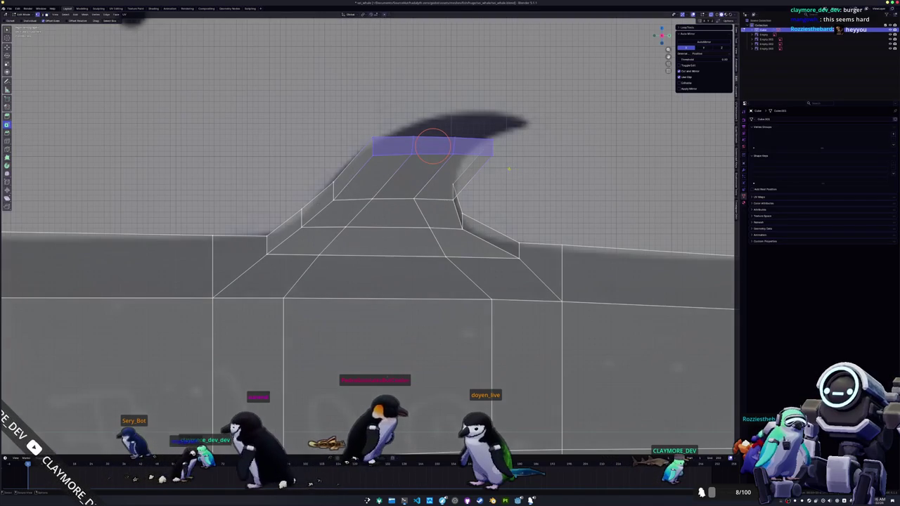
left_click_drag(492, 144, 466, 133)
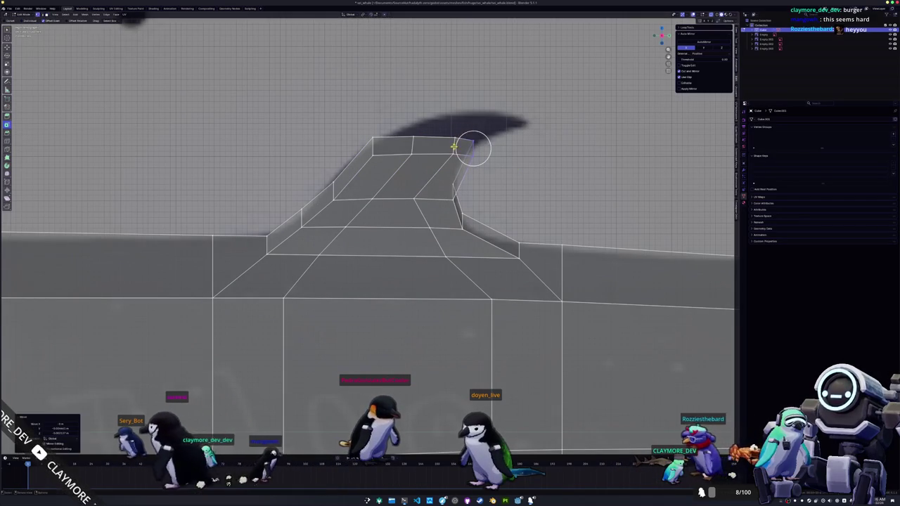
left_click(470, 144)
key("ctrl+r")
left_click(446, 128)
key("c")
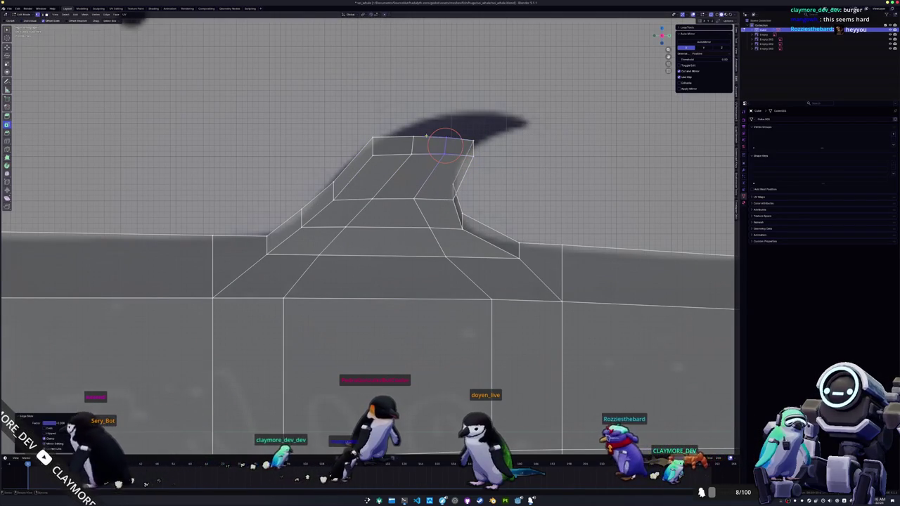
- Move the fin's upper vertices to follow the reference outline and select the top row of faces
left_click(373, 138)
key("g")
left_click(356, 128)
key("3")
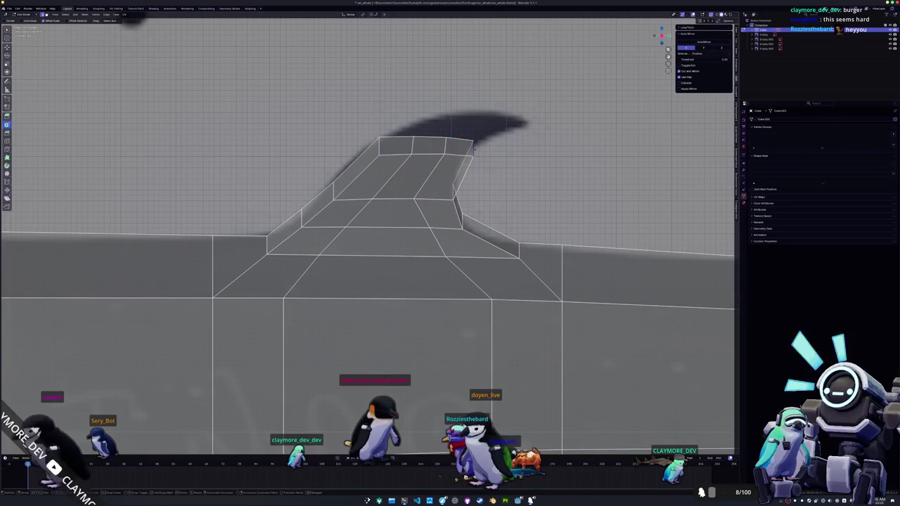
left_click(466, 160)
key("c")
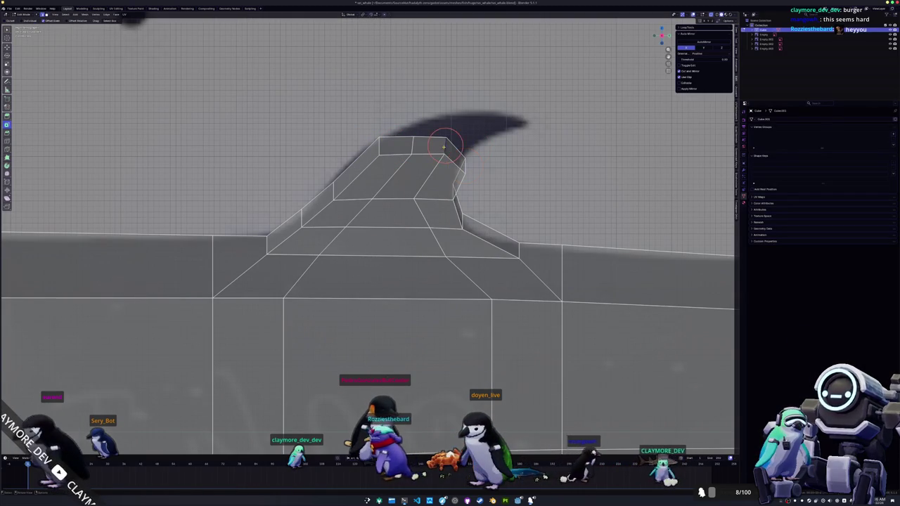
left_click(438, 153)
key("g")
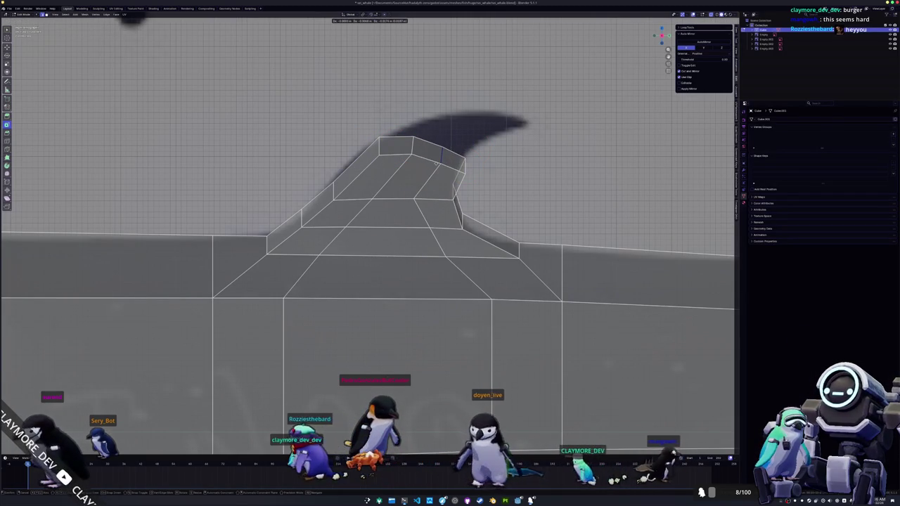
left_click(441, 152)
key("c")
key("Escape")
key("3")
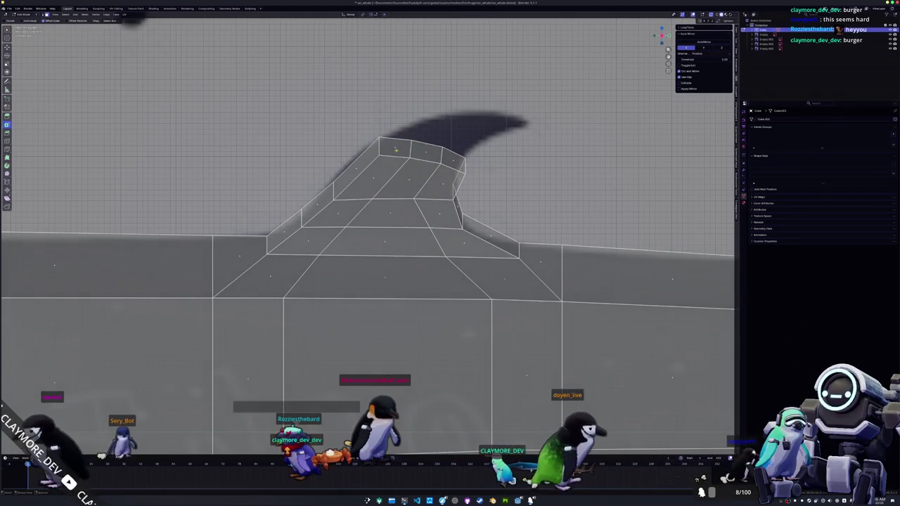
key("c")
left_click_drag(398, 150, 455, 161)
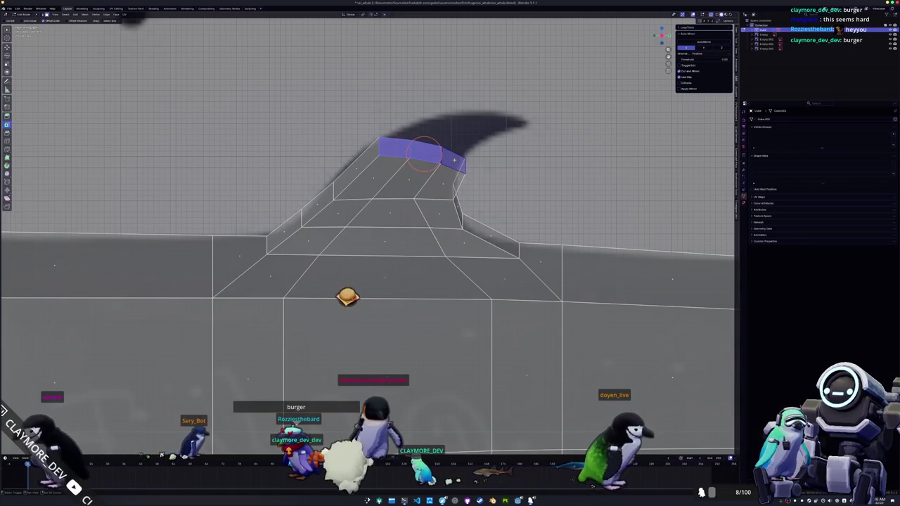
- Extrude a fin tip, rotate and shrink it to a point, add a loop cut, and bend it backward
key("e")
left_click(492, 133)
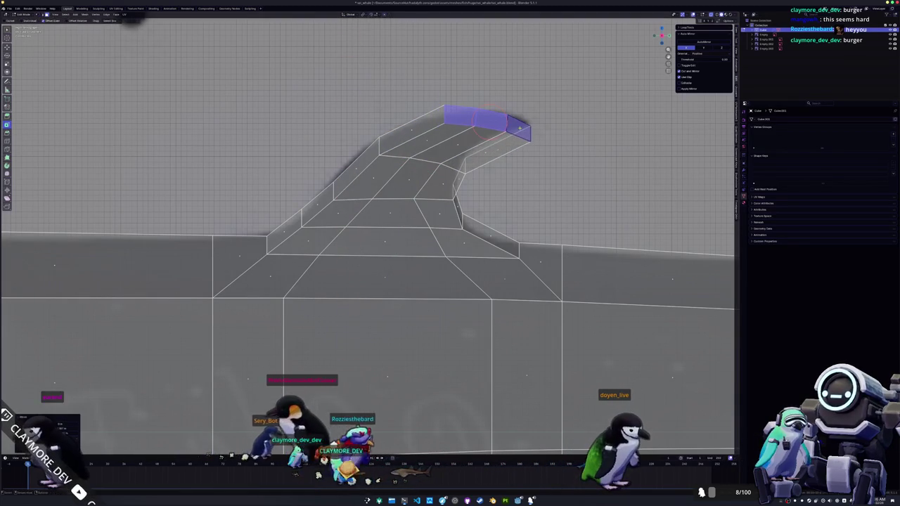
key("r")
left_click(521, 116)
key("s")
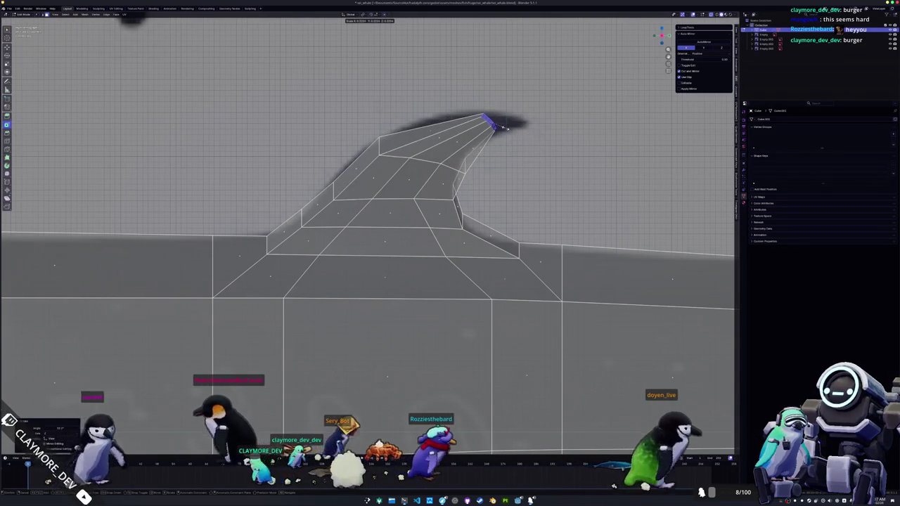
left_click(511, 125)
key("c")
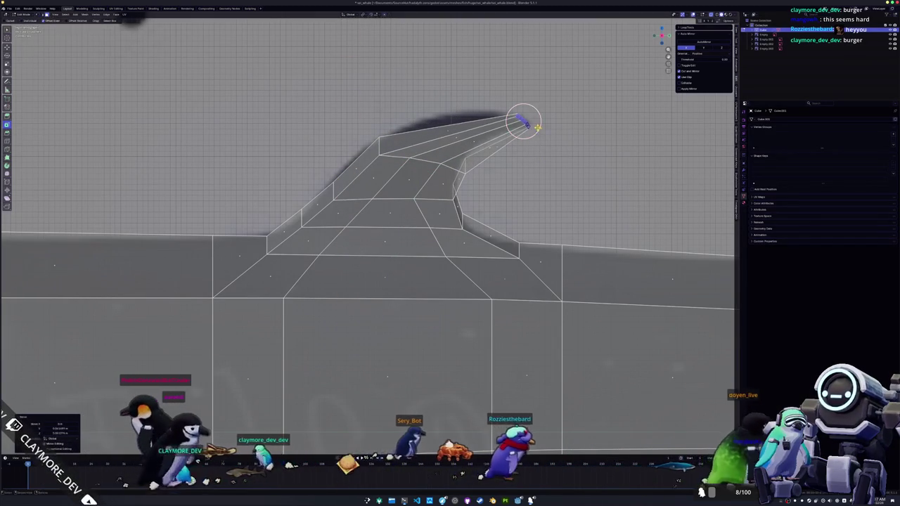
key("ctrl+r")
left_click(485, 143)
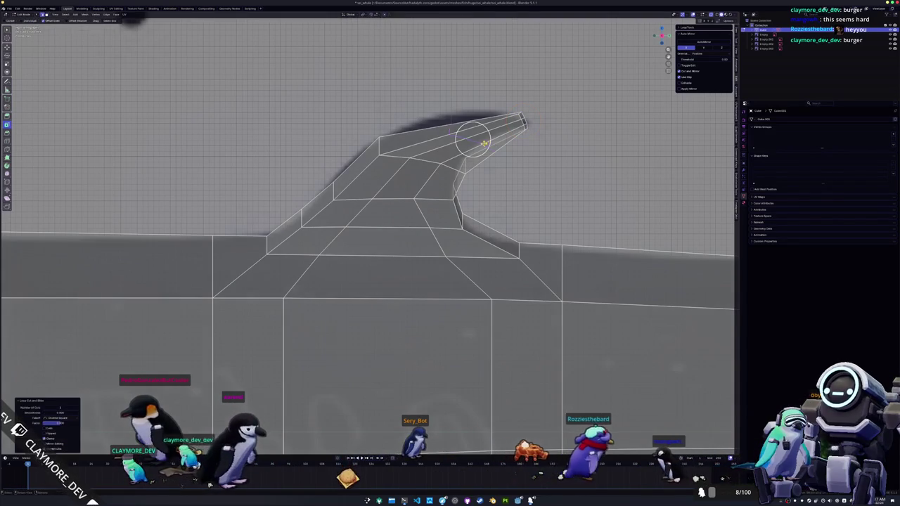
key("r")
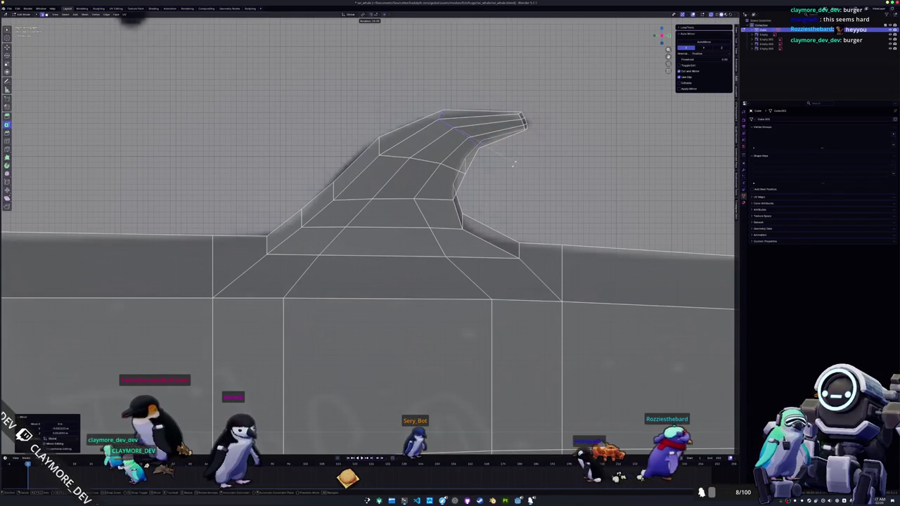
left_click(513, 164)
mouse_move(514, 164)
middle_mouse_down()
mouse_move(258, 340)
mouse_move(147, 267)
middle_mouse_up()
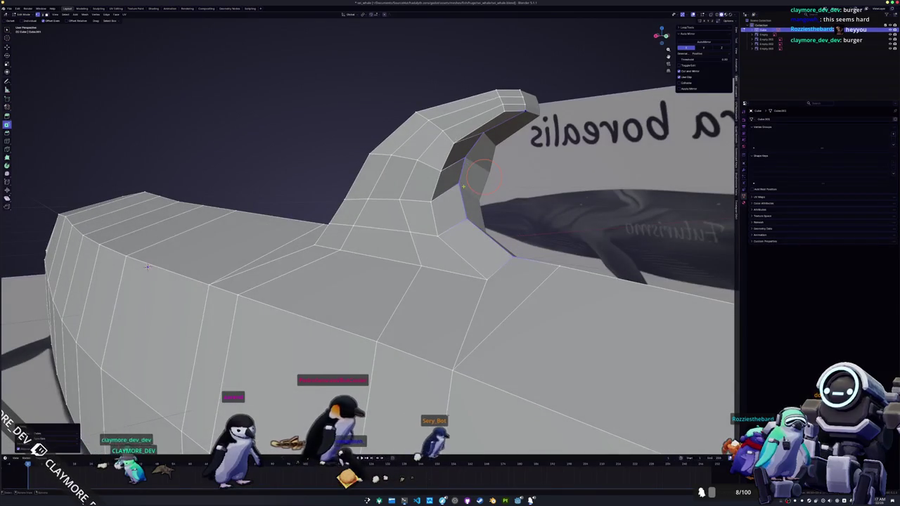
- Move a dorsal fin vertex sideways along Y to adjust the fin's thickness
mouse_move(147, 266)
middle_mouse_down()
mouse_move(109, 318)
mouse_move(93, 302)
mouse_move(366, 223)
mouse_move(330, 211)
middle_mouse_up()
key("g")
key("y")
left_click(93, 302)
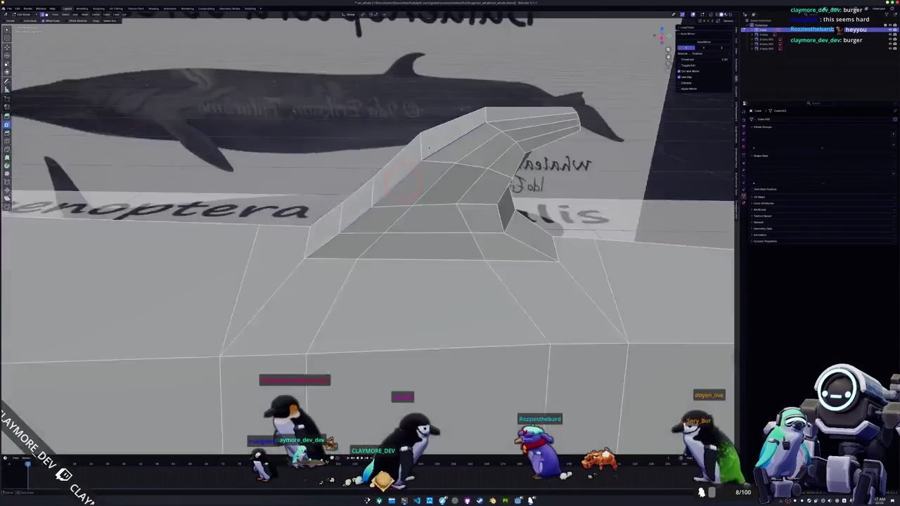
- Select faces on the fin extending along its base
middle_click_drag(400, 163, 388, 211)
left_click(388, 215)
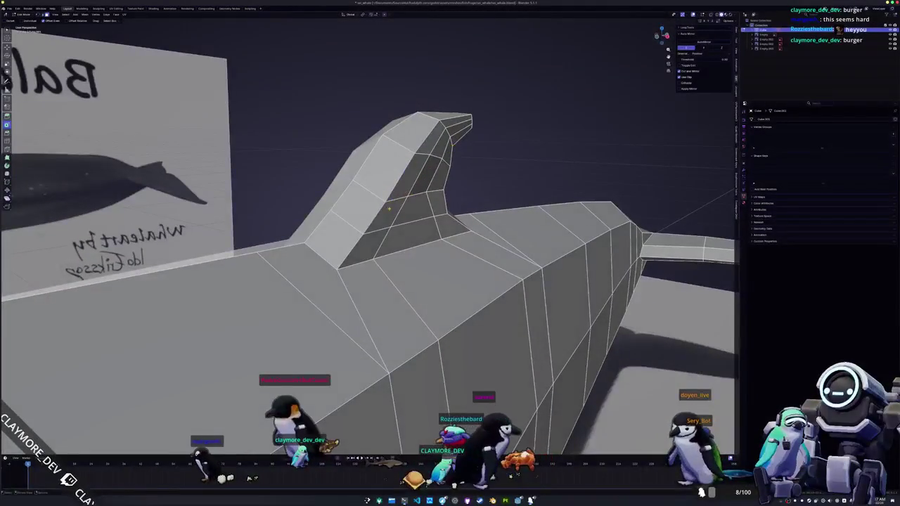
left_click(413, 220, "alt")
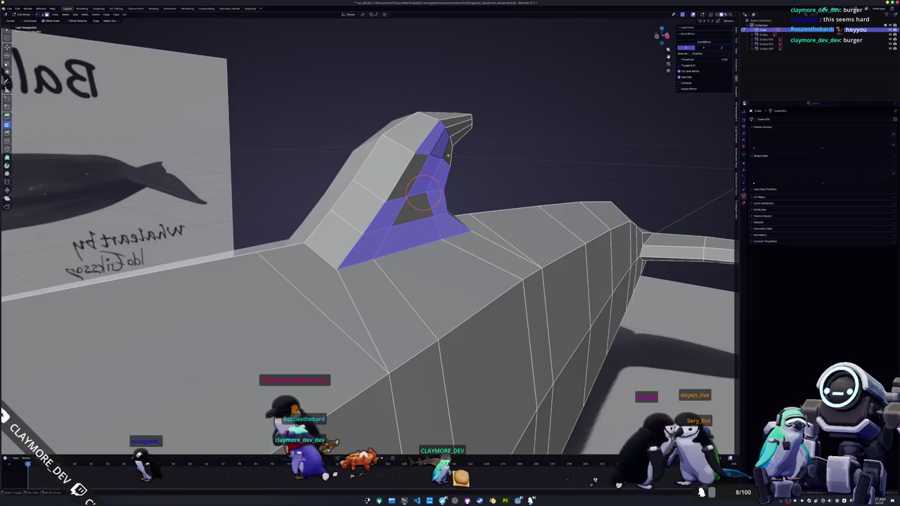
- Add the tip face to the selection and, in front X-ray view, shift the upper fin faces sideways
middle_click_drag(414, 204, 461, 189)
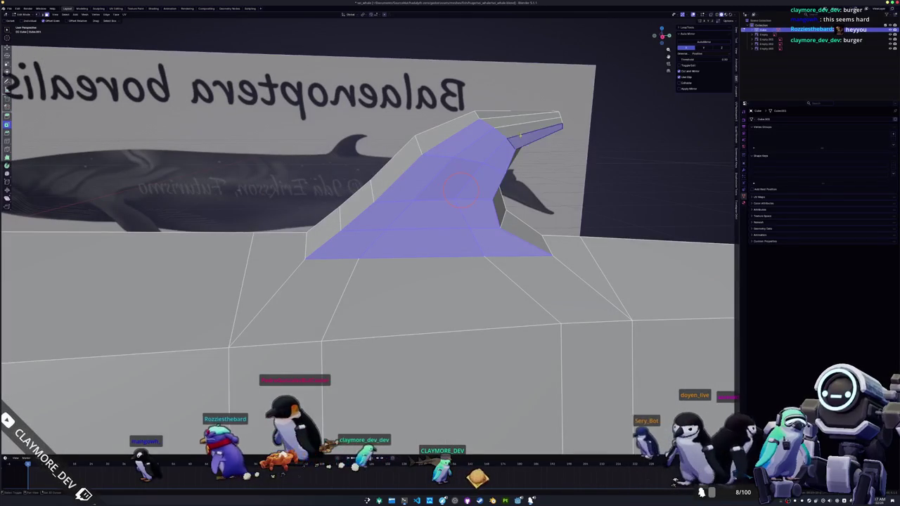
left_click(509, 125, "shift")
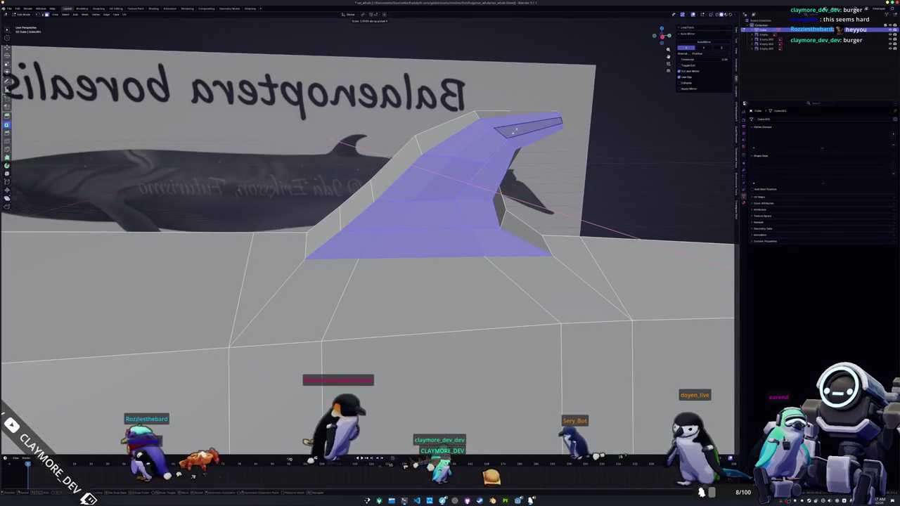
middle_click_drag(469, 183, 405, 163)
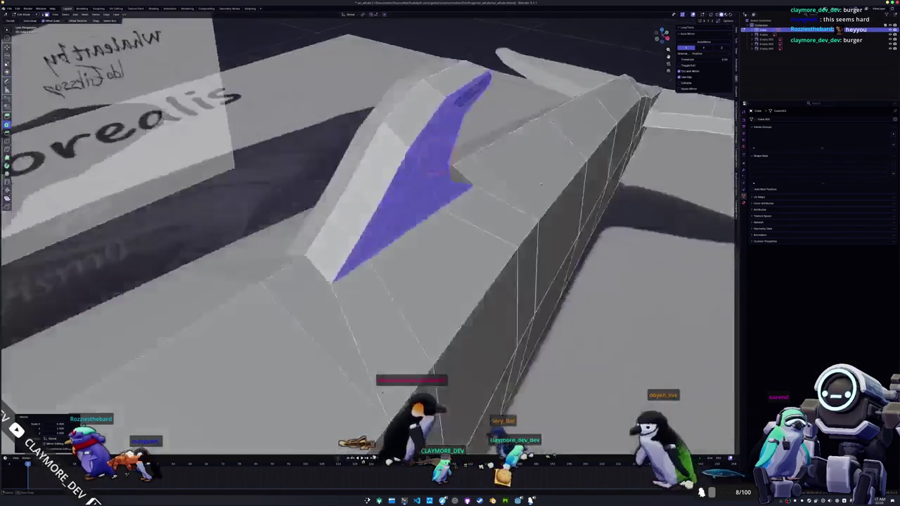
key("KP_1")
scroll(392, 181, "up", 3)
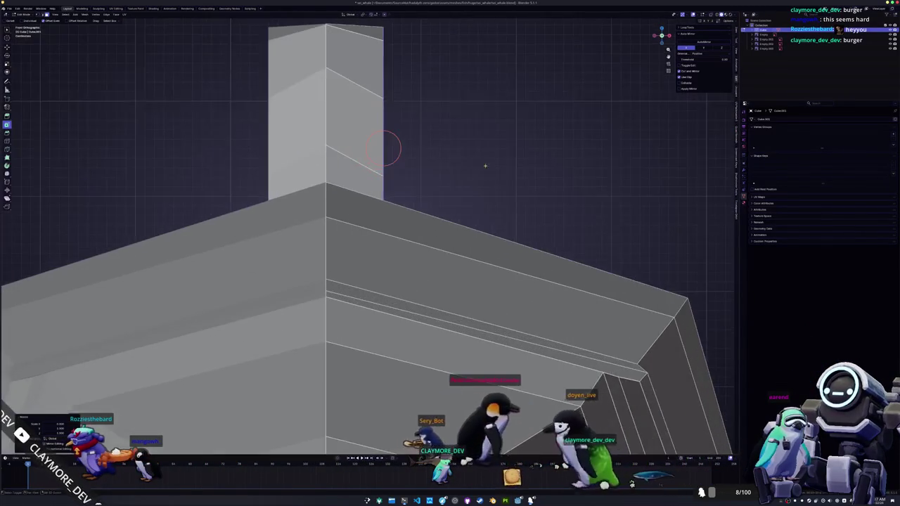
key("alt+z")
scroll(387, 186, "up", 2)
key("g")
left_click(412, 187)
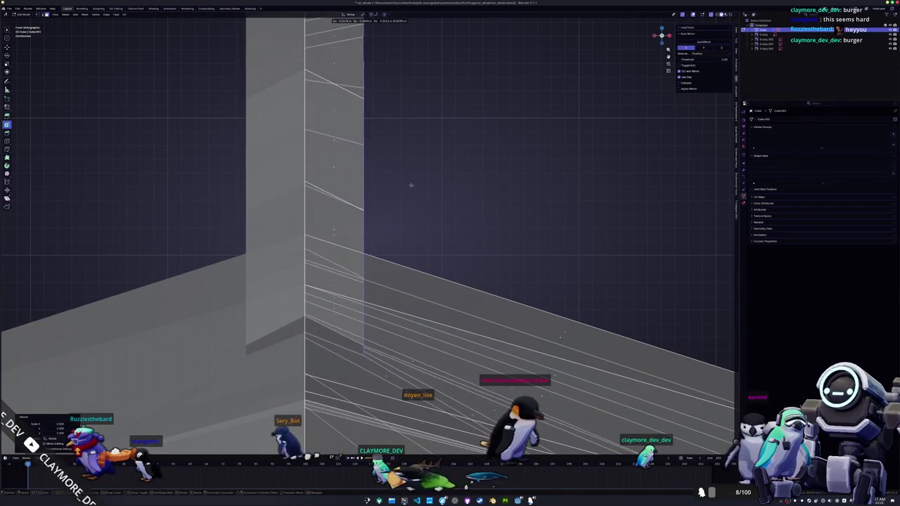
key("alt+z")
- Select the faces around the dorsal fin's base
middle_click_drag(443, 215, 407, 221)
scroll(541, 183, "down", 3)
middle_click_drag(541, 183, 415, 170)
scroll(440, 173, "up", 2)
left_click(394, 291)
left_click(429, 281, "shift")
middle_click_drag(429, 281, 427, 281)
left_click(428, 281, "shift")
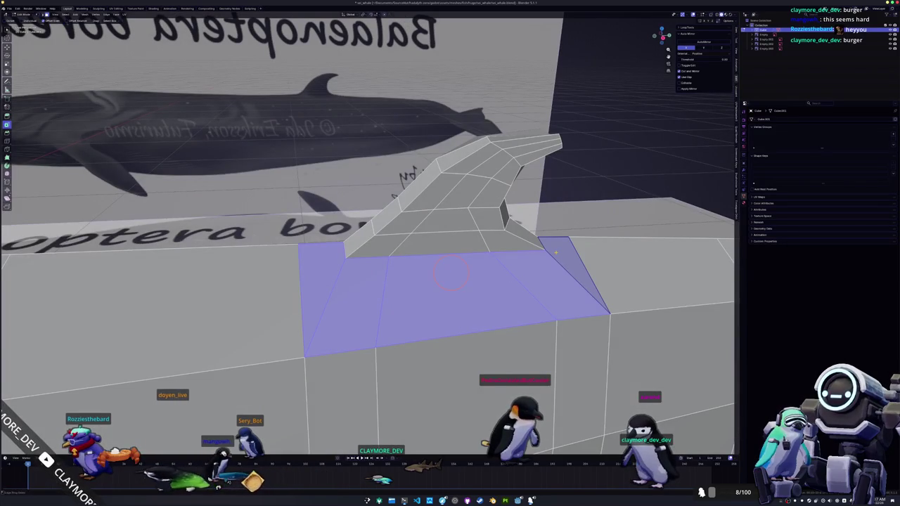
- Move the fin tip vertically along Z and nudge the selected fin edge slightly
middle_click_drag(450, 274, 389, 295)
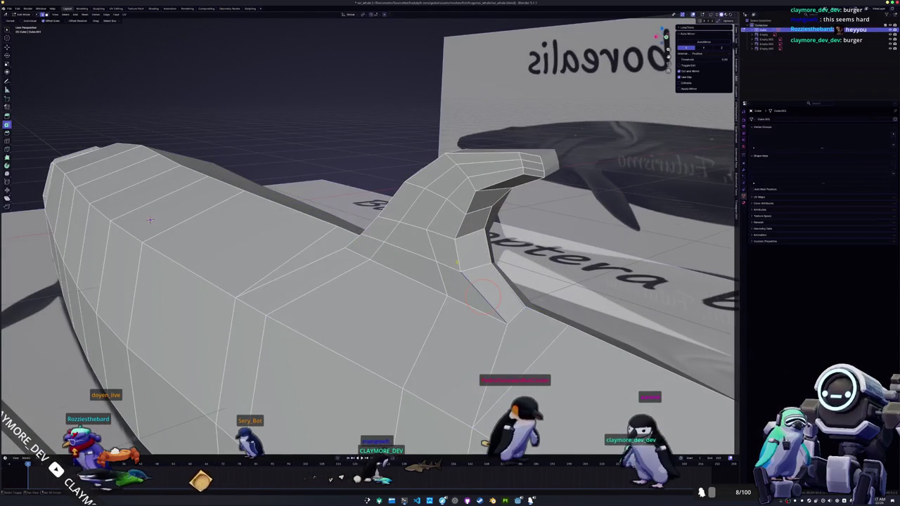
middle_click_drag(149, 220, 231, 222)
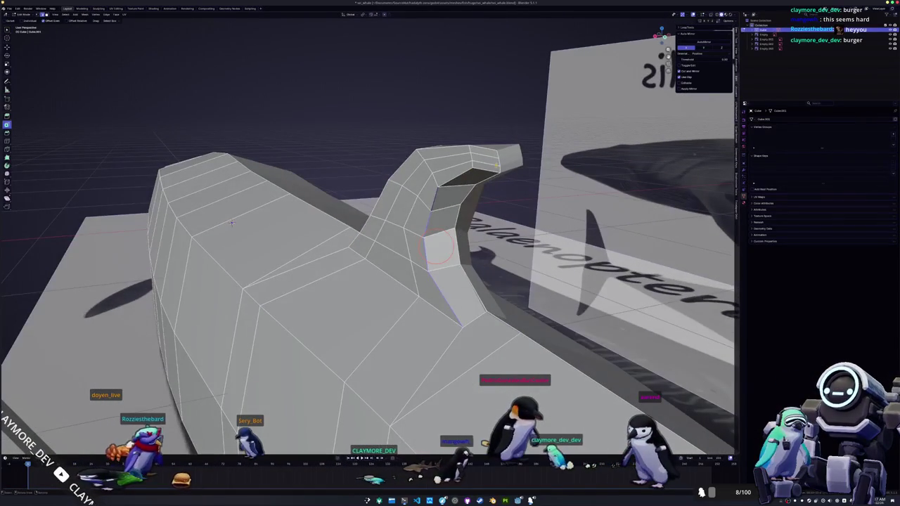
key("g")
key("z")
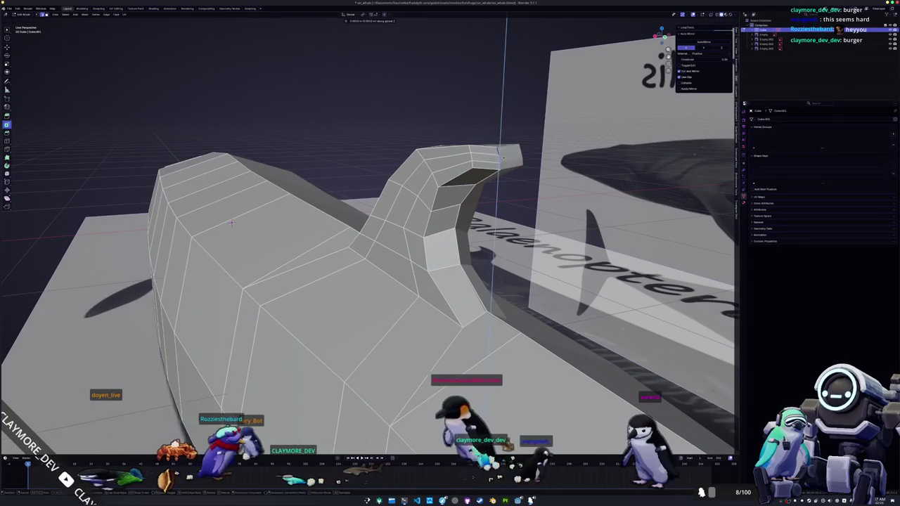
mouse_move(232, 222)
middle_mouse_down()
mouse_move(573, 148)
mouse_move(422, 204)
mouse_move(376, 151)
middle_mouse_up()
scroll(576, 148, "down", 3)
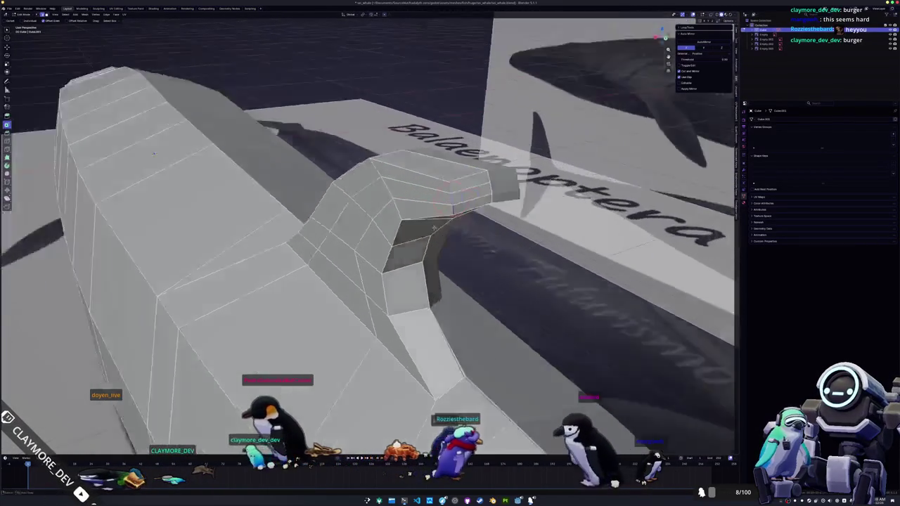
middle_click_drag(407, 219, 374, 232)
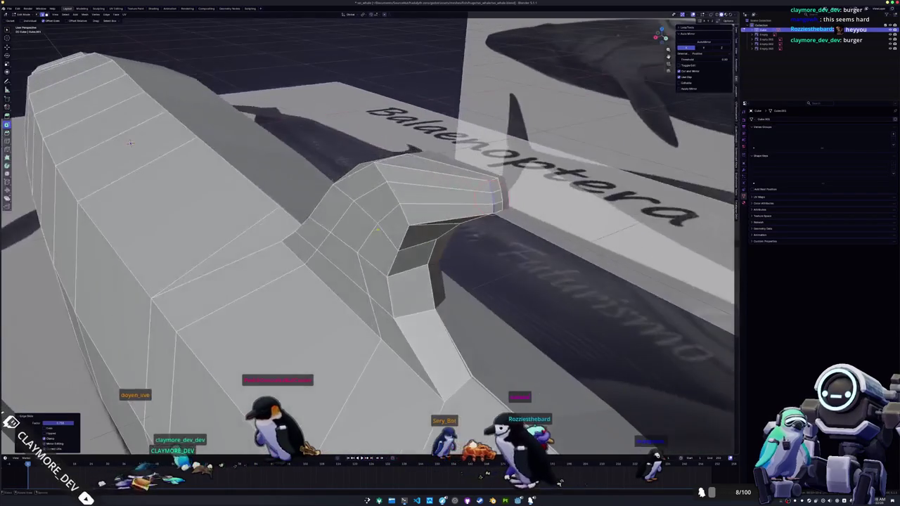
middle_click_drag(388, 186, 384, 194)
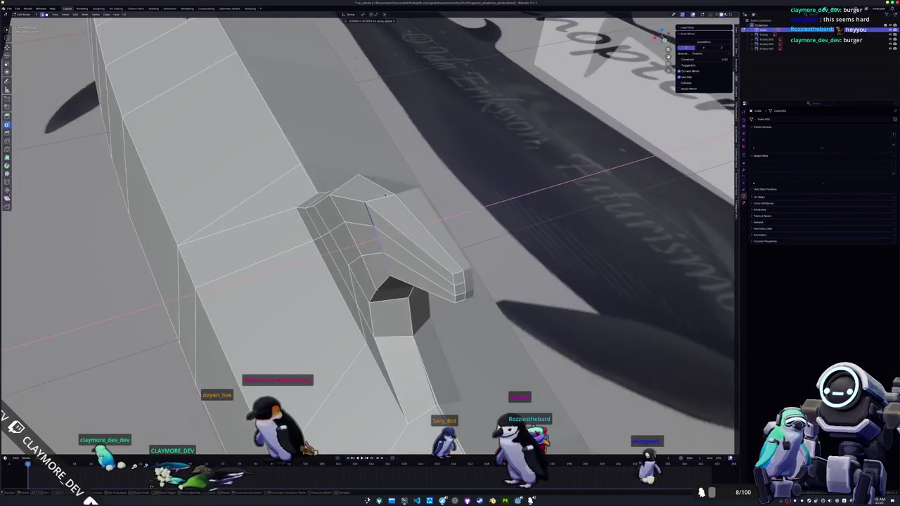
left_click_drag(396, 194, 383, 232)
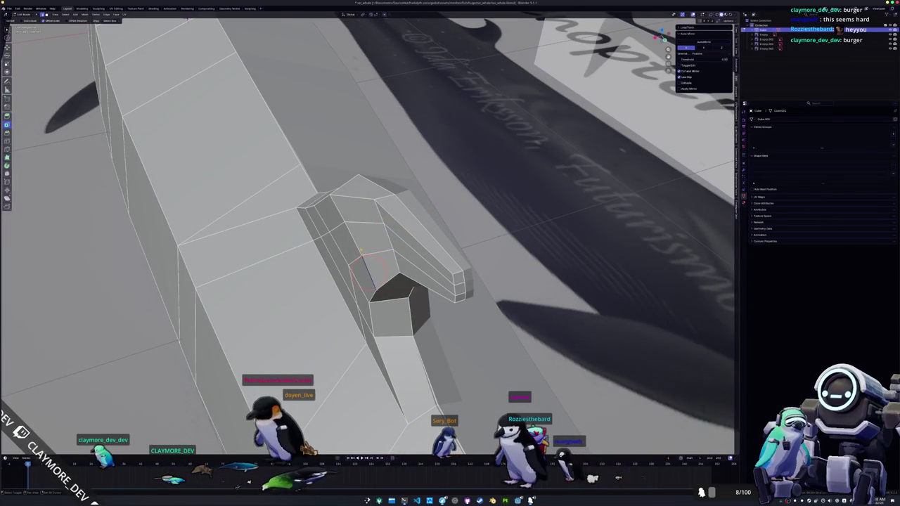
scroll(362, 254, "down", 3)
middle_click_drag(362, 254, 424, 204)
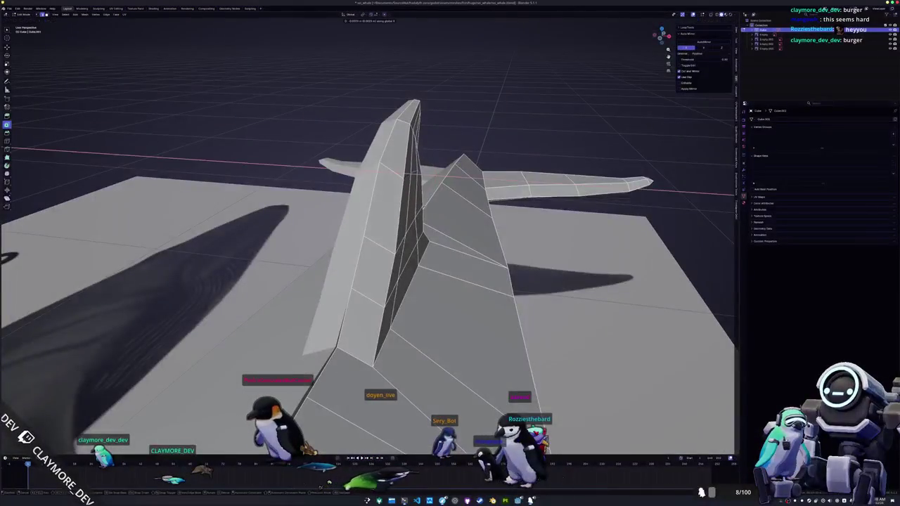
- Confirm the fin edge move and inspect the thin, upright fin from behind and below
key("Return")
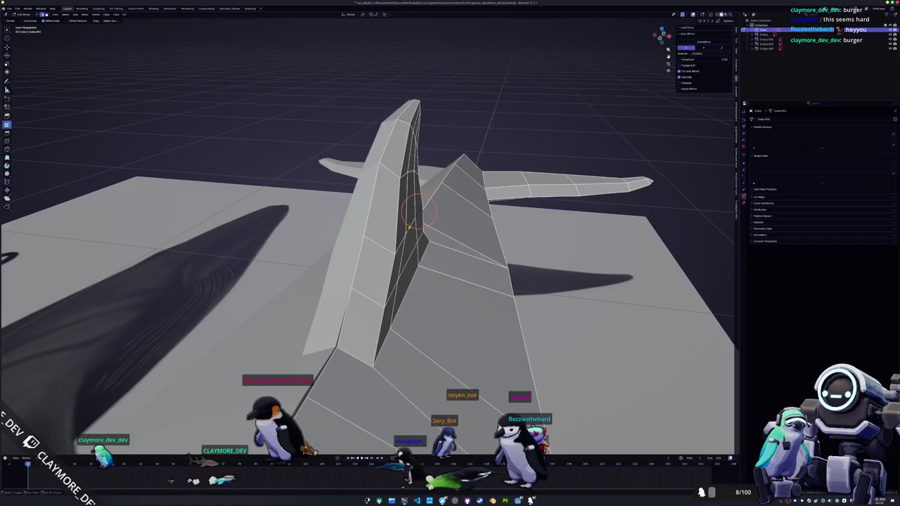
middle_click_drag(411, 225, 418, 224)
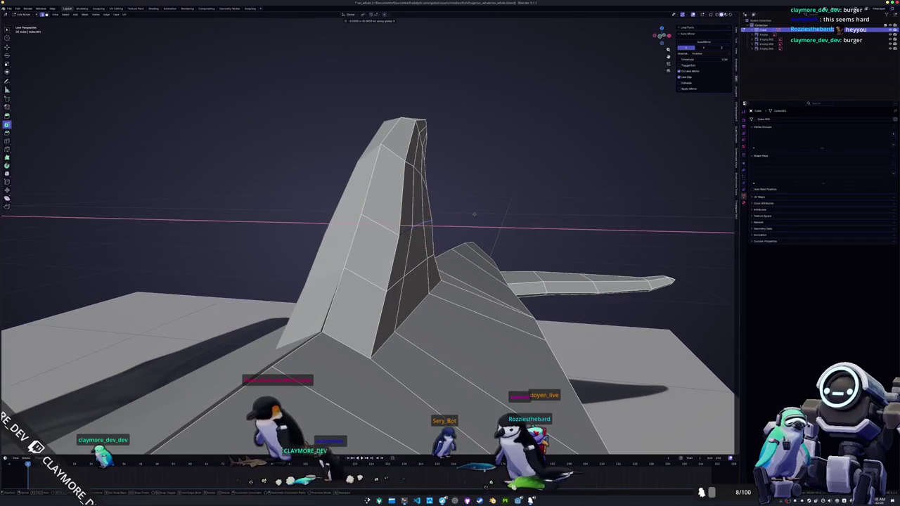
left_click(469, 213)
middle_click_drag(470, 213, 425, 268)
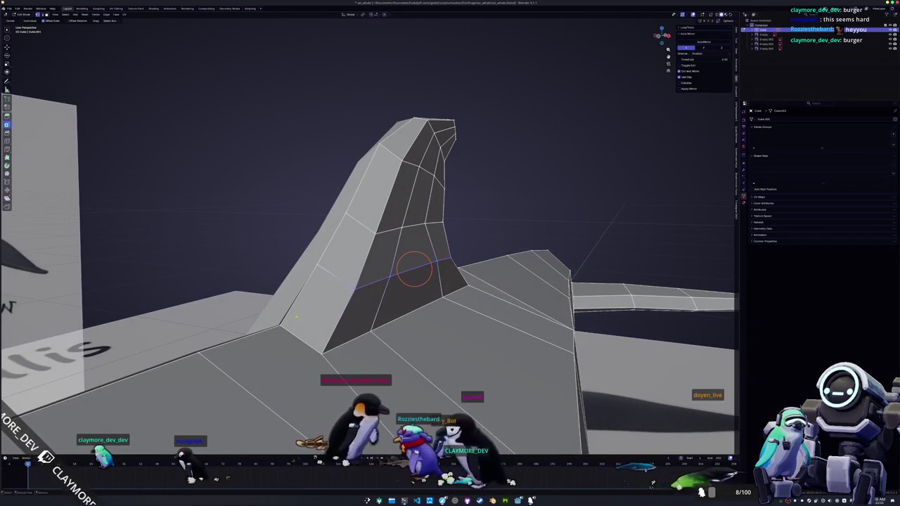
mouse_move(429, 266)
middle_mouse_down()
mouse_move(366, 346)
mouse_move(392, 338)
middle_mouse_up()
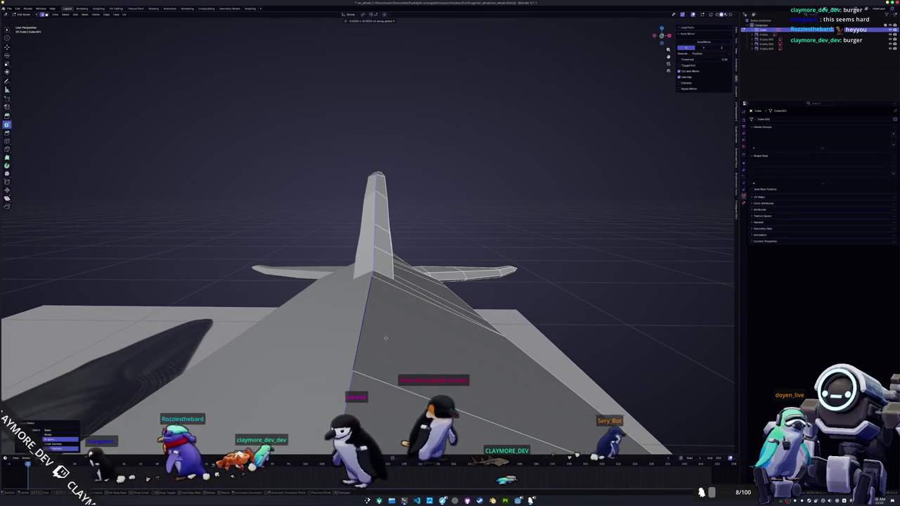
mouse_move(382, 337)
middle_mouse_down()
mouse_move(378, 354)
mouse_move(361, 331)
middle_mouse_up()
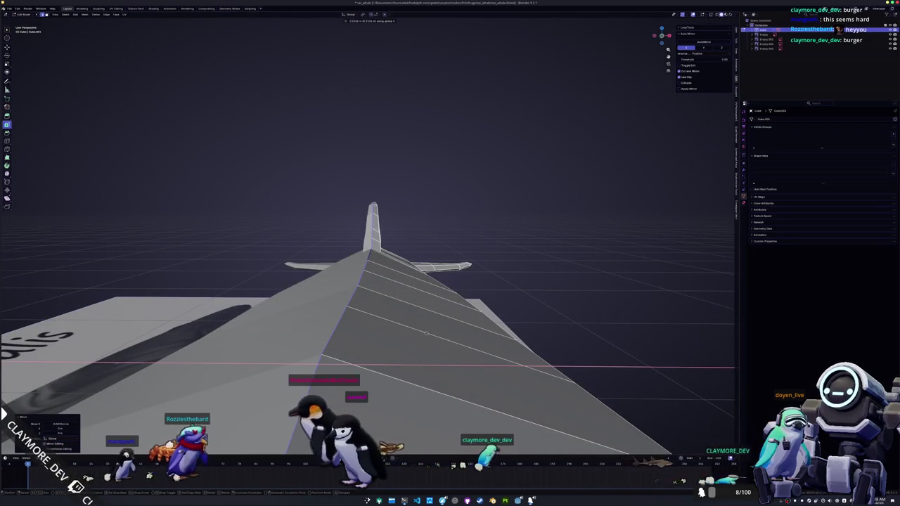
middle_click_drag(425, 334, 375, 288)
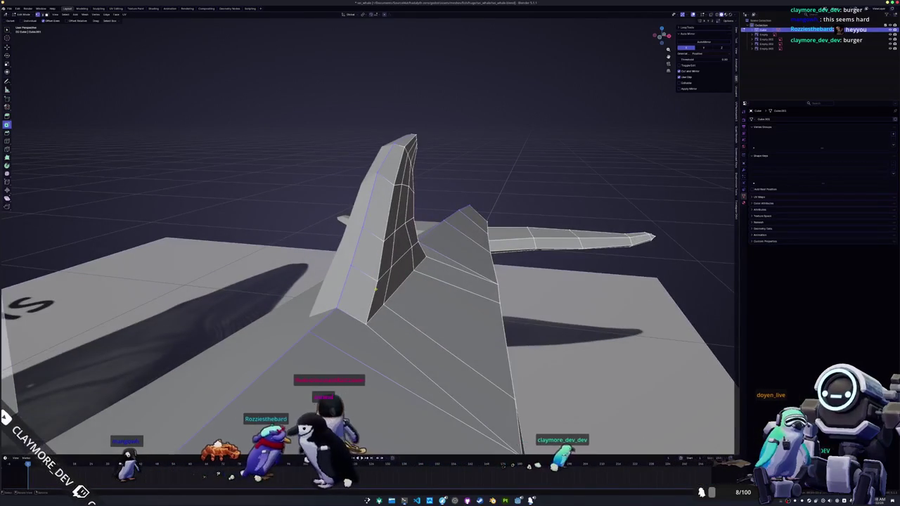
mouse_move(365, 322)
middle_mouse_down()
mouse_move(313, 332)
mouse_move(341, 302)
mouse_move(438, 288)
mouse_move(426, 259)
mouse_move(346, 275)
middle_mouse_up()
- Select the fin's base edge loop along the shortest path and move it so the fin flares into the back
left_click(426, 259, "alt")
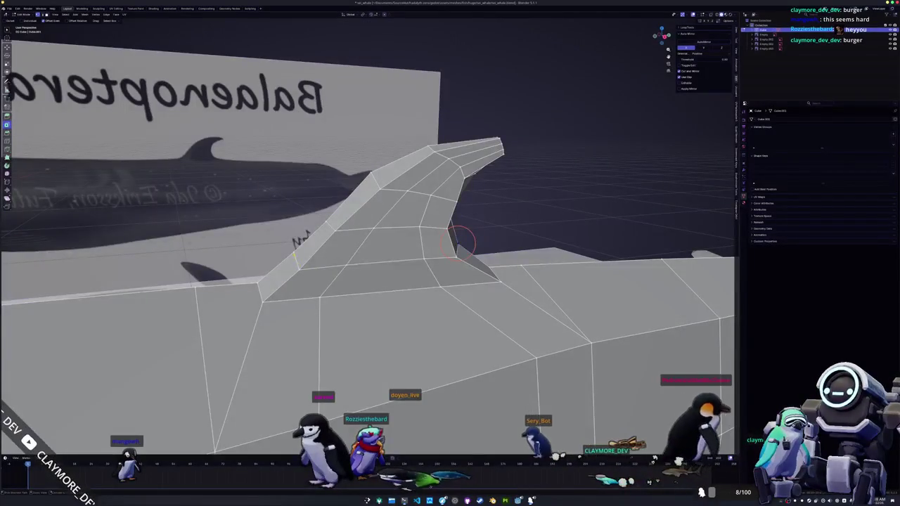
middle_click_drag(457, 243, 395, 258)
middle_click_drag(298, 303, 498, 260)
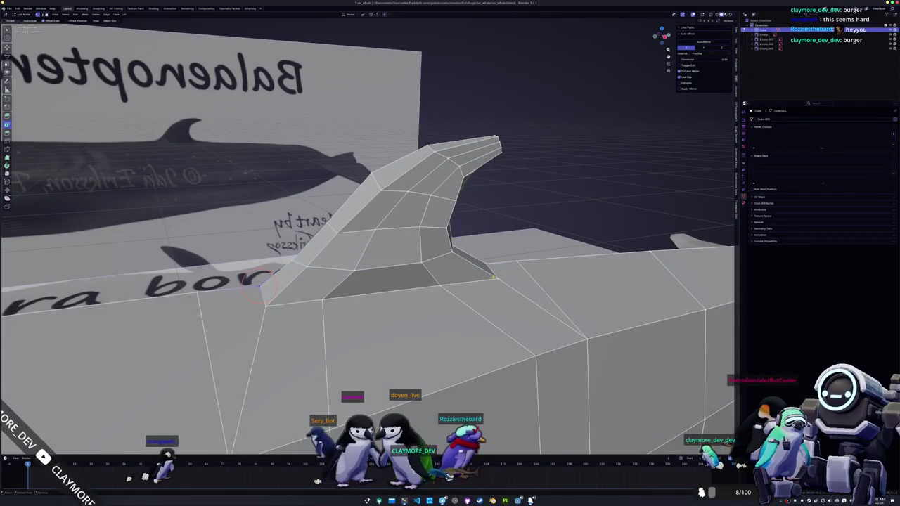
left_click(490, 274, "ctrl")
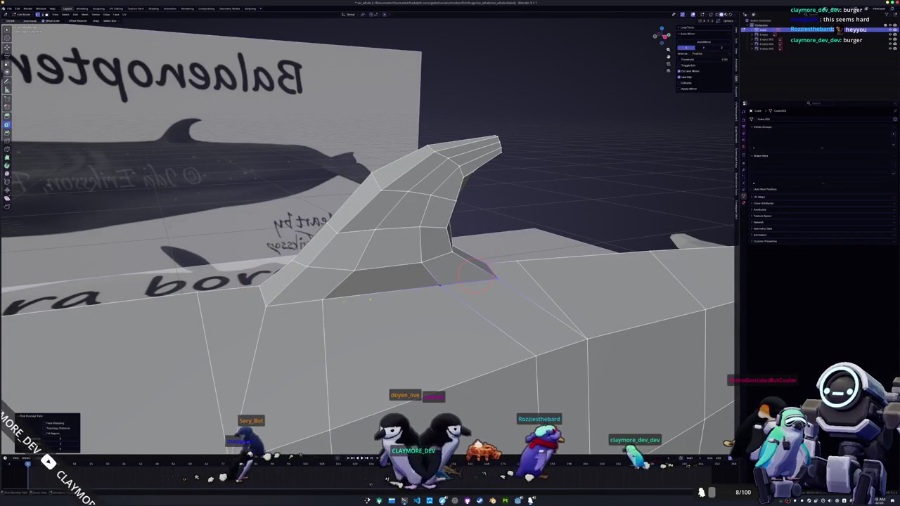
key("g")
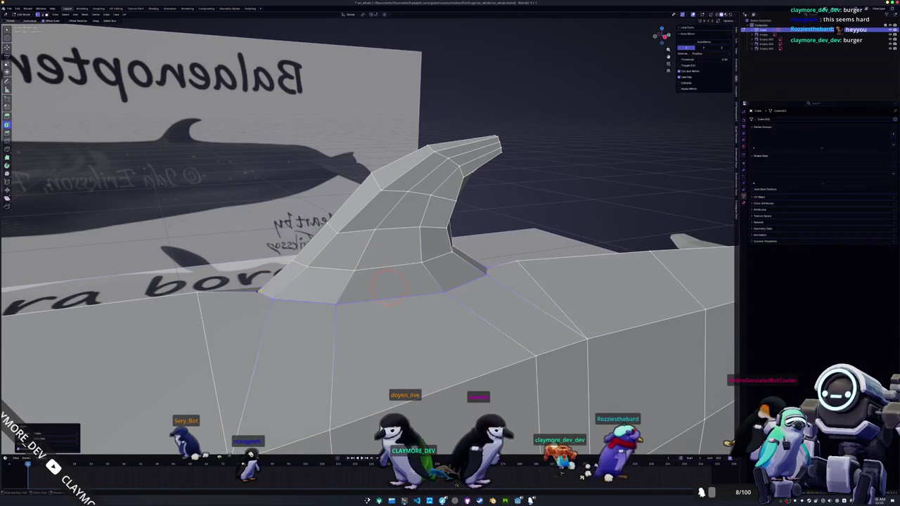
middle_click_drag(386, 284, 392, 283)
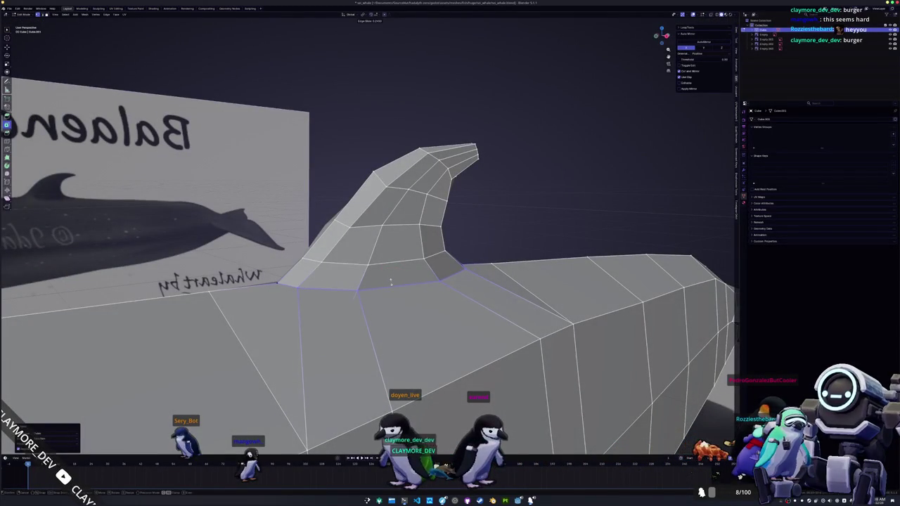
mouse_move(391, 282)
middle_mouse_down()
mouse_move(338, 306)
mouse_move(354, 325)
mouse_move(381, 251)
mouse_move(402, 246)
mouse_move(385, 240)
mouse_move(476, 232)
middle_mouse_up()
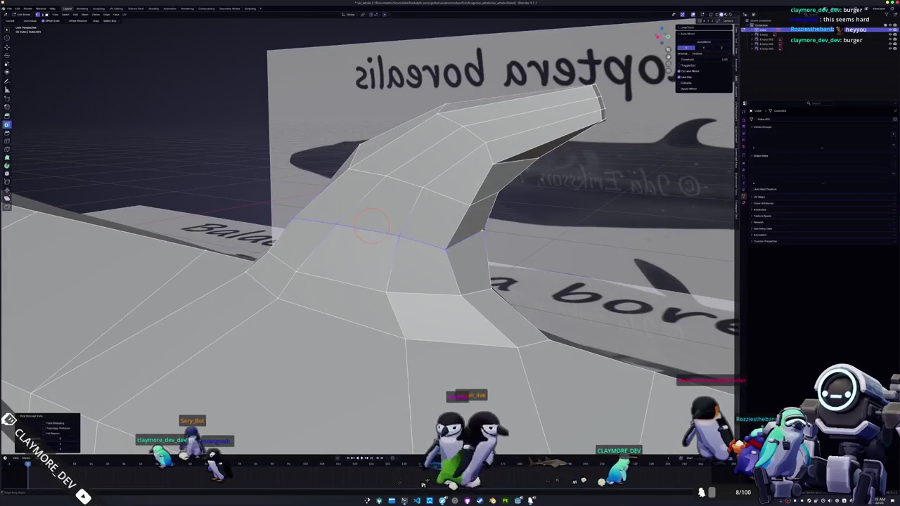
- Add an edge loop near the dorsal fin tip, viewed from the side
middle_click_drag(370, 225, 429, 223)
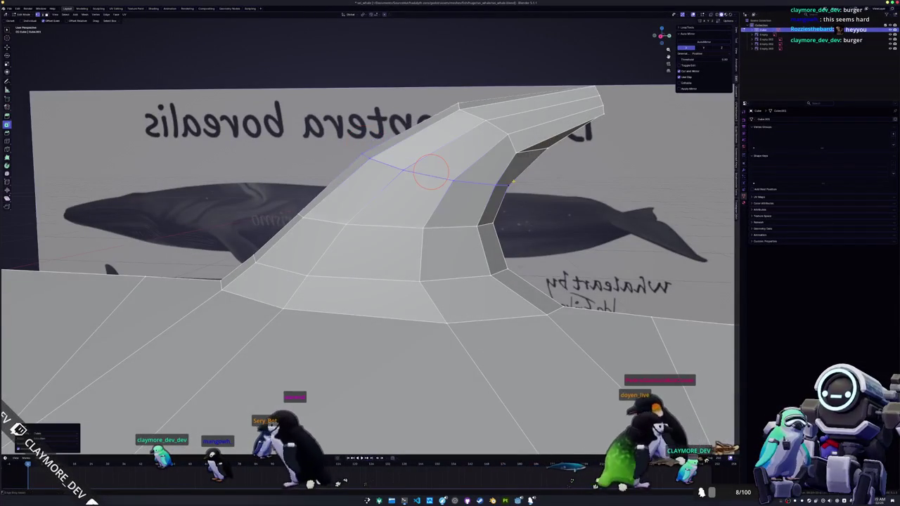
mouse_move(431, 170)
middle_mouse_down()
mouse_move(495, 137)
mouse_move(427, 191)
middle_mouse_up()
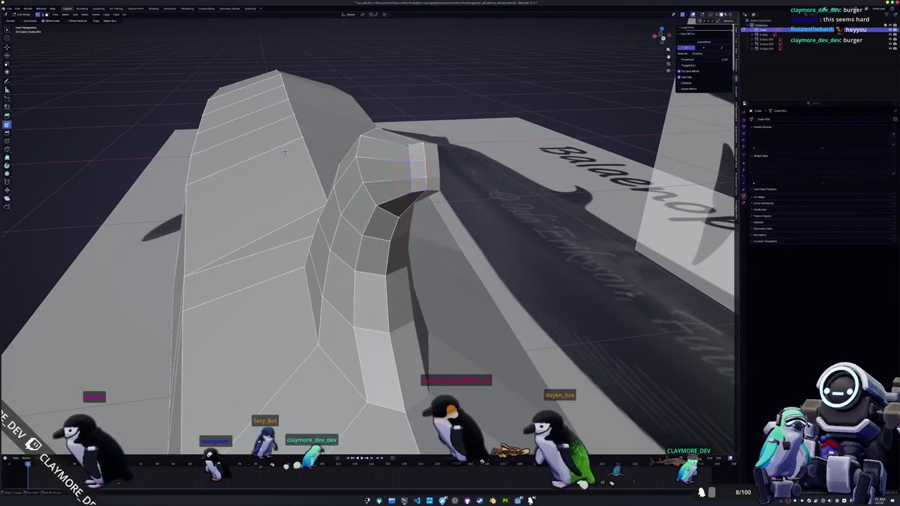
middle_click_drag(284, 152, 439, 175)
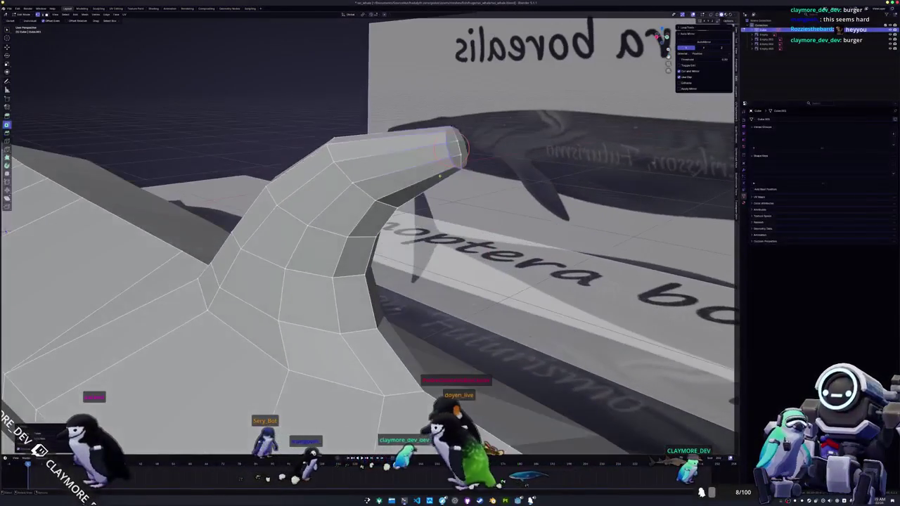
left_click(439, 176)
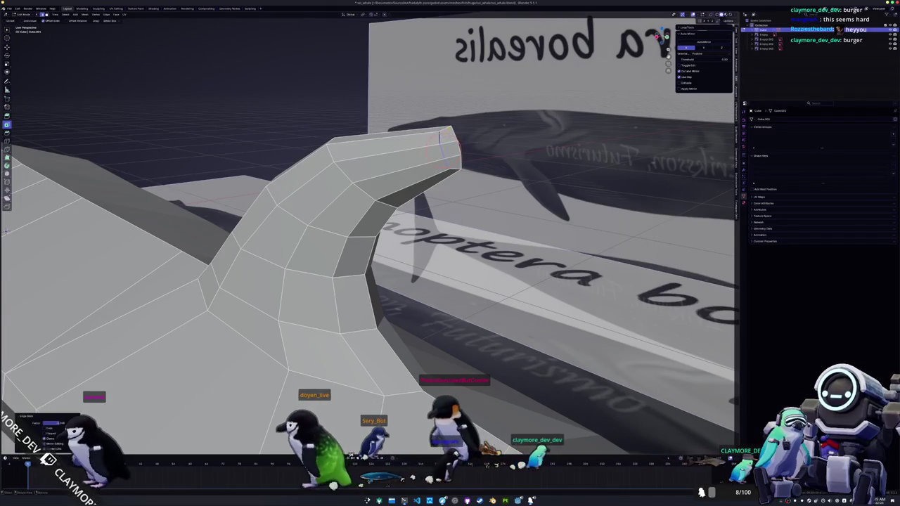
left_click(447, 132)
- Slide two fin-tip vertices along their edges to narrow the tip
middle_click_drag(447, 133, 438, 128)
key("g")
key("g")
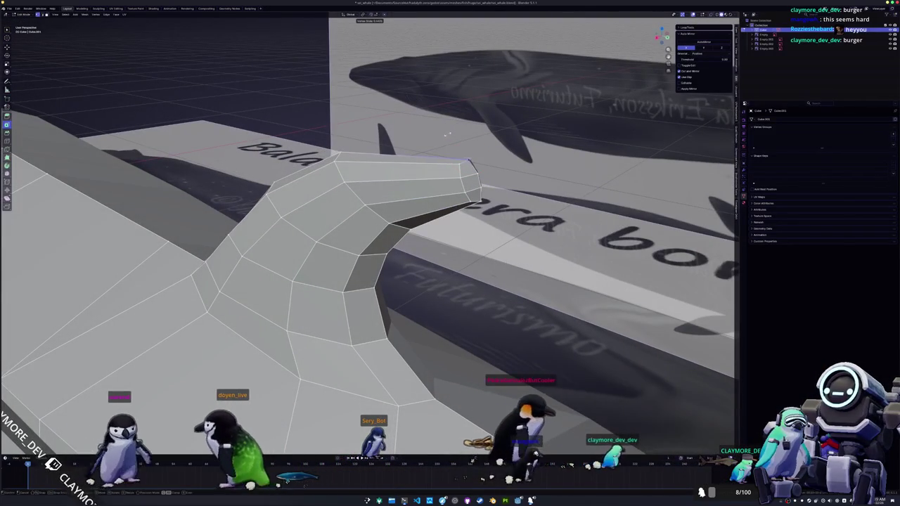
left_click(438, 128)
middle_click_drag(438, 128, 433, 91)
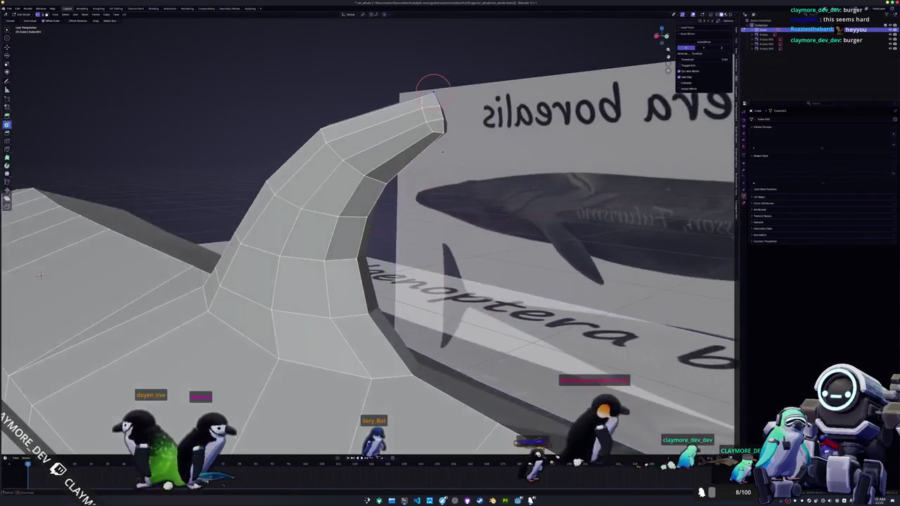
middle_click_drag(451, 142, 484, 156)
key("g")
key("g")
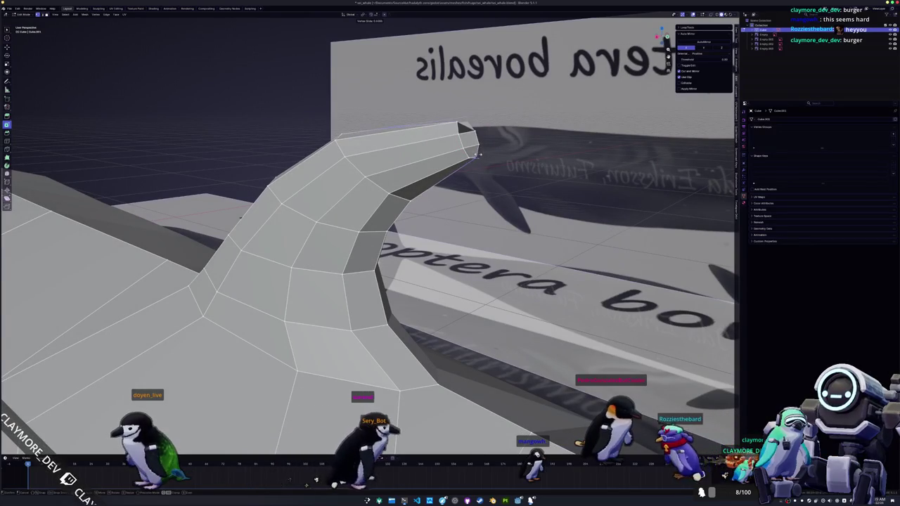
middle_click_drag(480, 154, 535, 189)
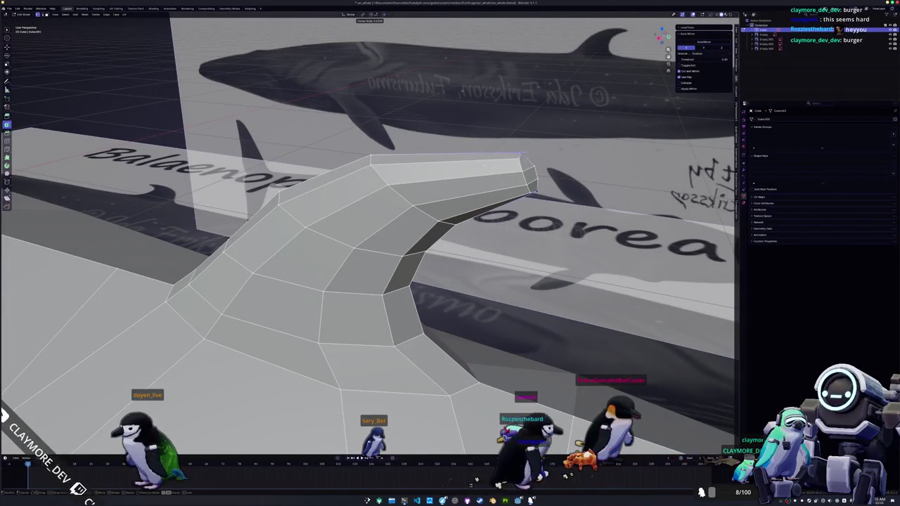
left_click(487, 165)
- Move the tip vertex back so the fin ends in a sharper hooked point
middle_click_drag(487, 165, 494, 168)
key("g")
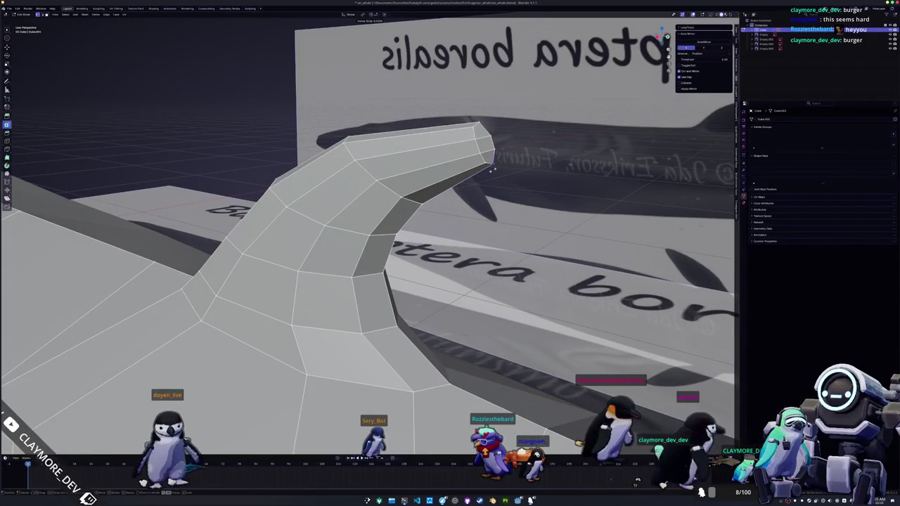
left_click(485, 163)
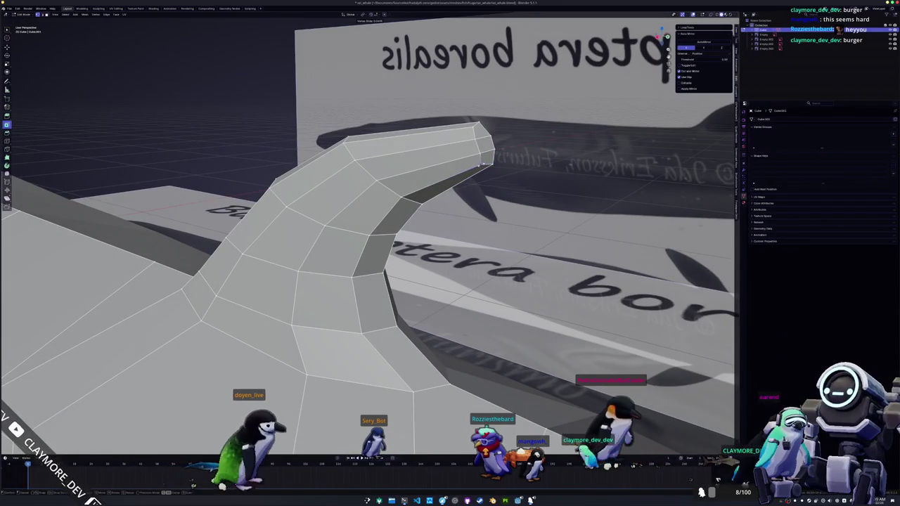
left_click(472, 127)
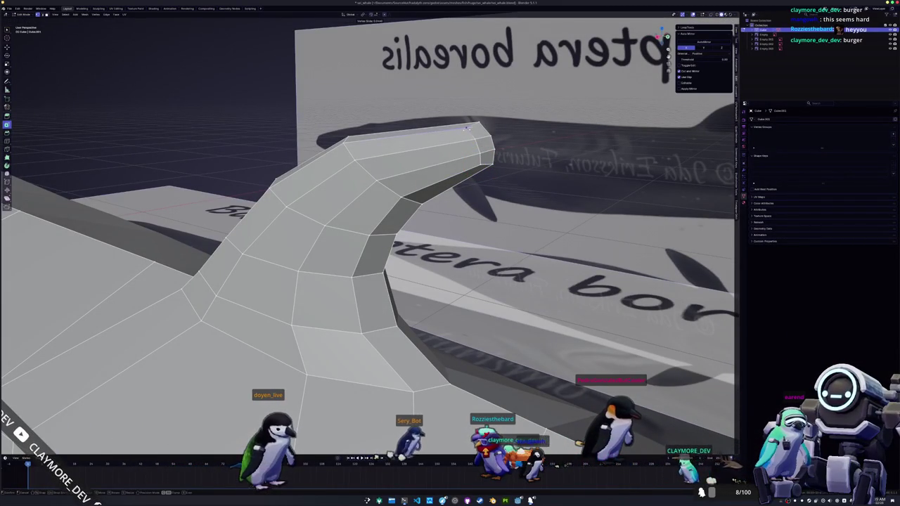
left_click(466, 128)
scroll(466, 128, "up", 1)
scroll(468, 129, "up", 2)
scroll(471, 129, "up", 1)
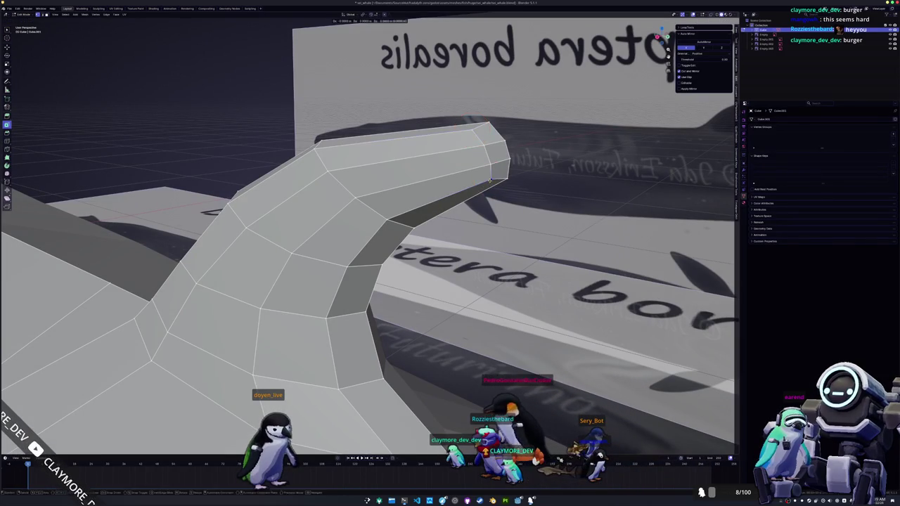
- Refine the tip with Shift+V vertex slides, then switch to orthographic side view
mouse_move(485, 181)
middle_mouse_down()
mouse_move(471, 200)
mouse_move(470, 171)
mouse_move(453, 156)
middle_mouse_up()
key("shift+v")
left_click(469, 171)
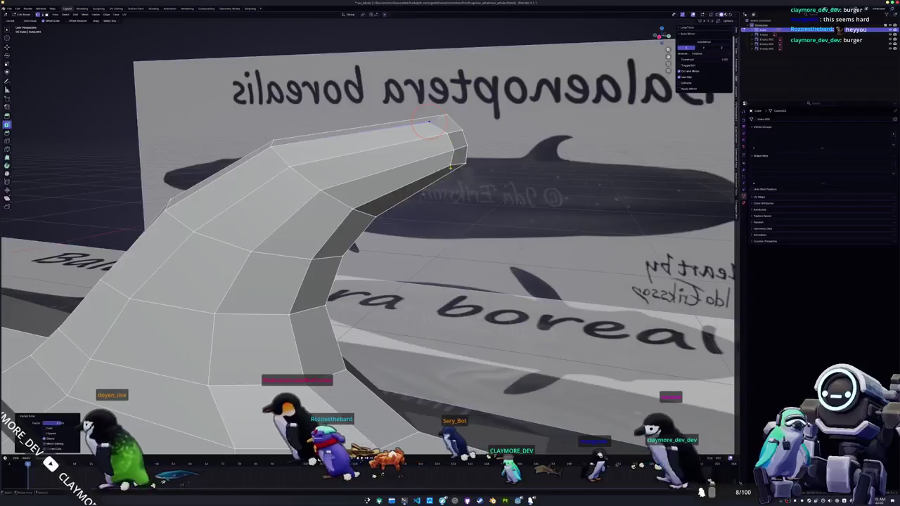
key("shift+v")
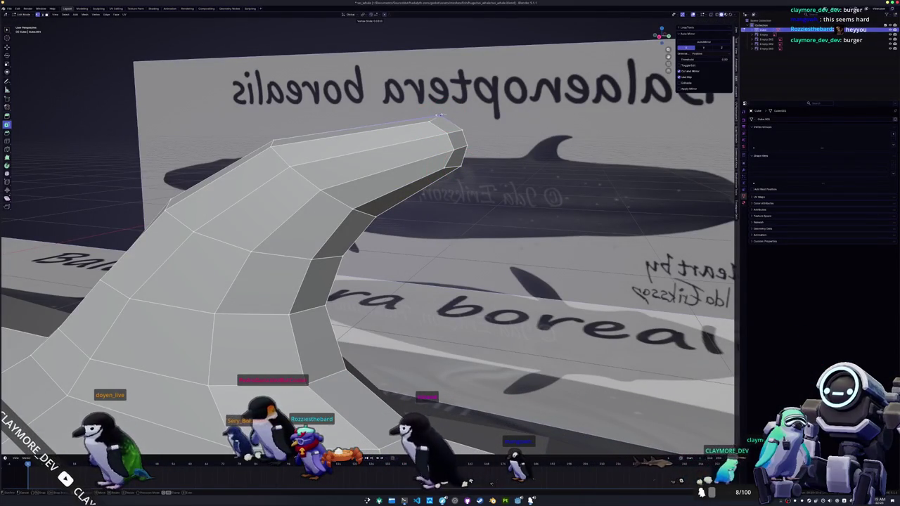
mouse_move(438, 115)
middle_mouse_down()
mouse_move(401, 181)
mouse_move(414, 168)
middle_mouse_up()
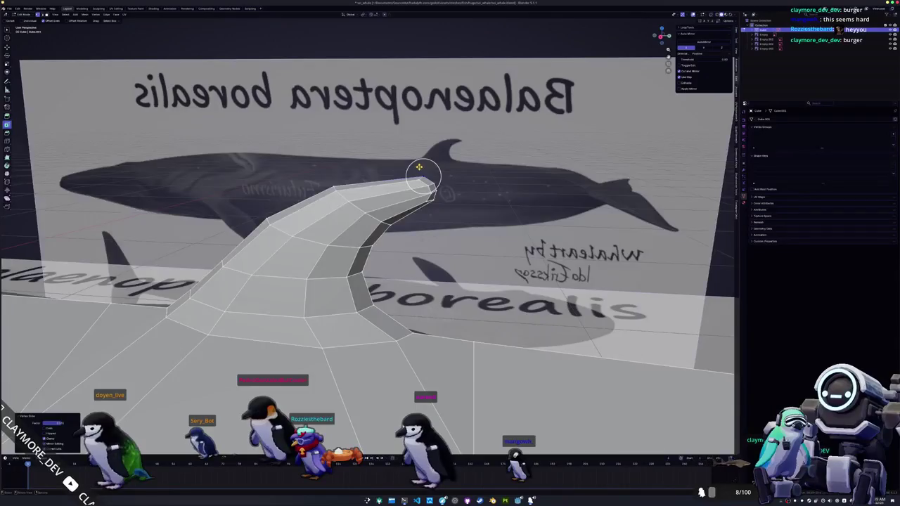
key("KP_1")
- Shrink the fin-tip vertices and nudge them right and down
scroll(431, 164, "up", 2)
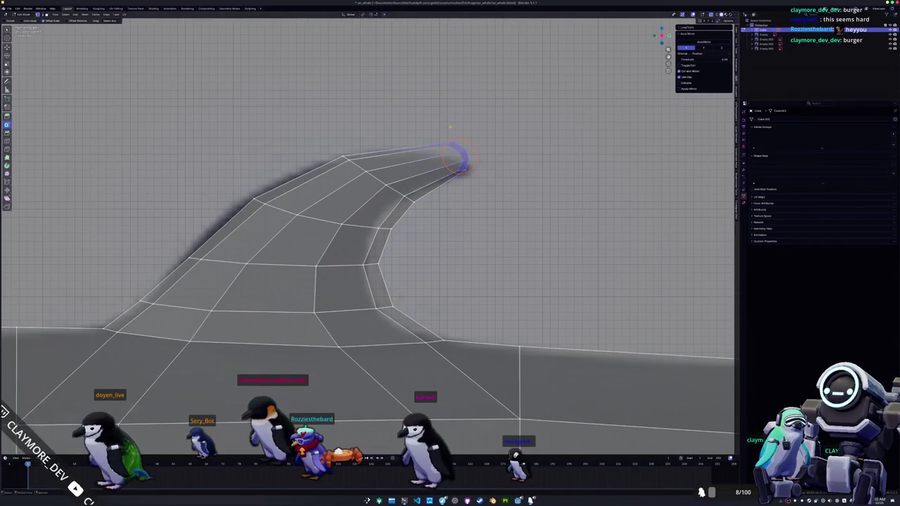
key("g")
key("s")
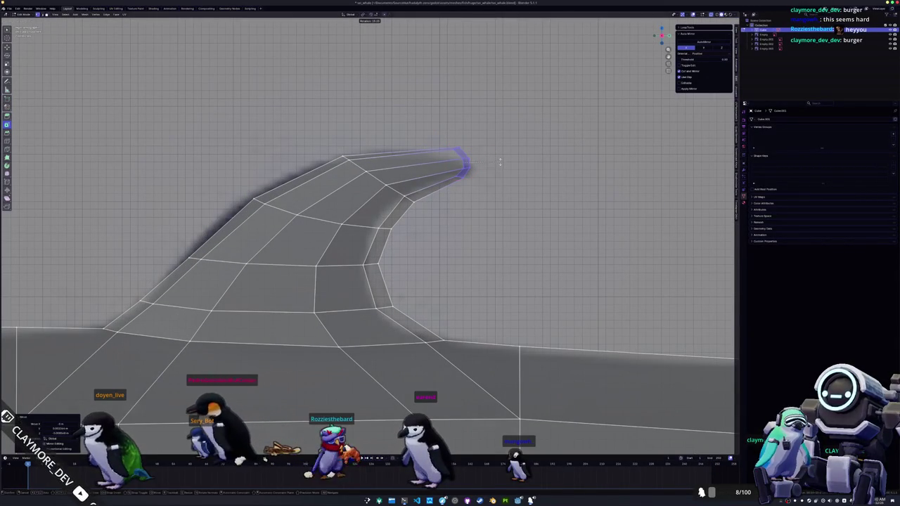
left_click(490, 161)
key("g")
left_click(494, 166)
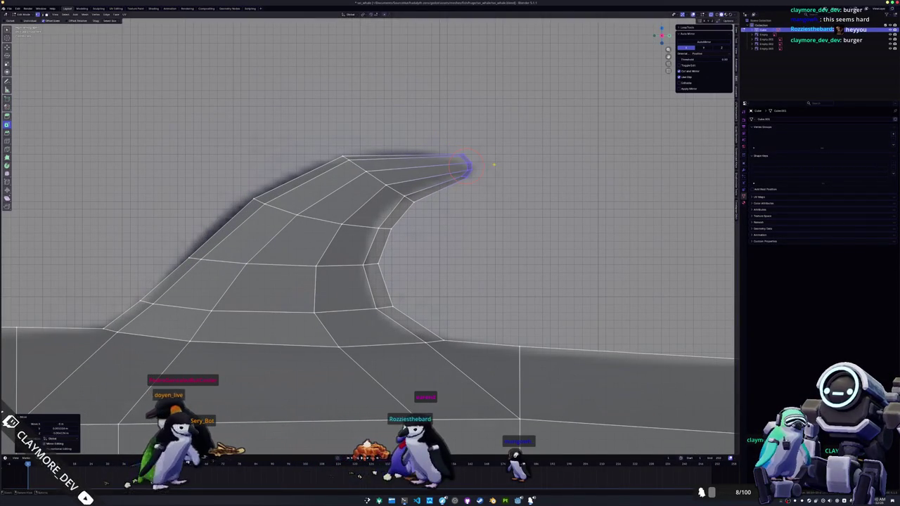
- Rotate the fin tip so it bends further back
left_click(464, 167)
left_click(495, 180)
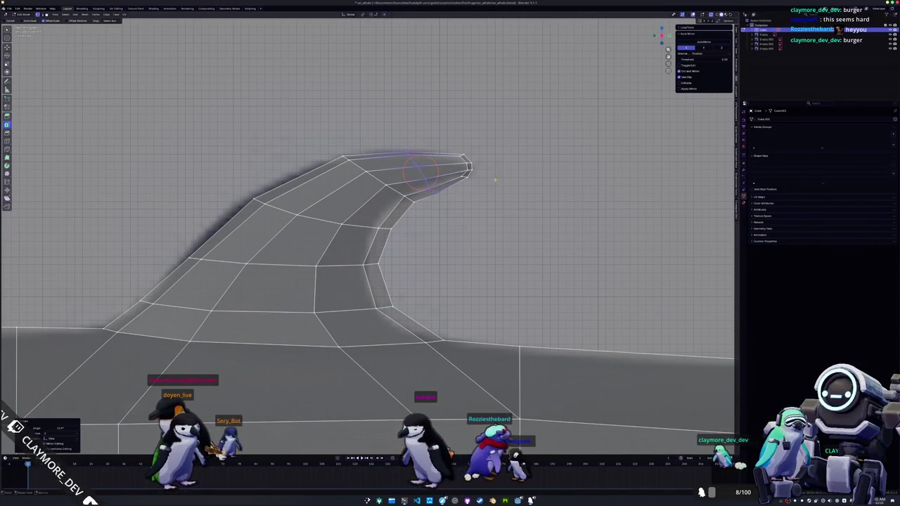
key("r")
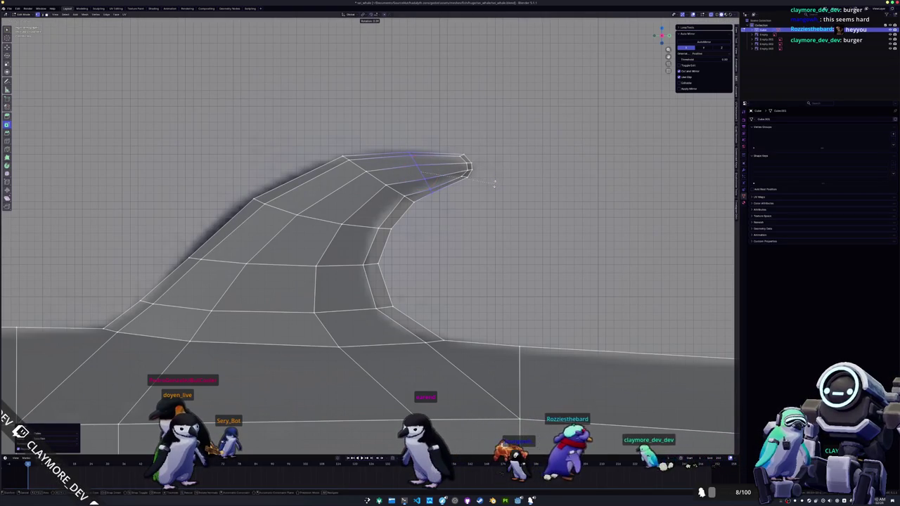
left_click(493, 184)
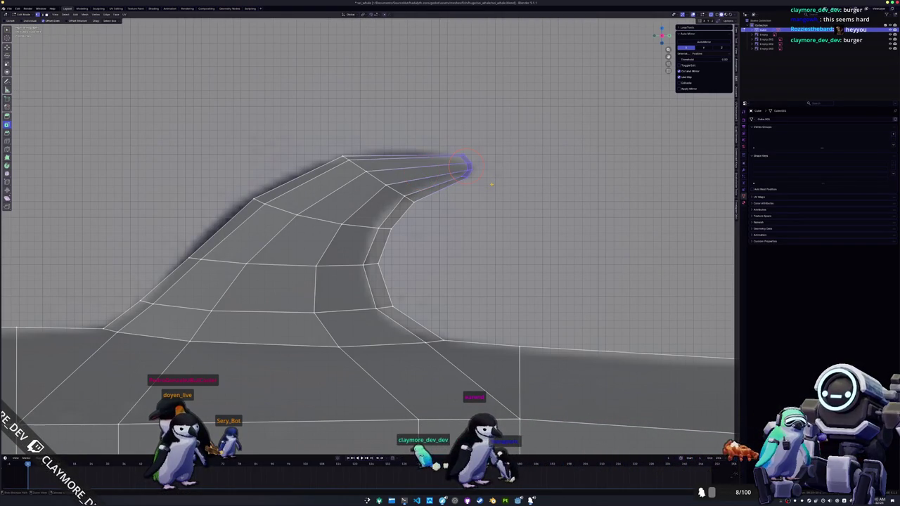
- Add an edge loop near the tip, then rotate and Z-scale it to follow the fin's curve
left_click(431, 179)
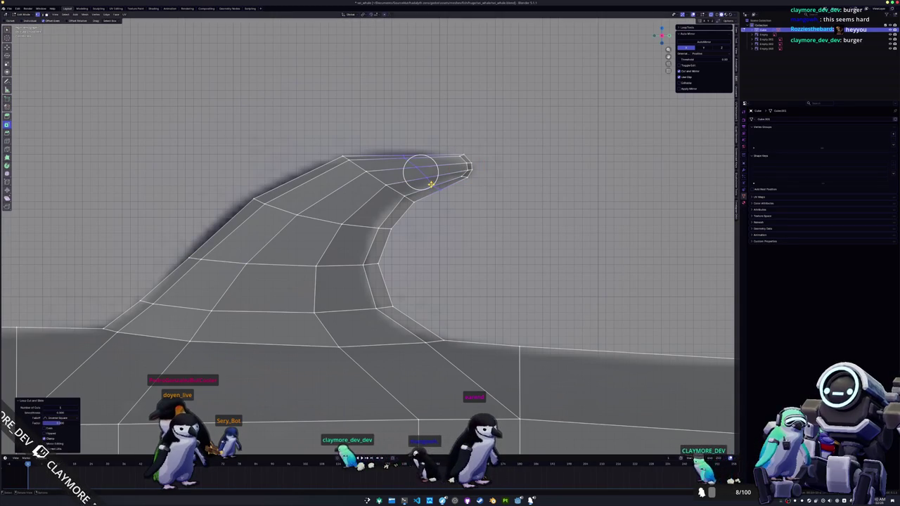
key("alt+z")
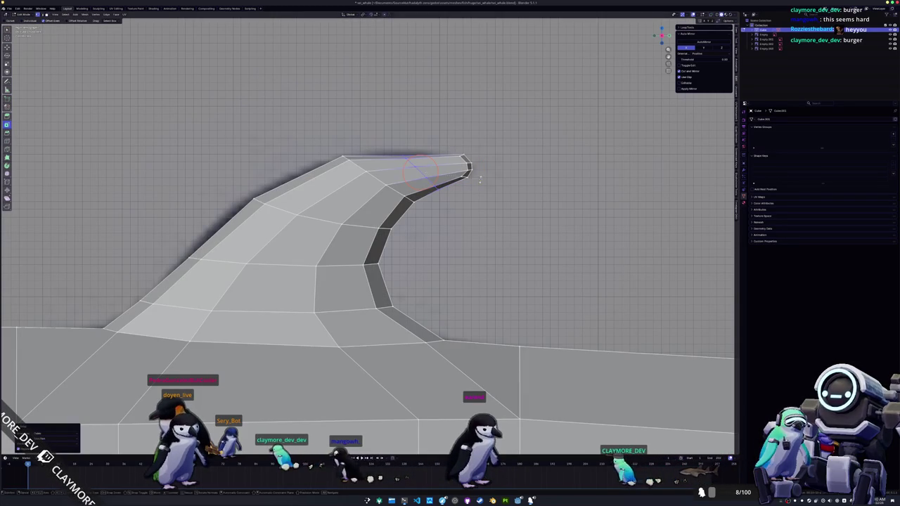
key("r")
left_click(462, 194)
key("s")
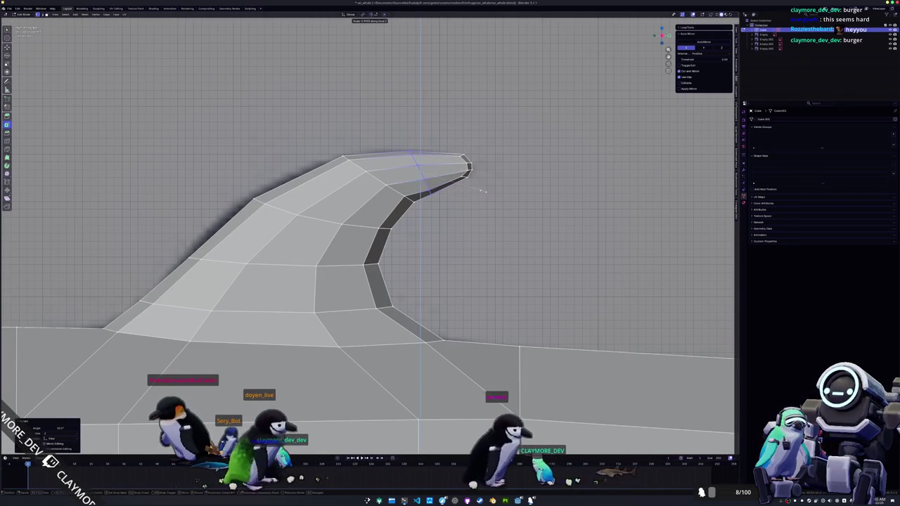
key("z")
left_click(475, 190)
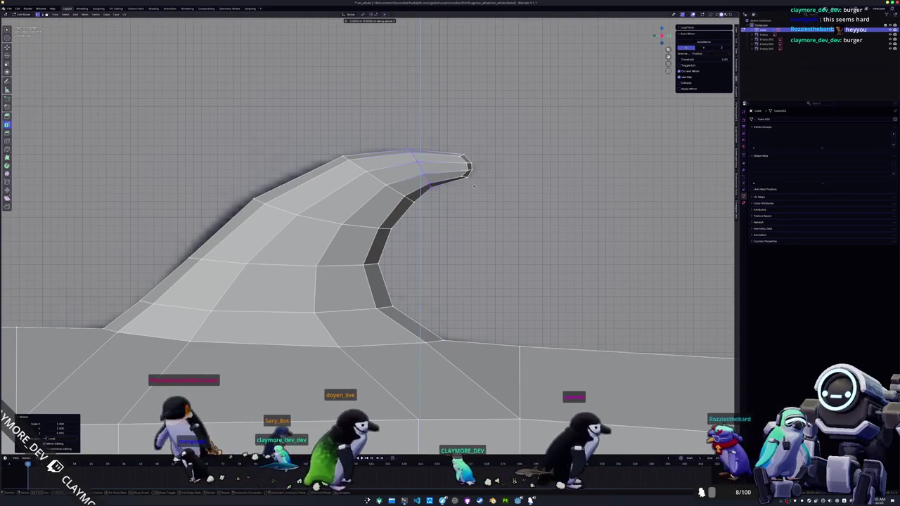
key("g")
key("g")
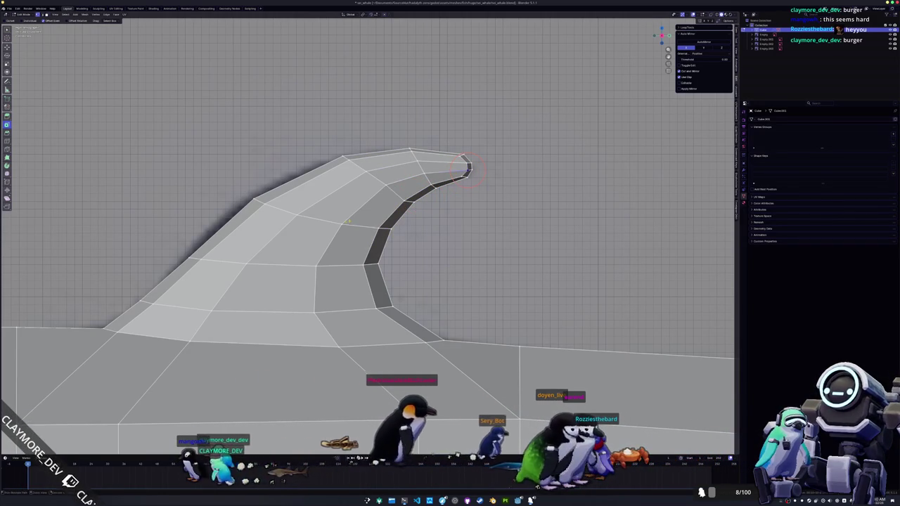
- Select shortest edge paths across the fin and along its base, then exit to Object Mode
left_click(341, 224, "ctrl")
left_click(467, 165)
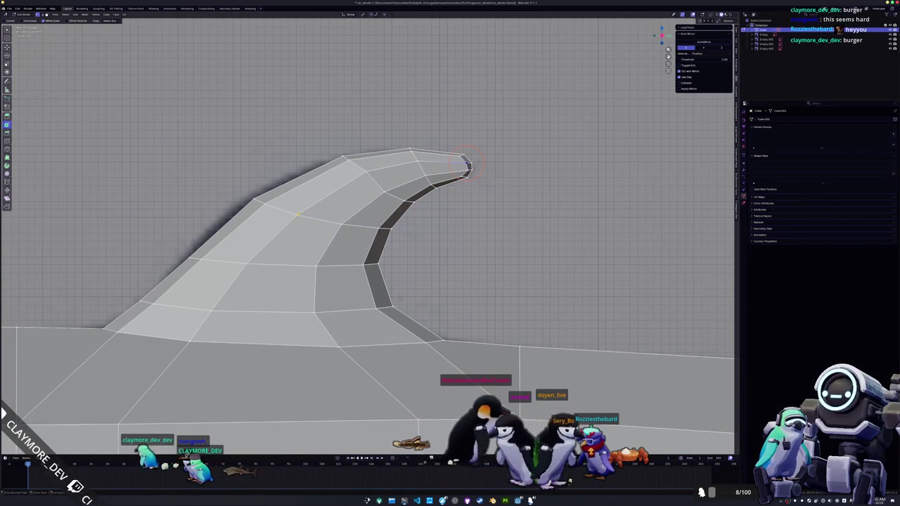
key("ctrl+z")
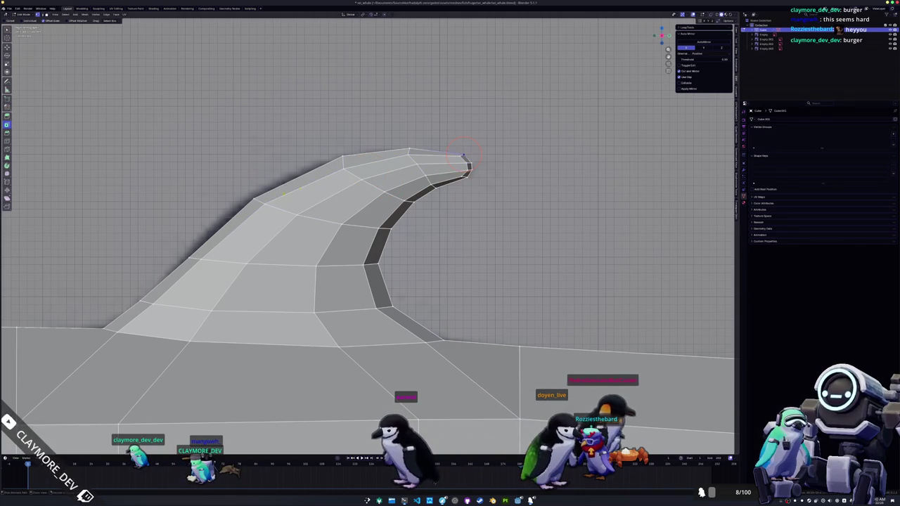
middle_click_drag(255, 200, 262, 230)
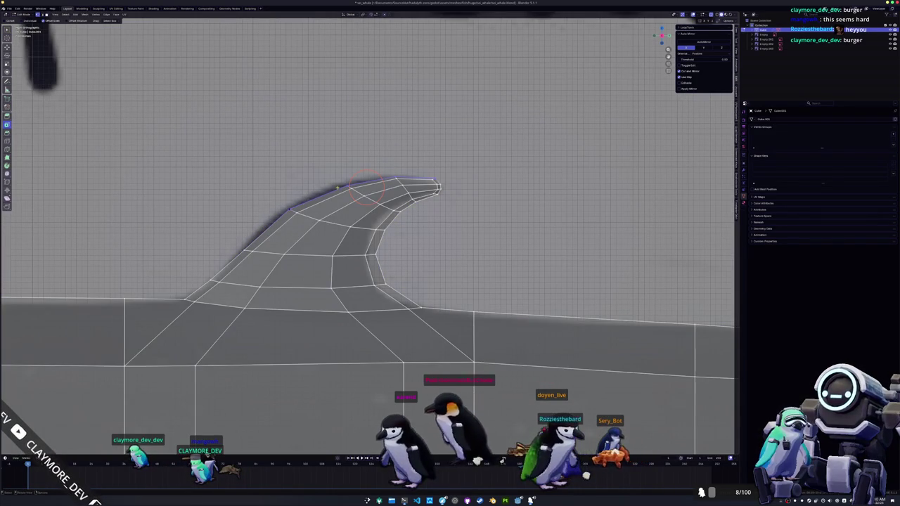
middle_click_drag(366, 188, 348, 187)
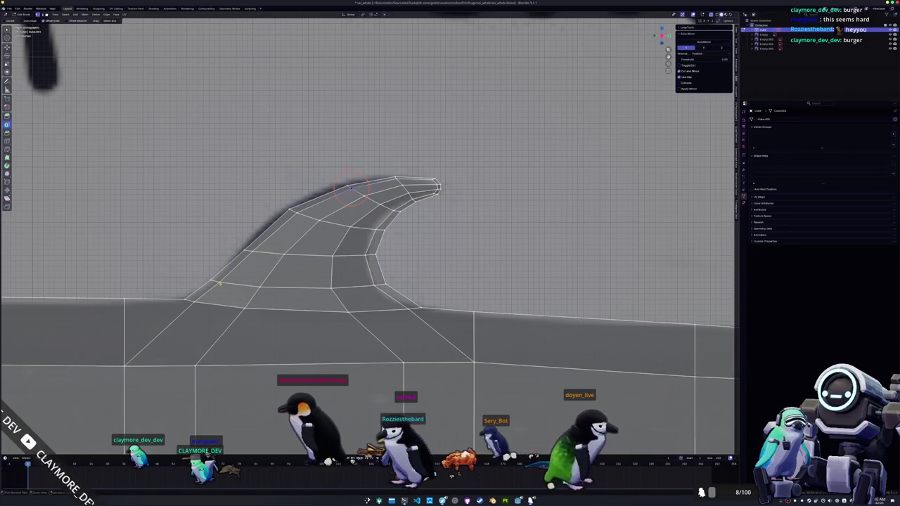
left_click_drag(303, 246, 351, 241)
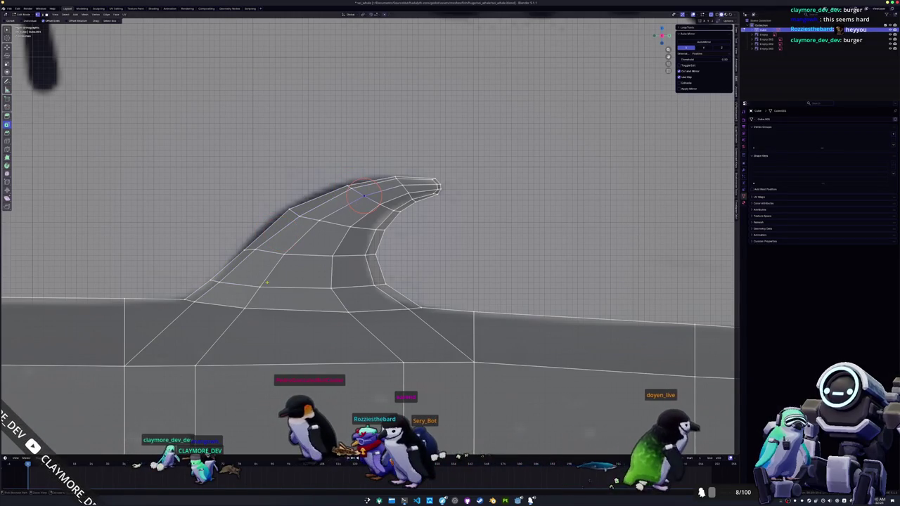
left_click(331, 286, "ctrl")
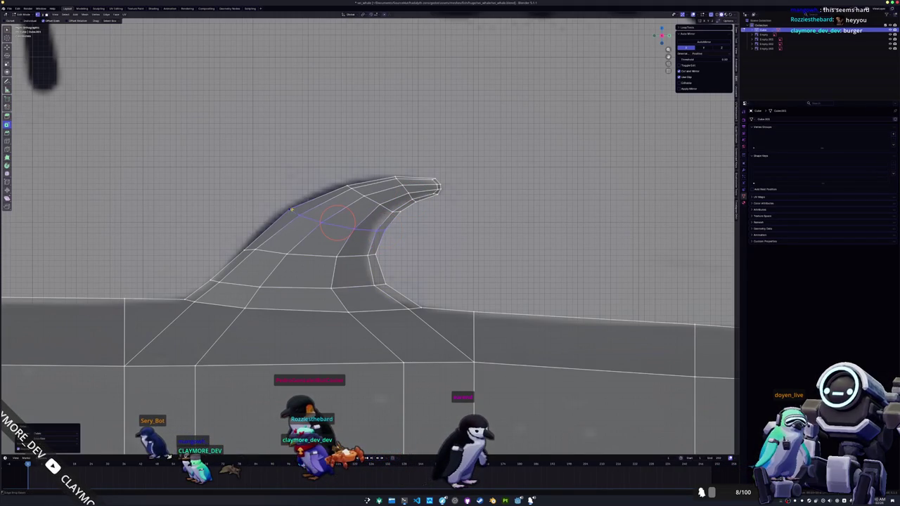
left_click(244, 250, "ctrl")
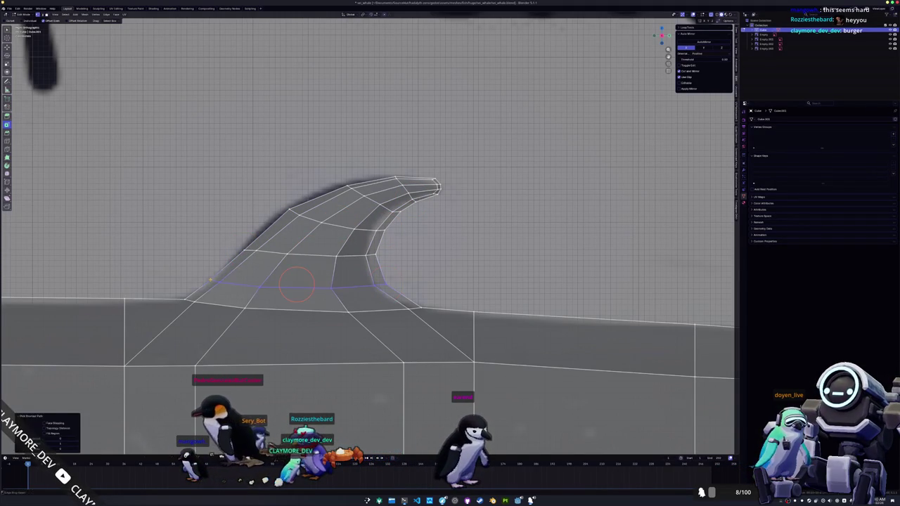
key("Tab")
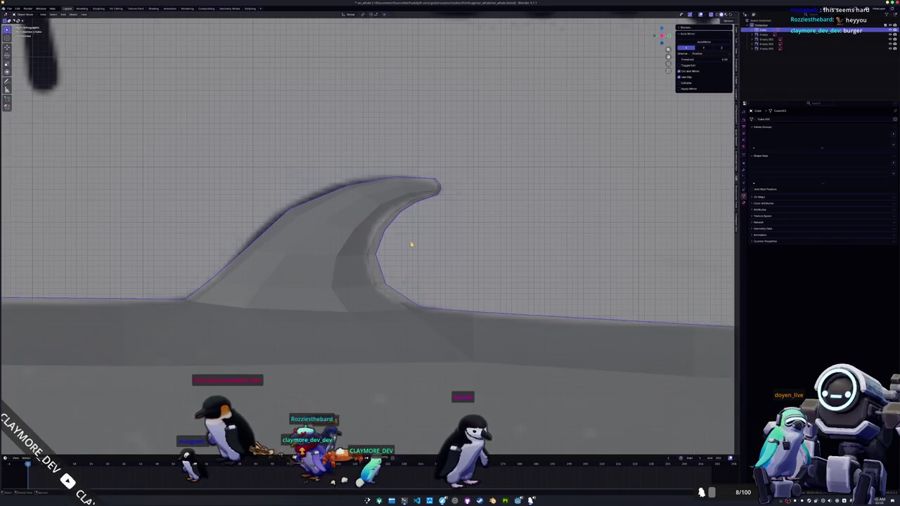
- Move the selected fin vertices along the global X axis twice to reshape the fin
mouse_move(280, 263)
middle_mouse_down()
mouse_move(329, 243)
mouse_move(311, 217)
middle_mouse_up()
key("Tab")
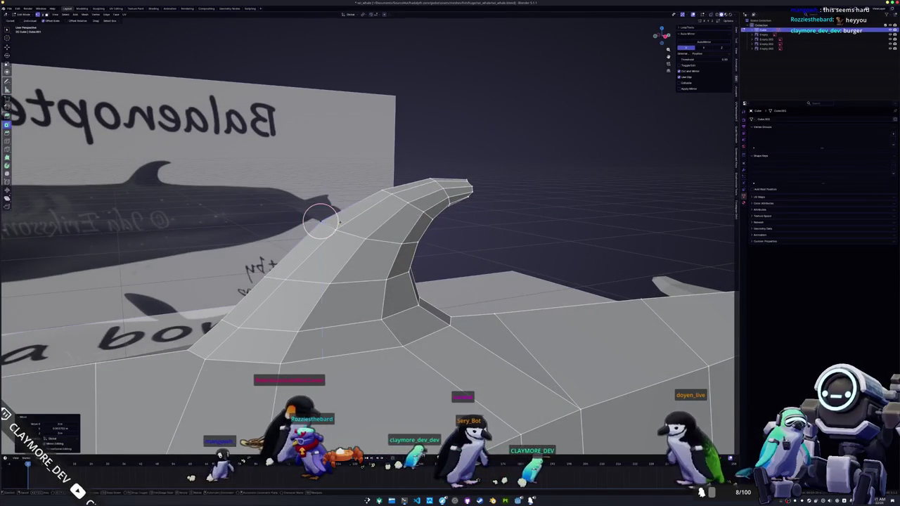
mouse_move(320, 223)
middle_mouse_down()
mouse_move(438, 194)
mouse_move(439, 210)
mouse_move(412, 201)
mouse_move(413, 267)
mouse_move(464, 268)
mouse_move(476, 285)
mouse_move(453, 242)
mouse_move(358, 236)
mouse_move(338, 257)
mouse_move(422, 271)
mouse_move(326, 280)
mouse_move(401, 240)
mouse_move(319, 297)
middle_mouse_up()
key("g")
key("x")
left_click(469, 282)
left_click(358, 236)
key("Tab")
key("Tab")
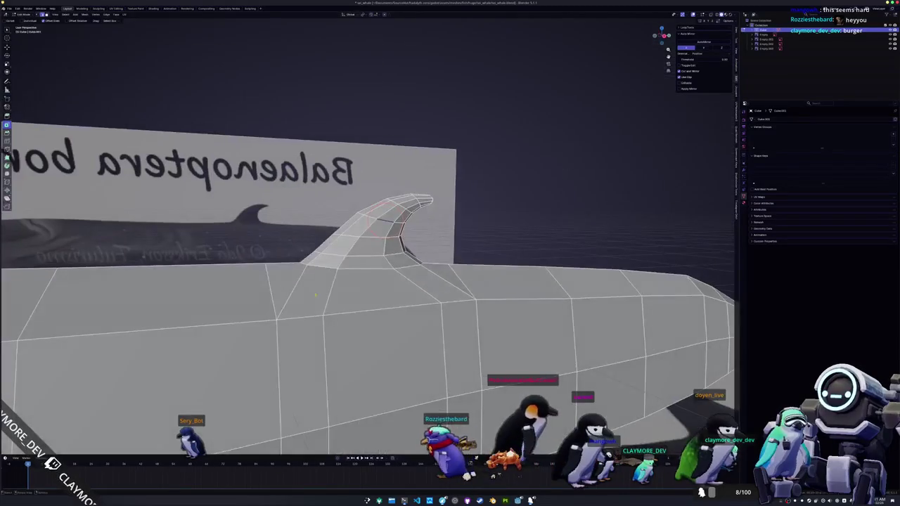
- Loop cut a new edge loop through the faces around the fin's base
left_click_drag(286, 278, 332, 284)
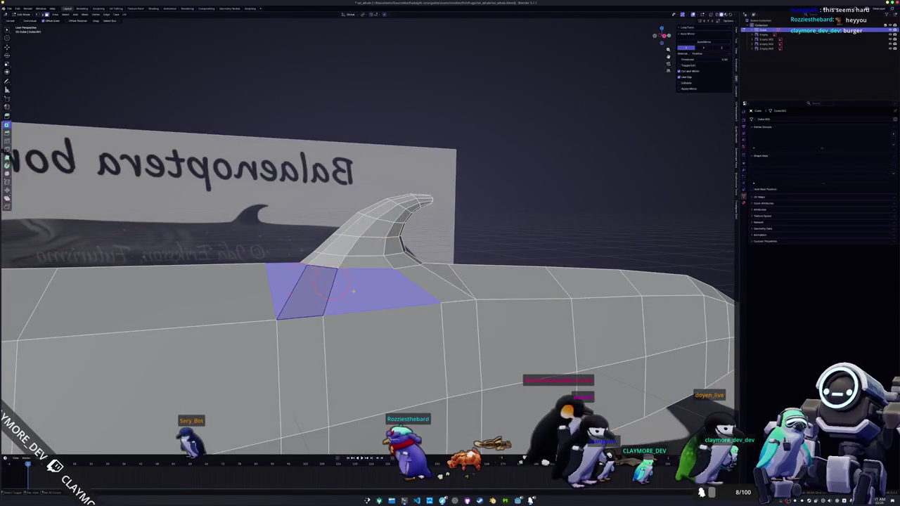
middle_click_drag(445, 271, 375, 288)
key("ctrl+r")
left_click(373, 292)
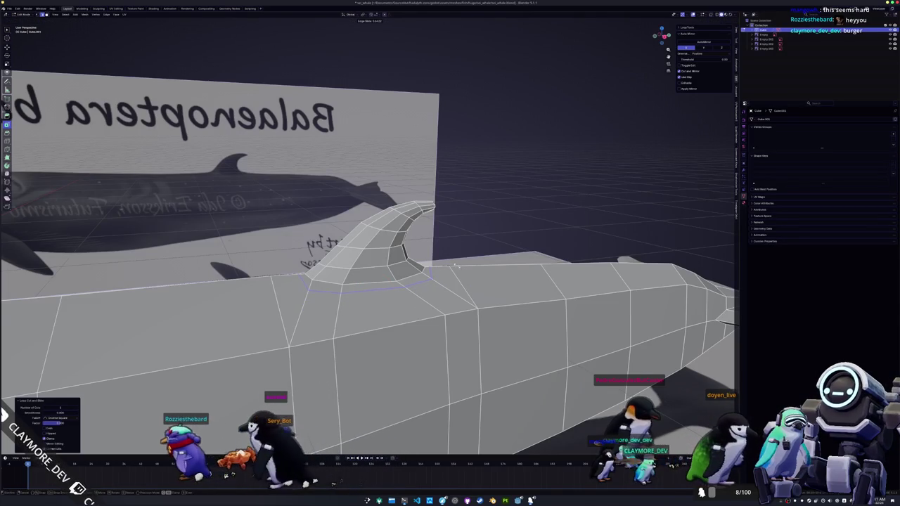
- Apply Shade Smooth to the whale object
key("Tab")
middle_click_drag(311, 298, 317, 291)
right_click(317, 291)
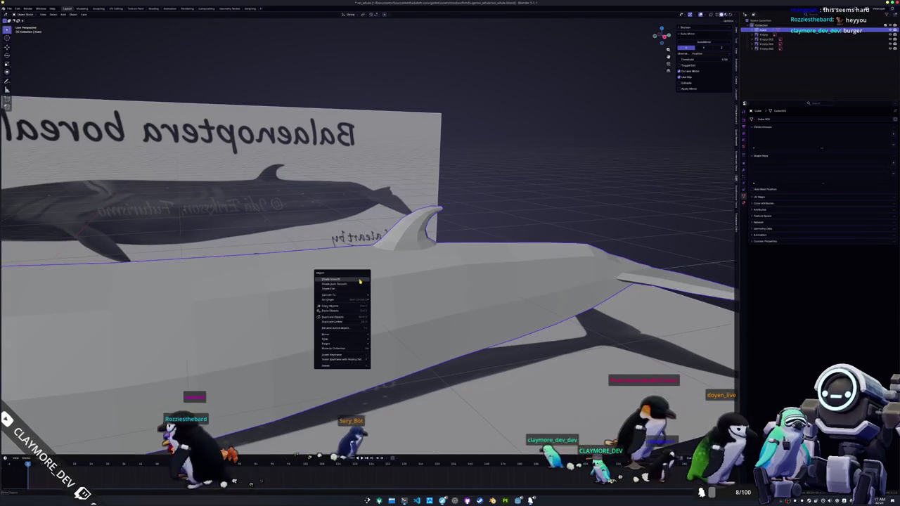
left_click(337, 281)
middle_click_drag(380, 281, 436, 289)
- Move a whale vertex up and right, then select the long edge loop along the body
key("Tab")
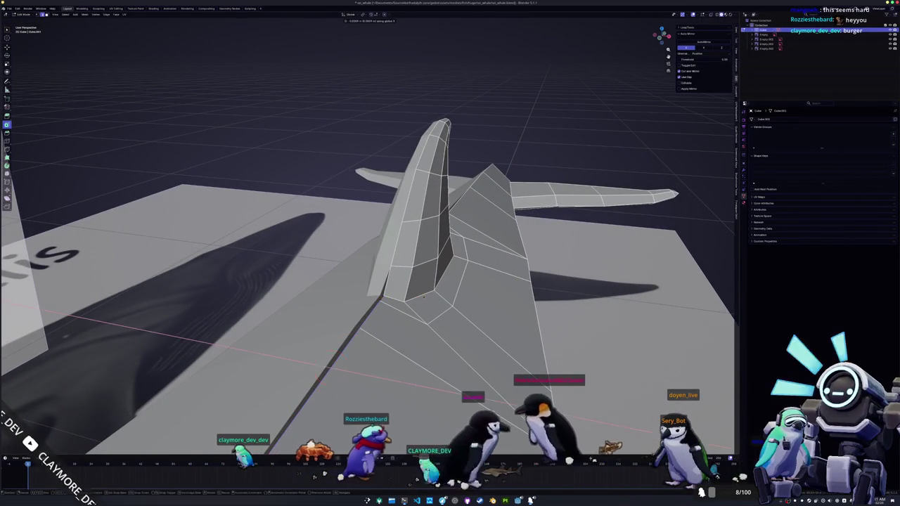
key("g")
left_click(330, 368)
mouse_move(330, 367)
middle_mouse_down()
mouse_move(308, 168)
mouse_move(356, 210)
mouse_move(408, 304)
middle_mouse_up()
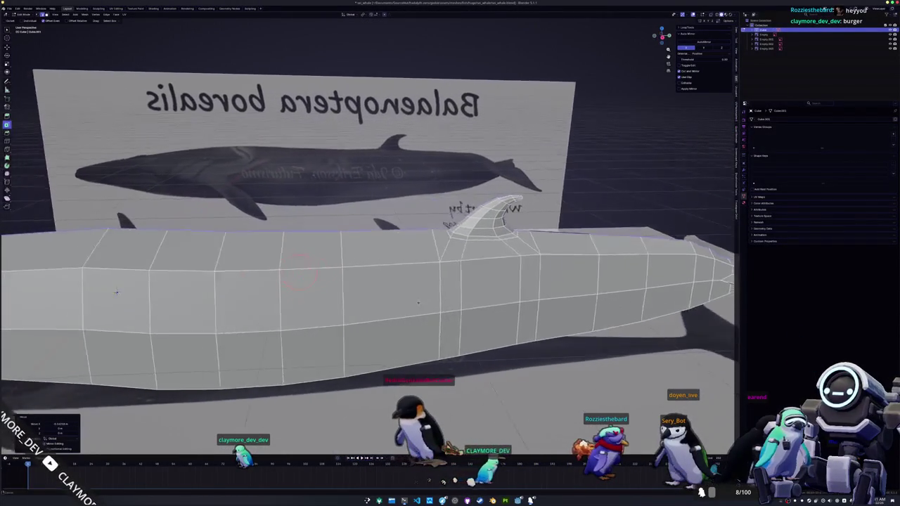
scroll(407, 304, "down", 3)
scroll(407, 304, "down", 4)
mouse_move(407, 304)
middle_mouse_down()
mouse_move(396, 241)
mouse_move(425, 230)
middle_mouse_up()
left_click(425, 230, "alt")
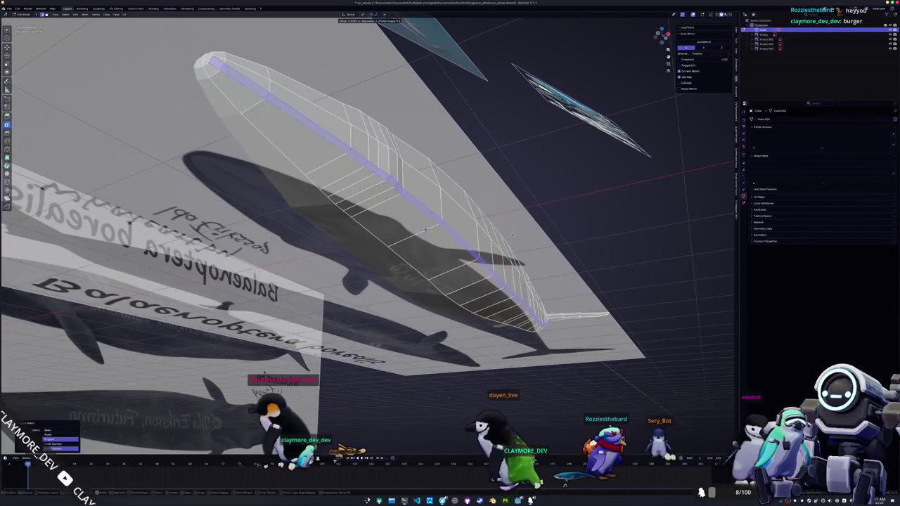
- Bevel the selected long edge loop into a strip of edge loops
key("ctrl+b")
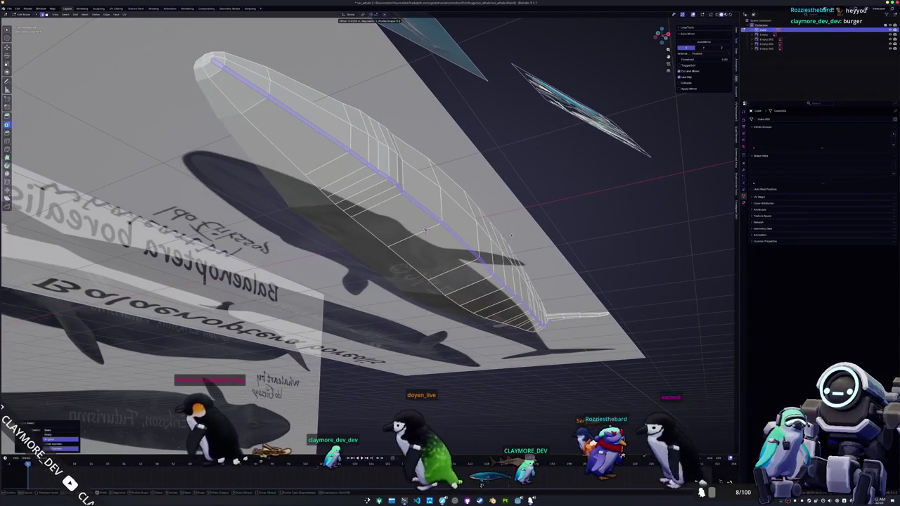
left_click(425, 230)
mouse_move(425, 230)
middle_mouse_down()
mouse_move(425, 271)
mouse_move(383, 277)
mouse_move(357, 214)
mouse_move(413, 220)
middle_mouse_up()
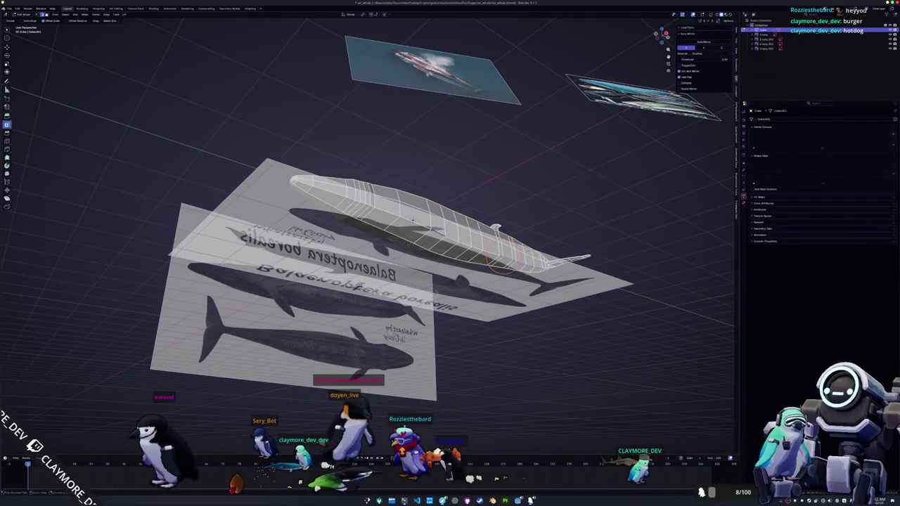
scroll(413, 220, "up", 2)
scroll(421, 218, "up", 2)
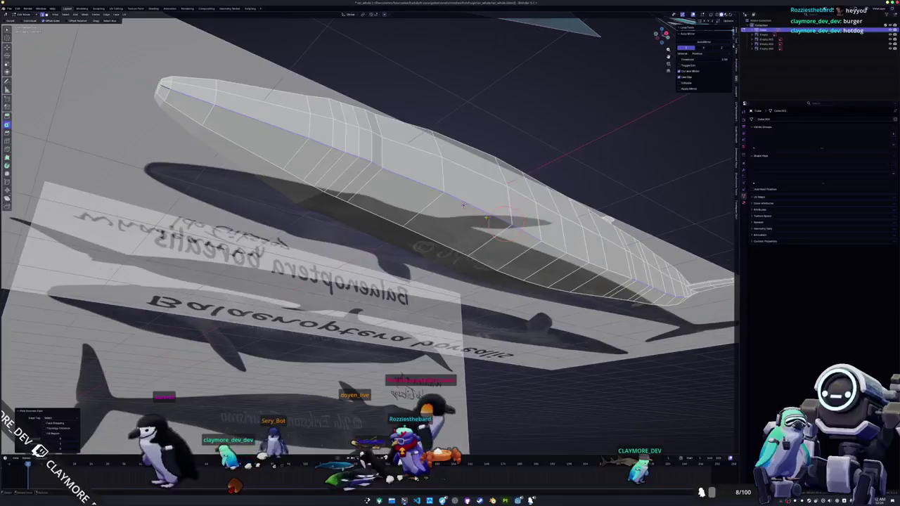
scroll(457, 215, "up", 2)
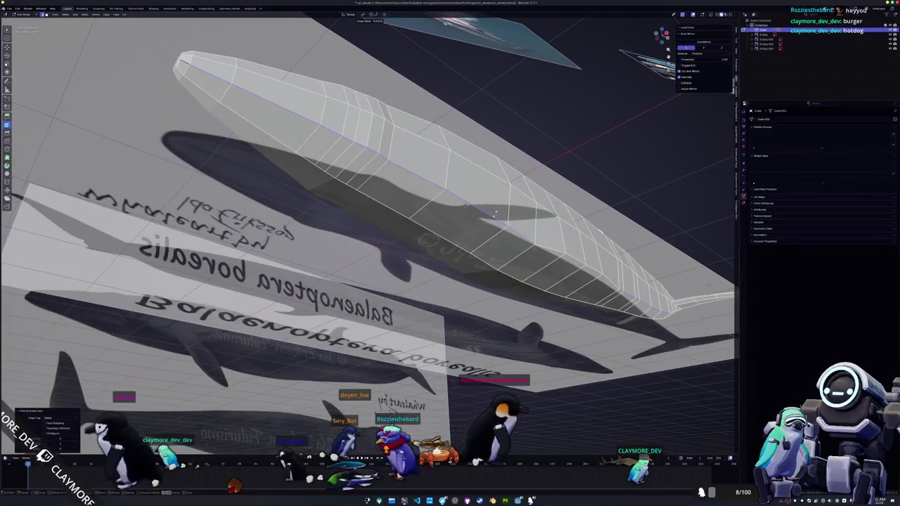
- Edge-slide a vertex to refine the body contour, then check the whale in side ortho view
key("g")
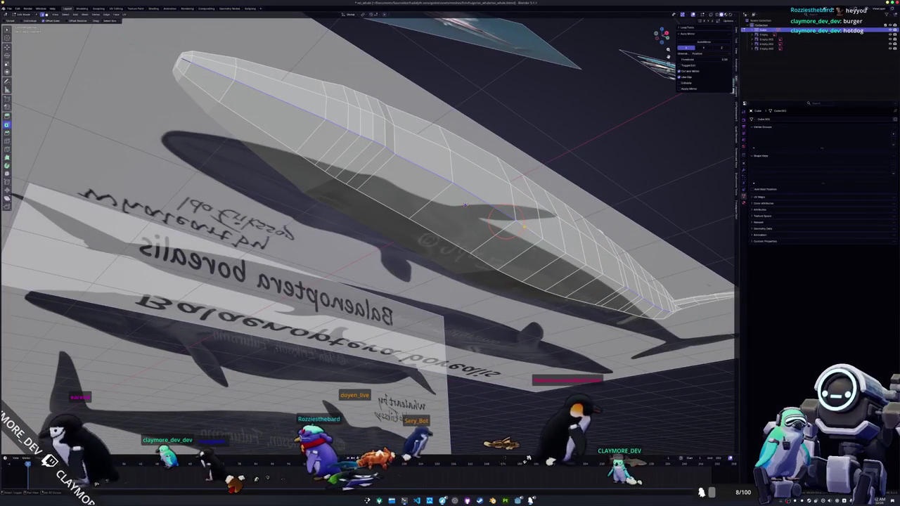
key("g")
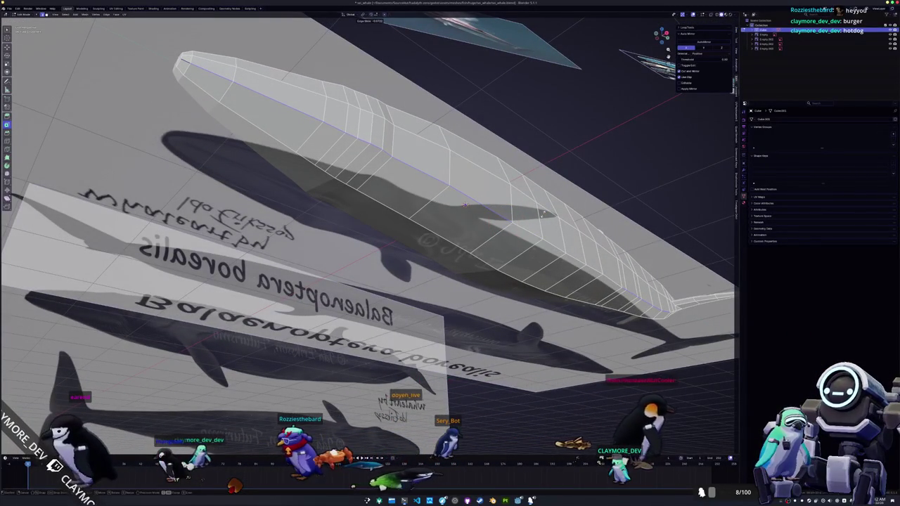
left_click(464, 205)
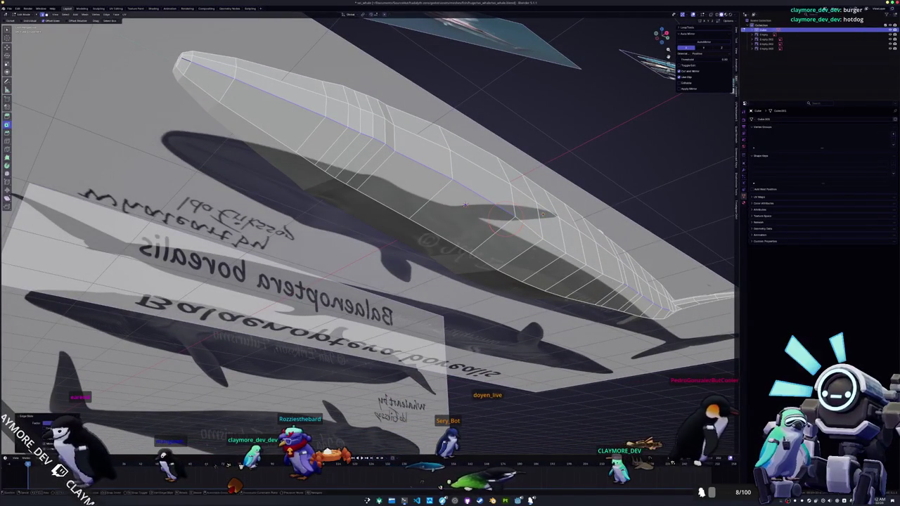
key("Tab")
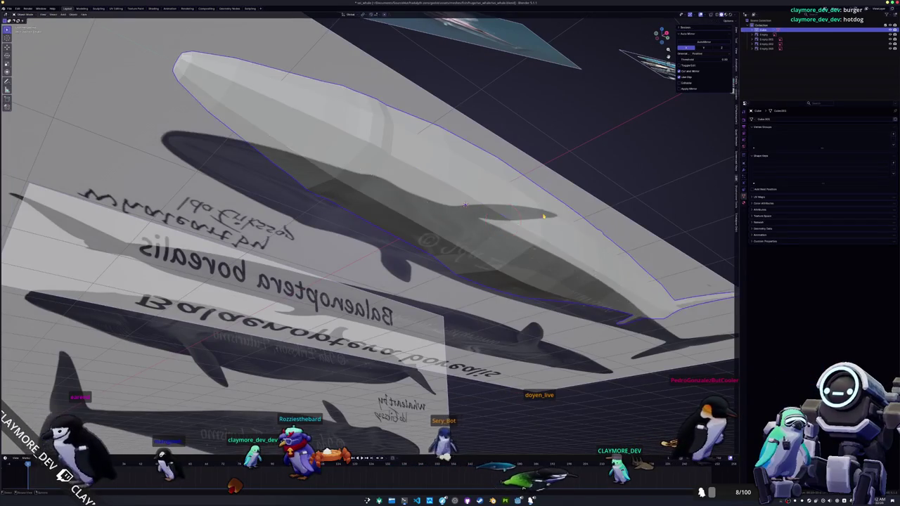
scroll(405, 247, "down", 4)
key("KP_3")
key("Tab")
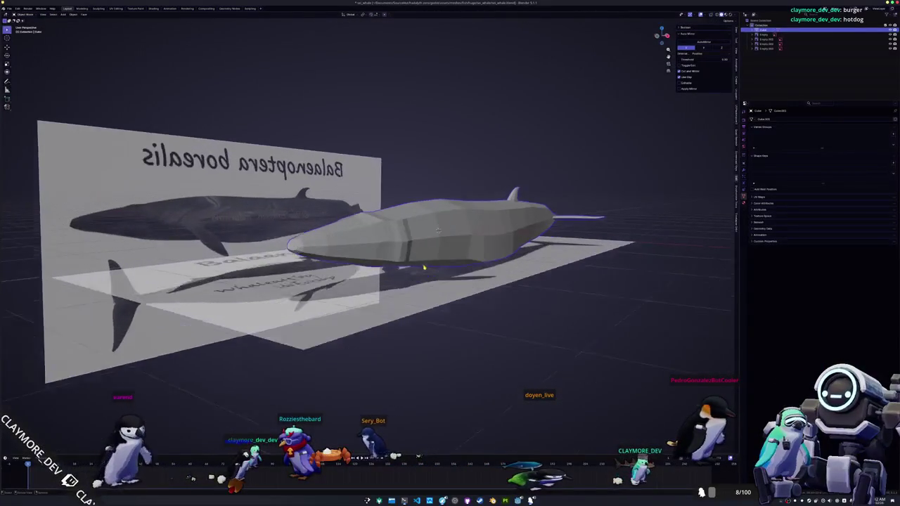
- Flip to the opposite side view, frame the whale's head and snout, and return to Object Mode
scroll(405, 248, "up", 4)
key("ctrl+KP_3")
left_click(423, 265, "alt")
scroll(421, 253, "up", 3)
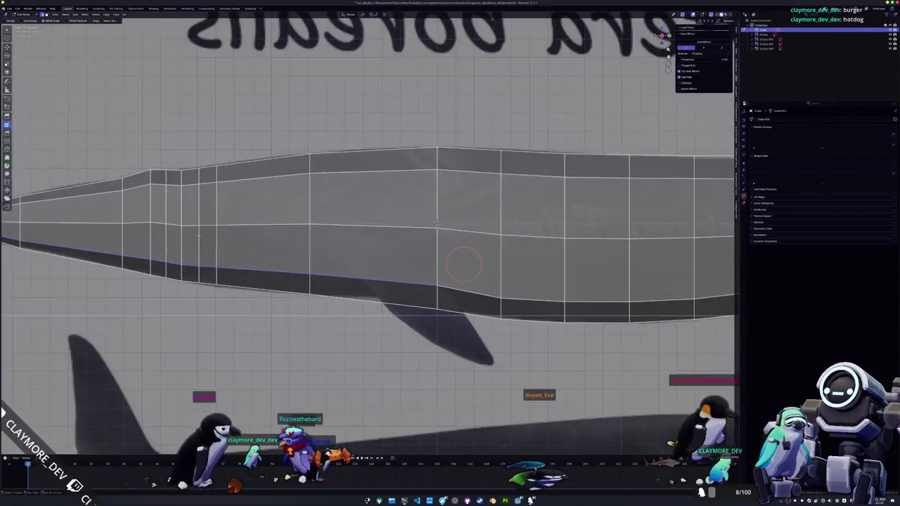
middle_click_drag(302, 253, 416, 250, "shift")
scroll(416, 250, "up", 2)
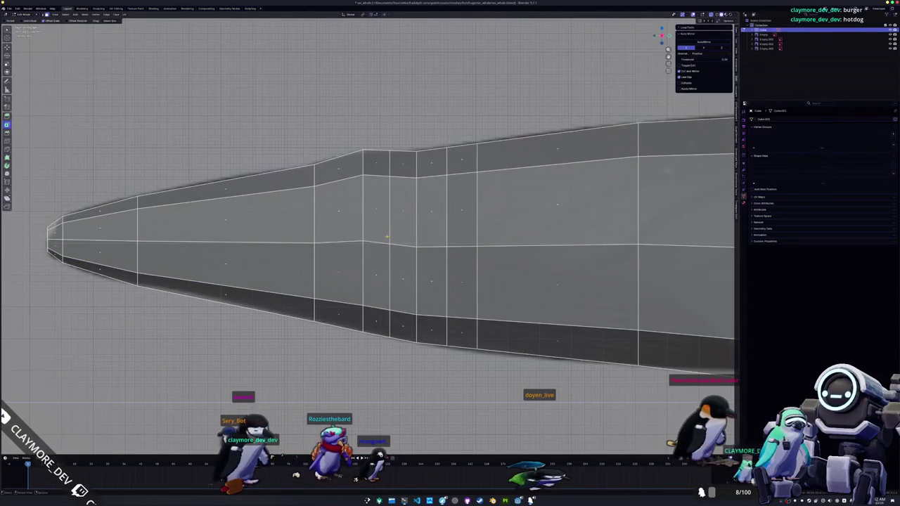
scroll(386, 237, "down", 4)
scroll(385, 237, "down", 7)
scroll(386, 236, "down", 3)
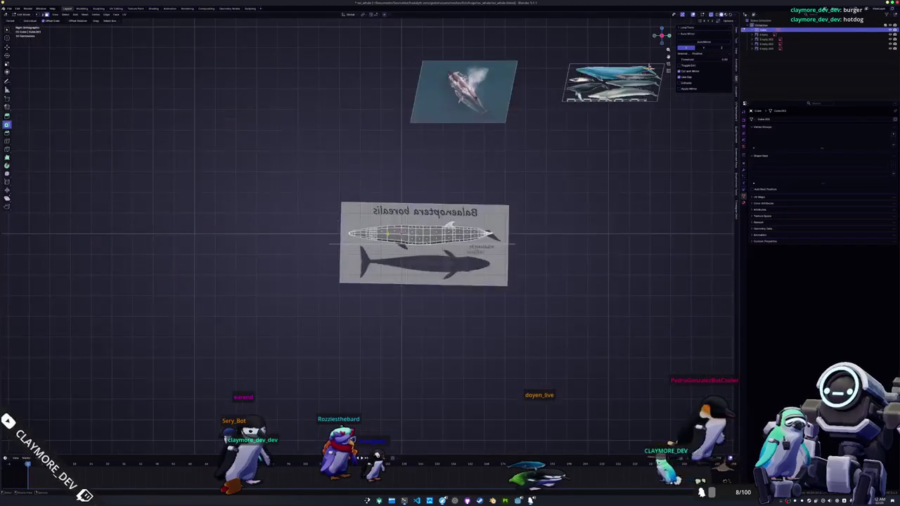
scroll(370, 234, "up", 8)
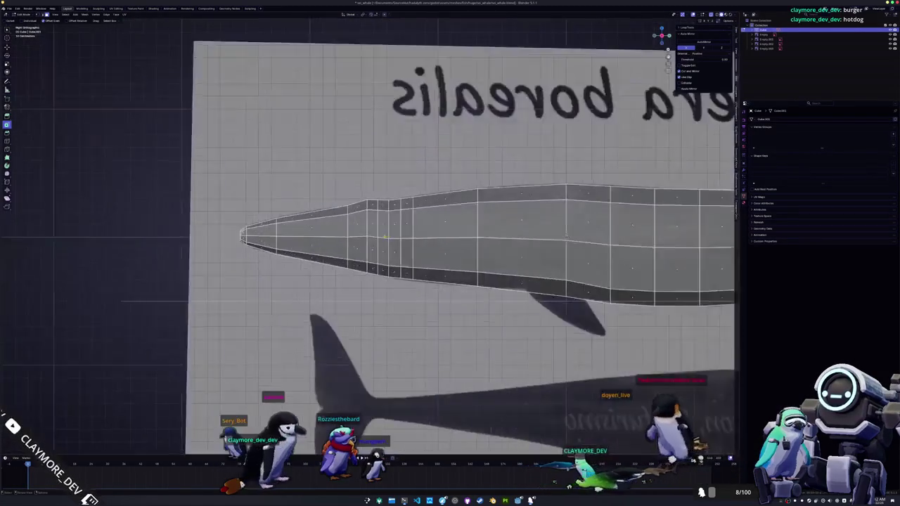
scroll(371, 234, "up", 3)
middle_click_drag(380, 239, 406, 251, "shift")
key("ctrl+Tab")
left_click(345, 262)
- Select the side reference image and lower it along Z to line up with the whale
scroll(345, 261, "down", 4)
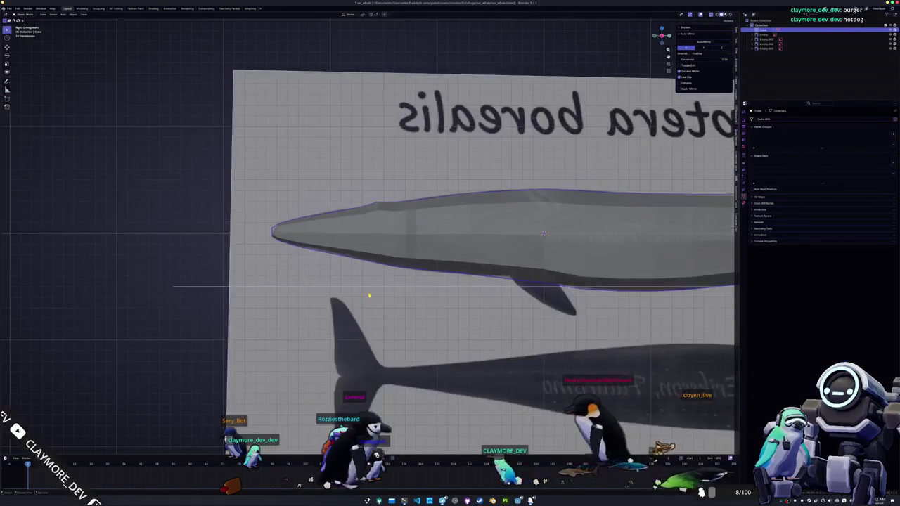
left_click(371, 301)
scroll(543, 233, "up", 3)
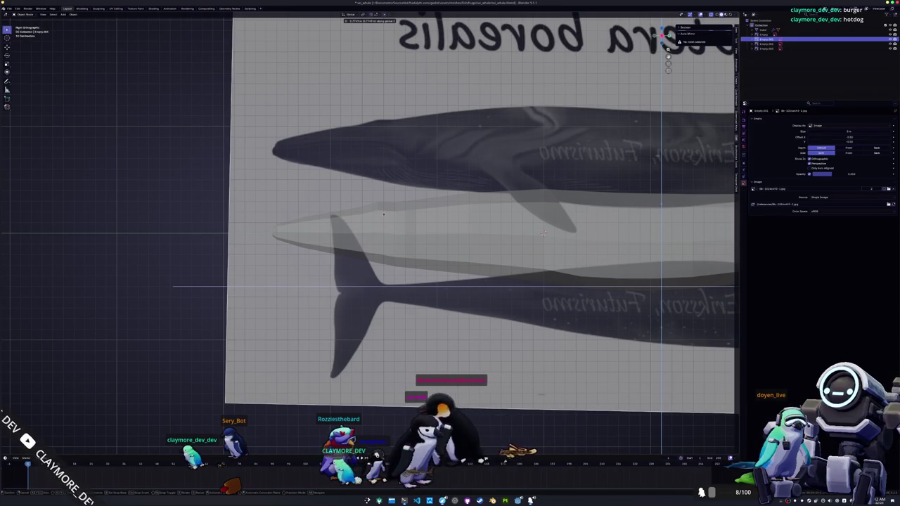
left_click(384, 225)
- Adjust the reference image's opacity, then resume editing the whale's snout mesh
left_click(405, 249)
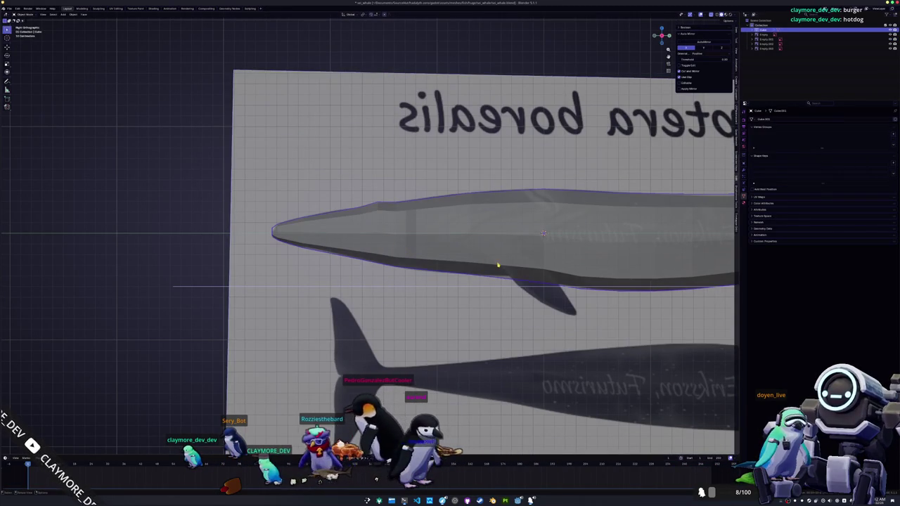
left_click(655, 168)
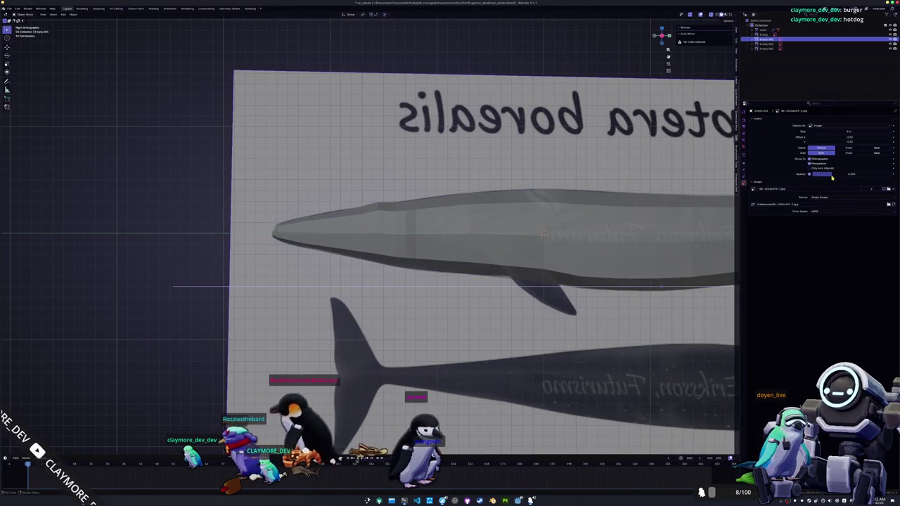
left_click_drag(832, 178, 840, 178)
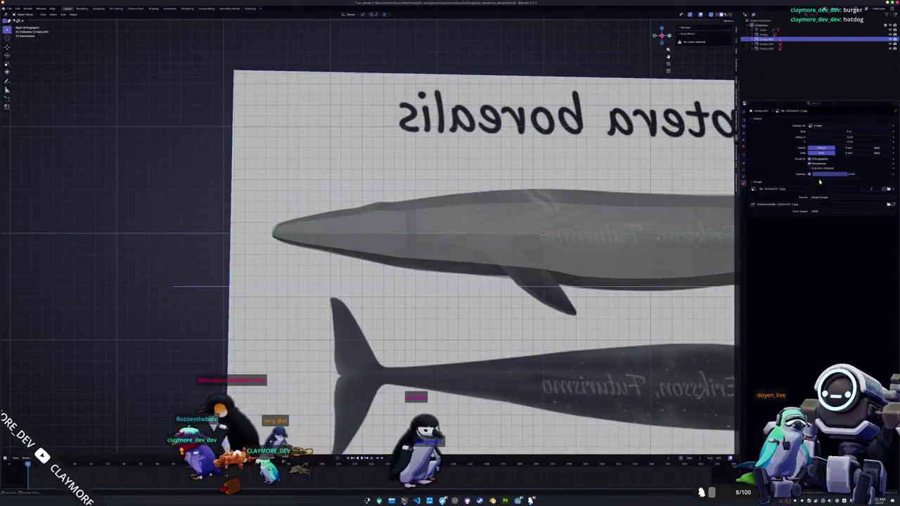
left_click(471, 249)
key("Tab")
scroll(465, 276, "up", 3)
scroll(466, 277, "up", 2)
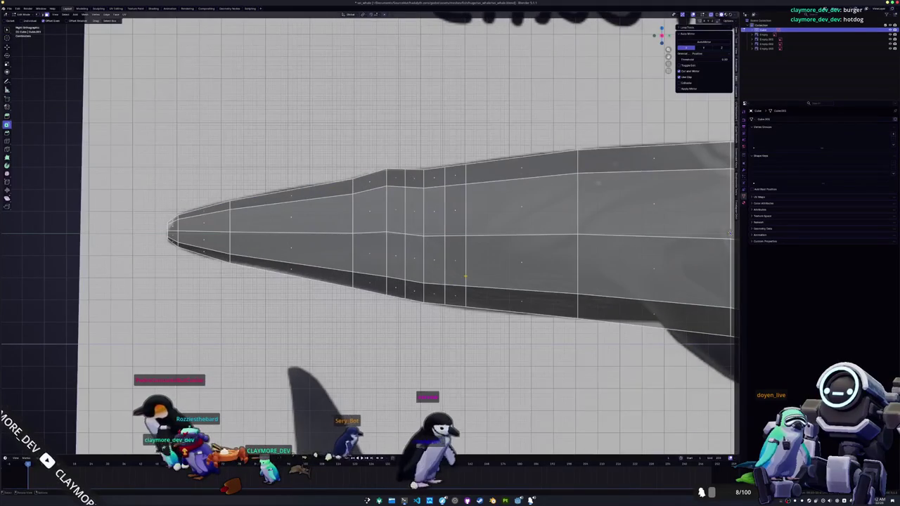
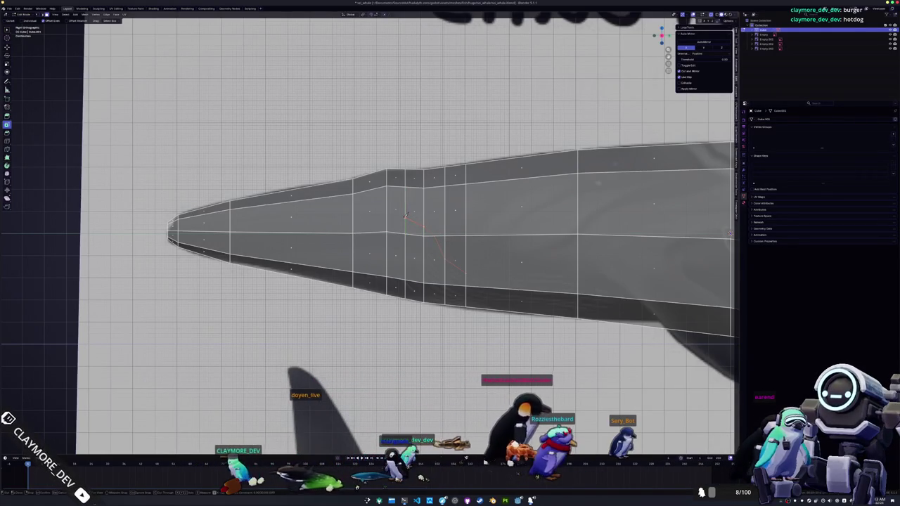
- Knife-cut a line across the head's vertical edges forward to the nose tip
left_click(405, 216)
left_click(352, 216)
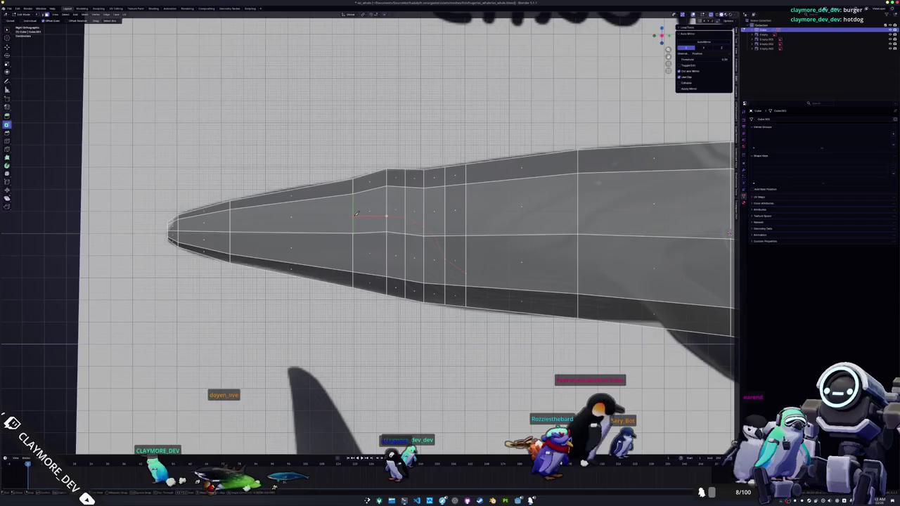
left_click(230, 222)
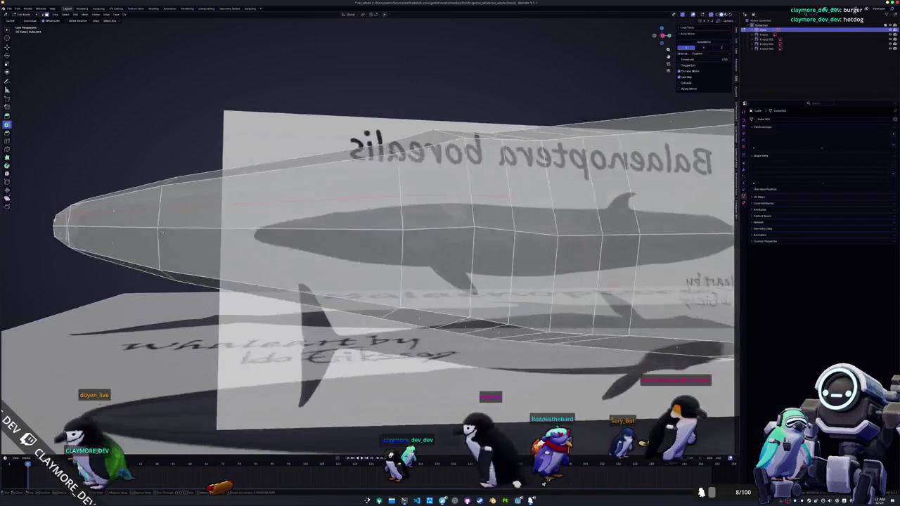
middle_click_drag(571, 483, 517, 484)
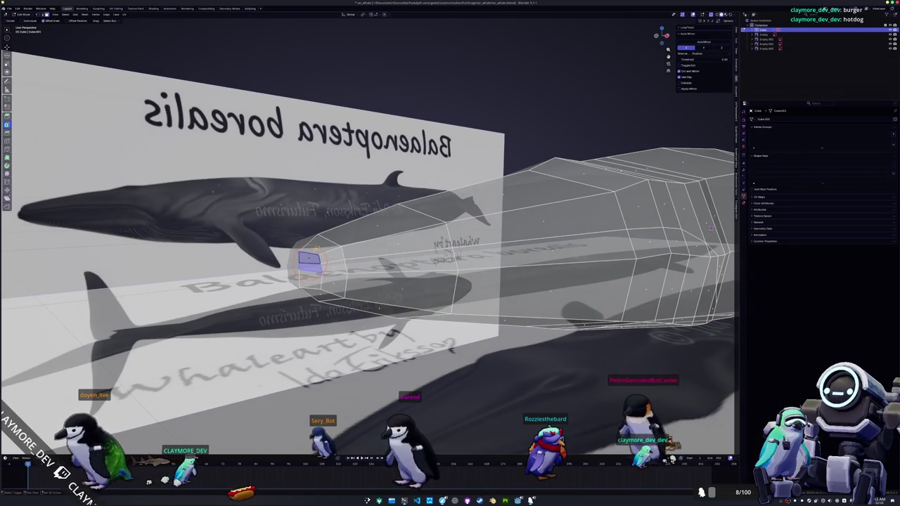
- Extrude and scale the nose-tip face for a blunter snout, then turn X-ray off
middle_click_drag(334, 265, 434, 299)
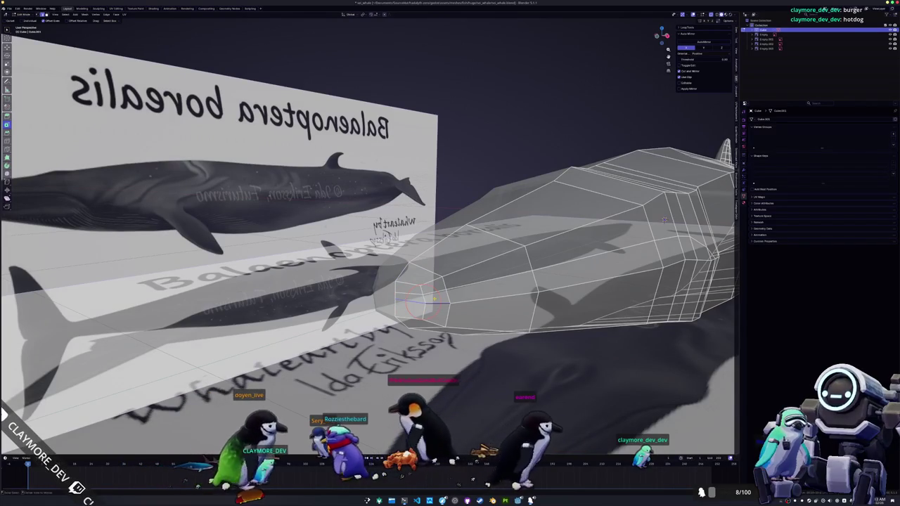
key("g")
key("Escape")
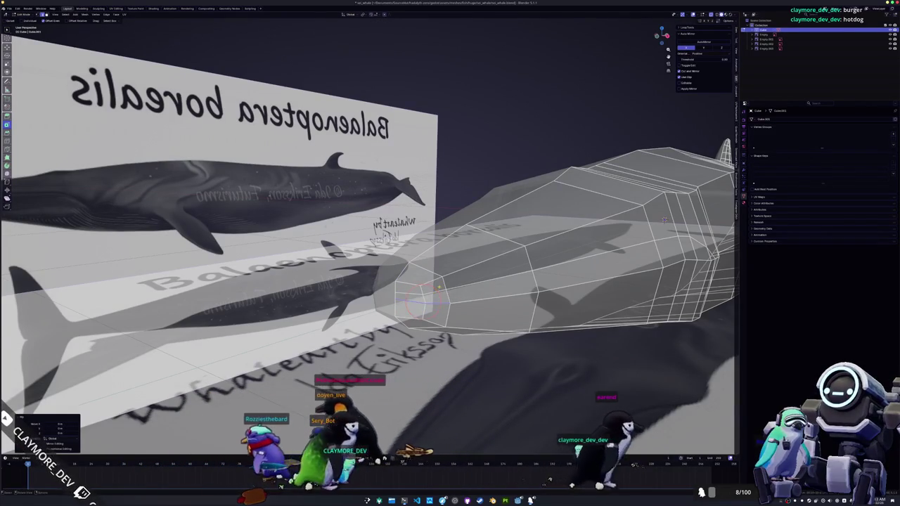
middle_click_drag(422, 297, 327, 301)
mouse_move(418, 290)
middle_mouse_down()
mouse_move(521, 356)
mouse_move(594, 199)
middle_mouse_up()
key("e")
left_click(431, 297)
key("s")
left_click(516, 356)
key("alt+z")
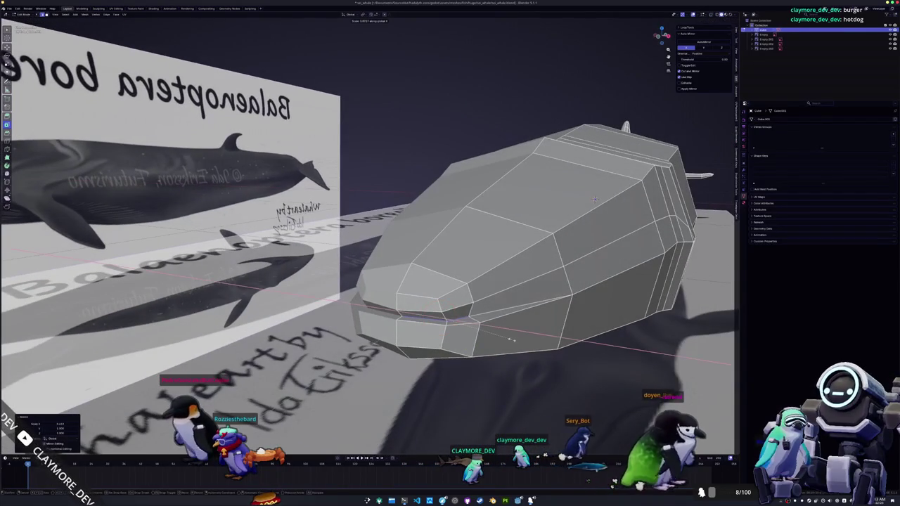
- Lower the front edge loop along Z and reposition the nose vertices
key("g")
key("z")
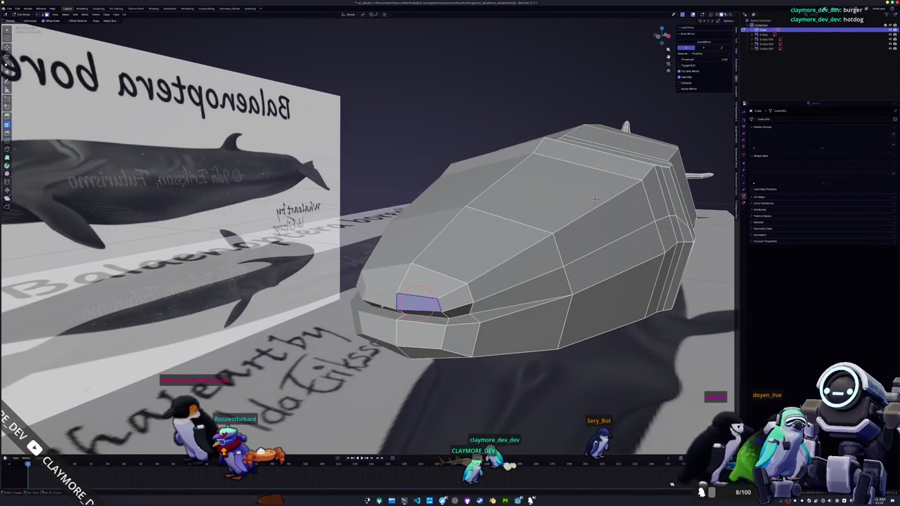
middle_click_drag(594, 200, 650, 204)
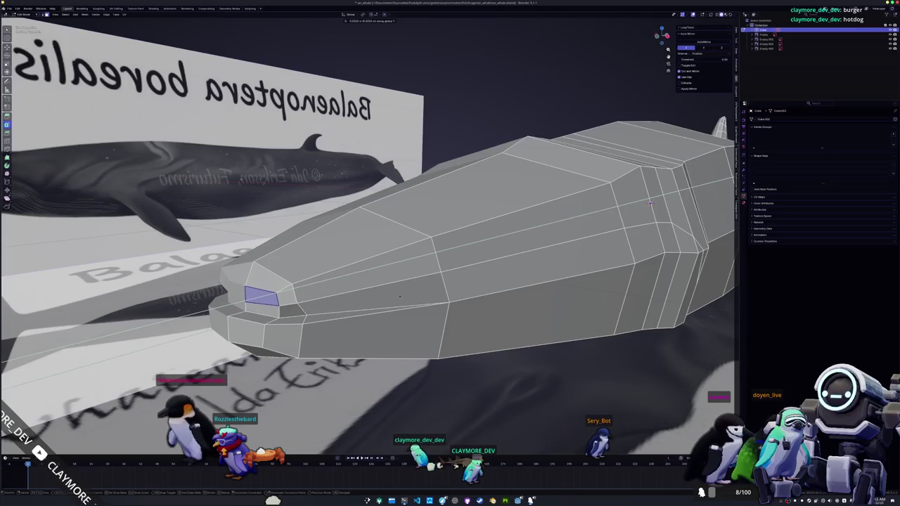
left_click(397, 297)
middle_click_drag(398, 296, 539, 225)
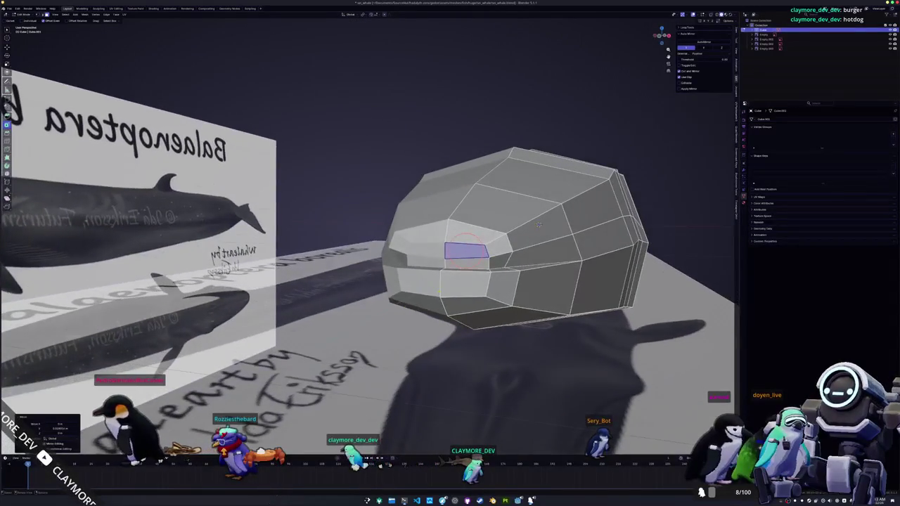
left_click(502, 241)
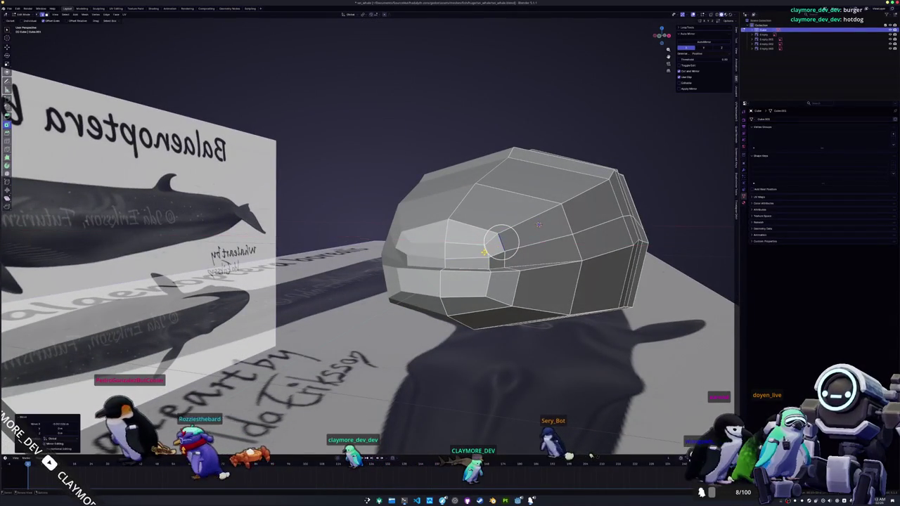
left_click(483, 250)
mouse_move(483, 249)
middle_mouse_down()
mouse_move(223, 377)
mouse_move(290, 357)
middle_mouse_up()
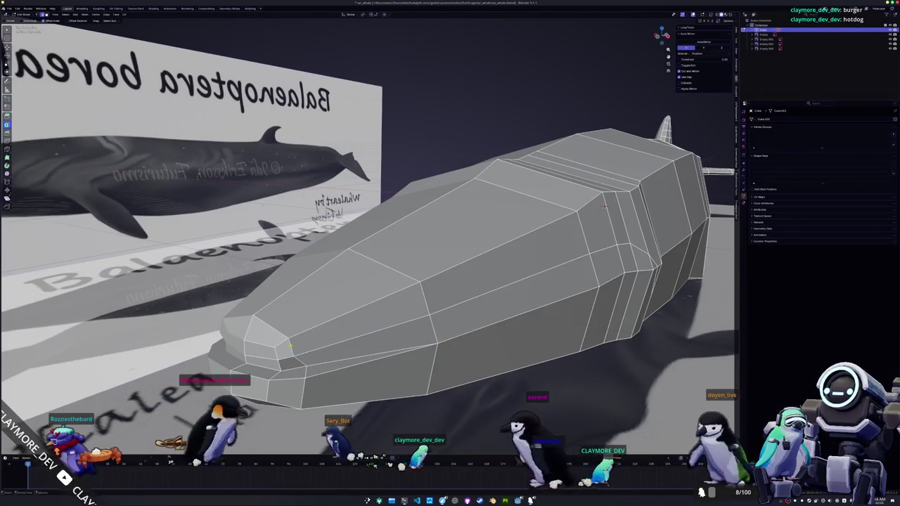
- Slide the nose edge and lower nose vertex, checking the snout outside Edit Mode
key("g")
key("g")
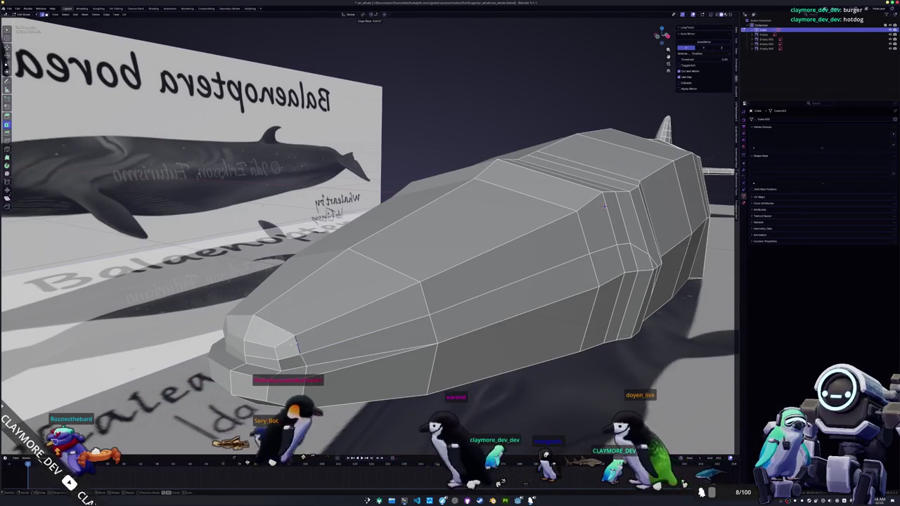
key("Tab")
mouse_move(302, 343)
middle_mouse_down()
mouse_move(516, 207)
mouse_move(291, 288)
middle_mouse_up()
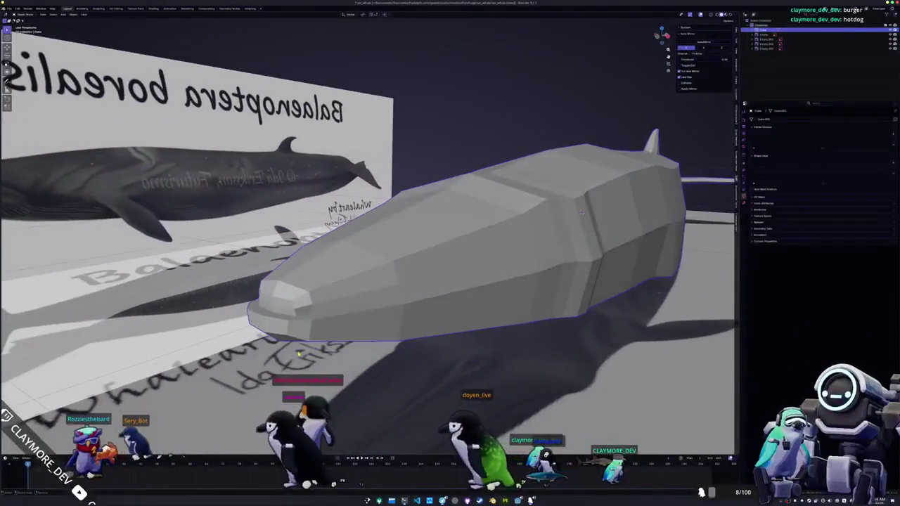
key("Tab")
key("g")
key("g")
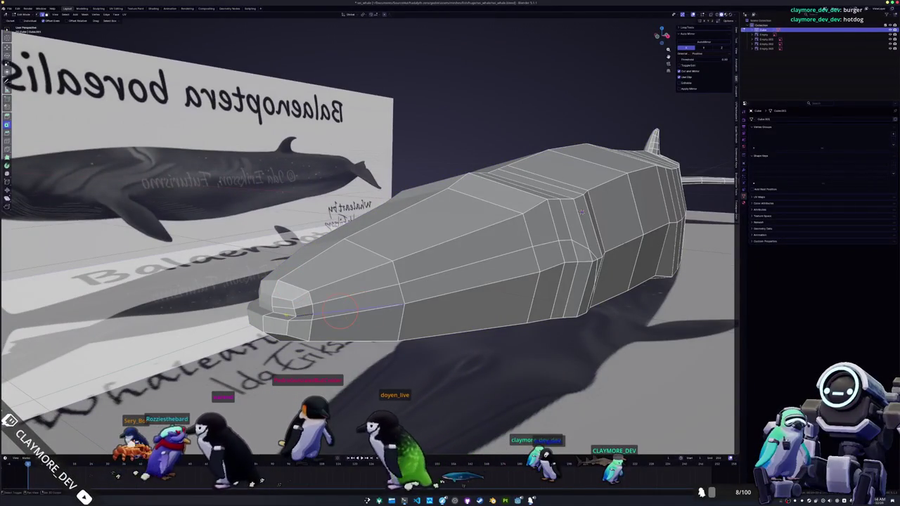
mouse_move(380, 299)
middle_mouse_down()
mouse_move(137, 271)
mouse_move(633, 225)
middle_mouse_up()
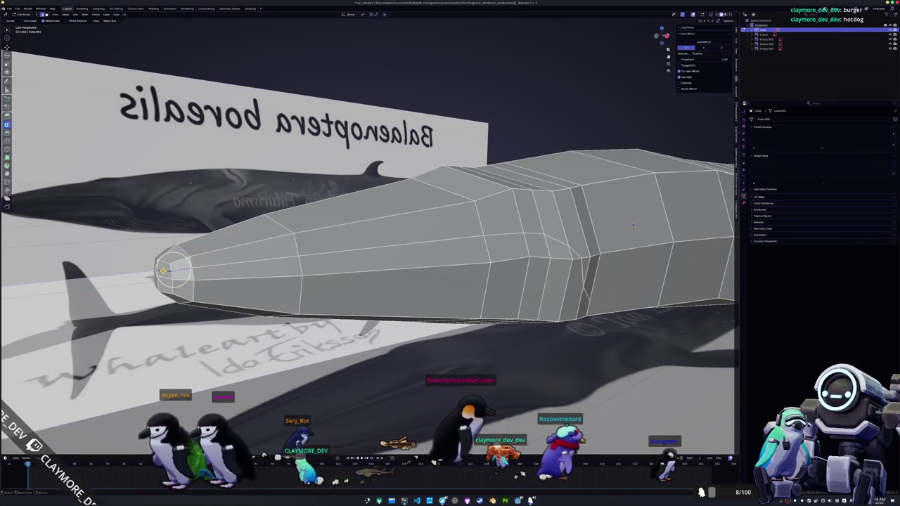
- Confirm the nose vertex and test moving the nose face along X and Y
left_click(633, 225)
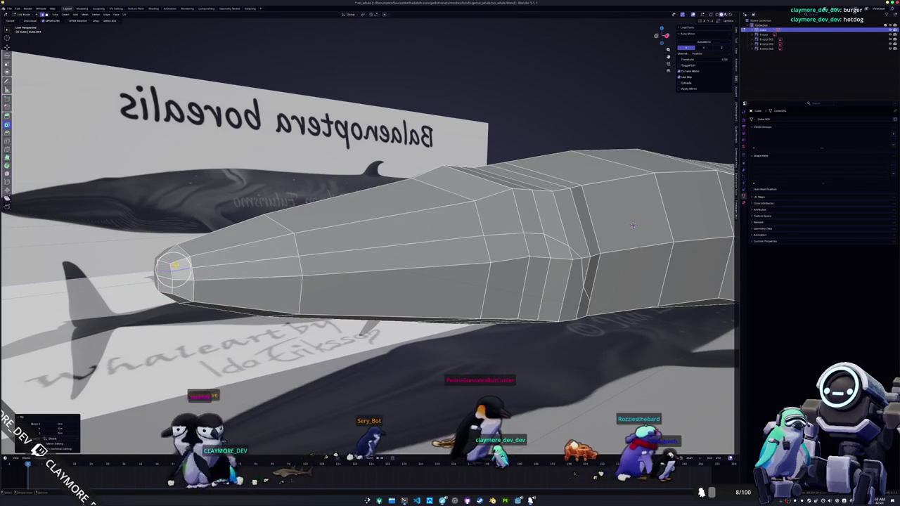
middle_click_drag(633, 225, 492, 218)
left_click(294, 288)
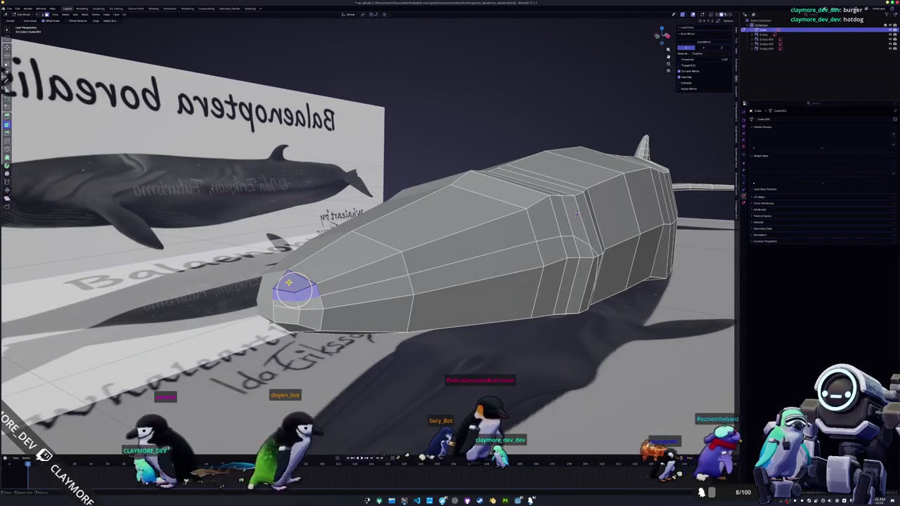
key("g")
key("x")
mouse_move(289, 282)
middle_mouse_down()
mouse_move(307, 292)
mouse_move(628, 208)
middle_mouse_up()
key("Escape")
key("g")
key("y")
key("Escape")
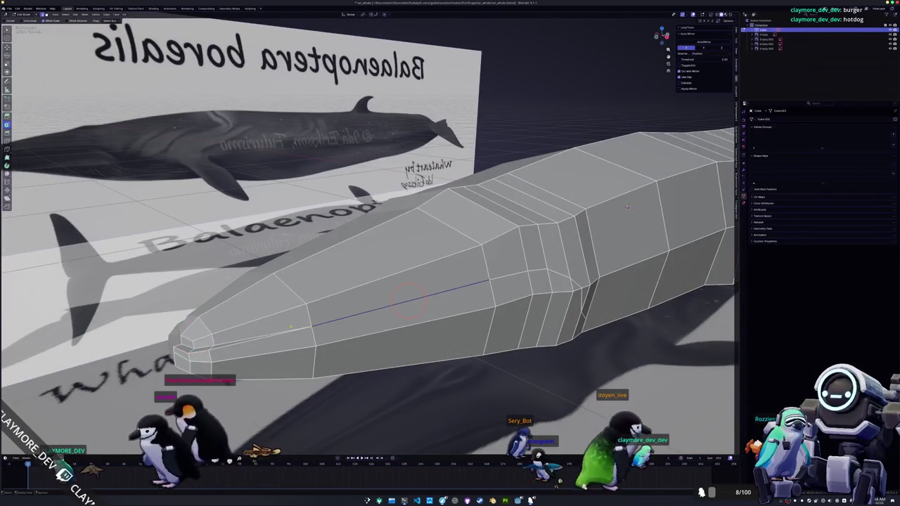
- Select the edge path along the head side to the tip and bevel it into a mouth groove
left_click(287, 324, "ctrl")
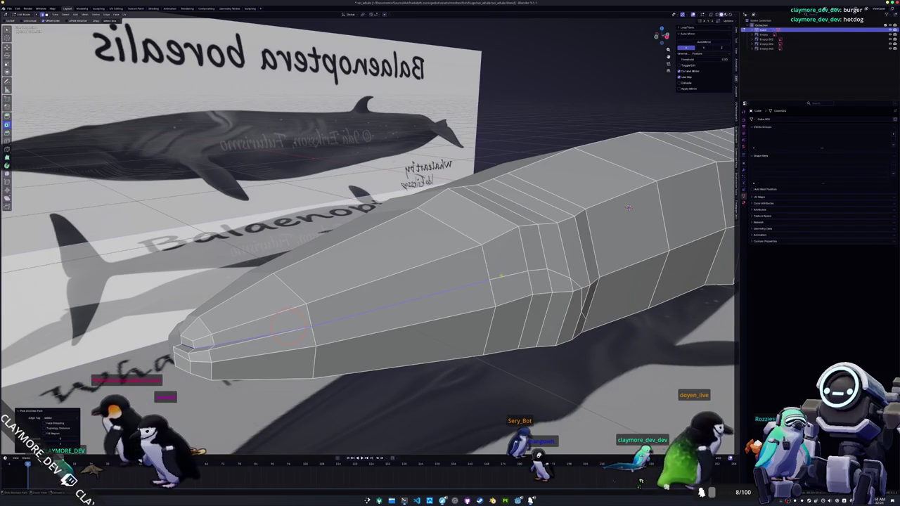
middle_click_drag(401, 303, 203, 224)
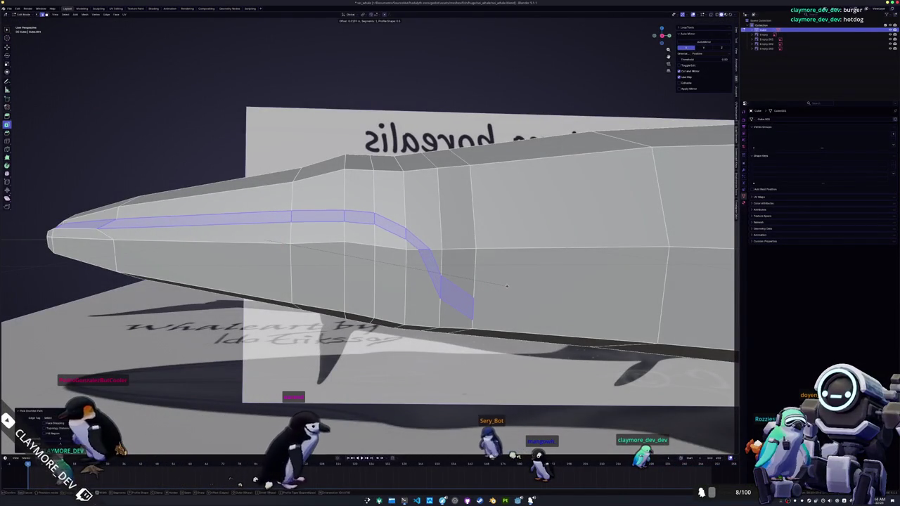
key("Escape")
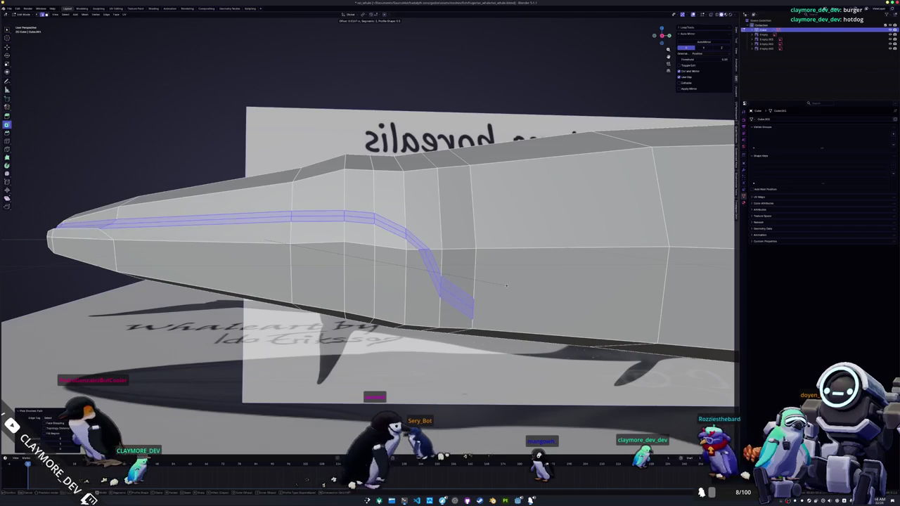
middle_click_drag(412, 297, 414, 296)
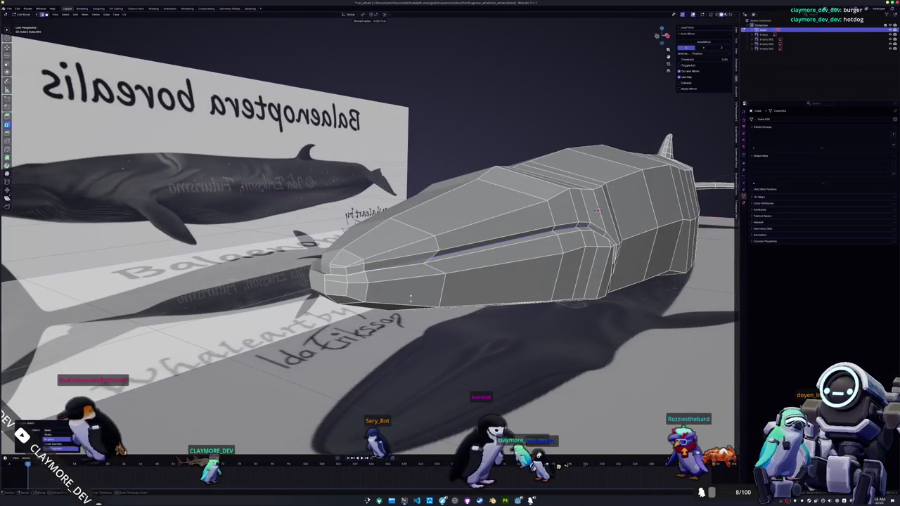
- Move the selection and an upper-head vertex vertically, snapping the 3D cursor to the vertex
middle_click_drag(408, 299, 395, 294)
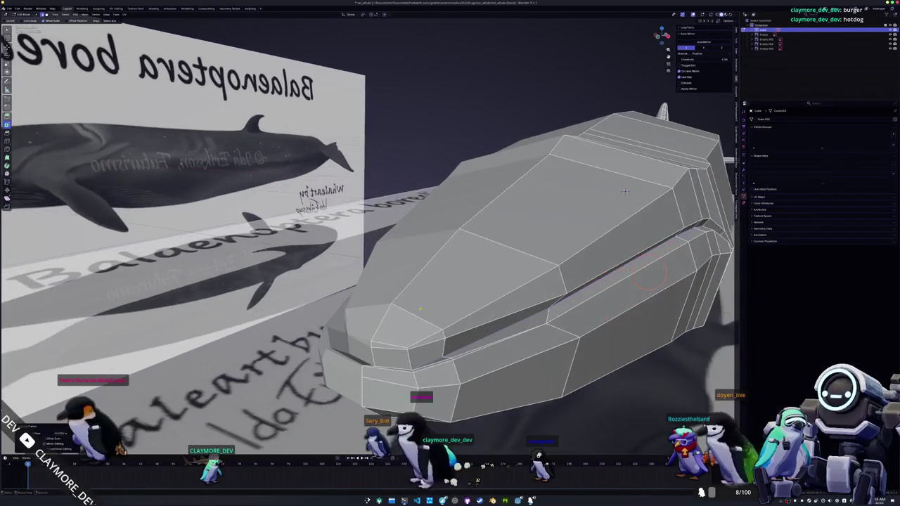
key("g")
key("z")
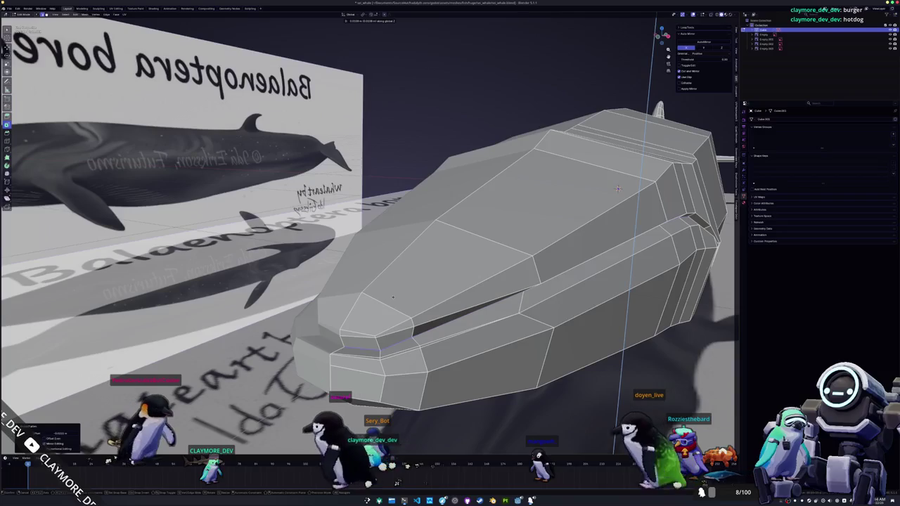
left_click(395, 300)
middle_click_drag(395, 299, 474, 221)
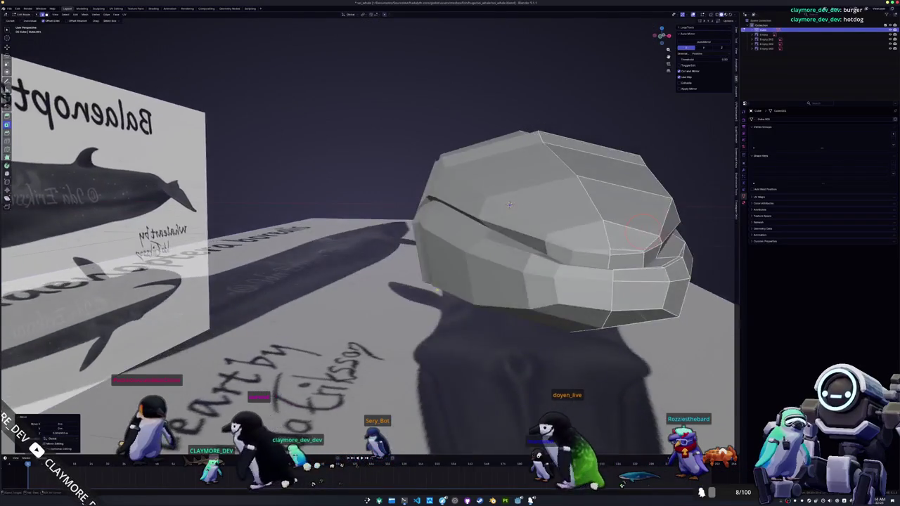
right_click(497, 209, "shift")
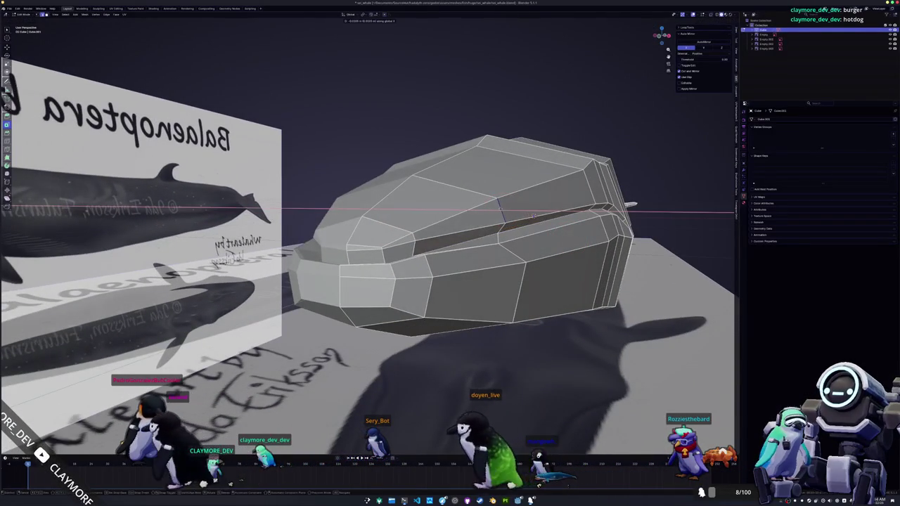
middle_click_drag(534, 215, 496, 201)
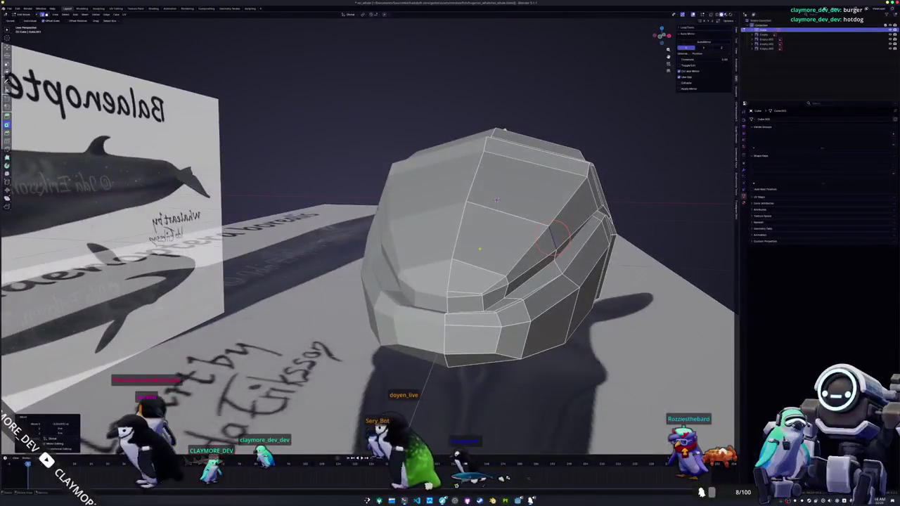
key("shift+s")
key("g")
key("z")
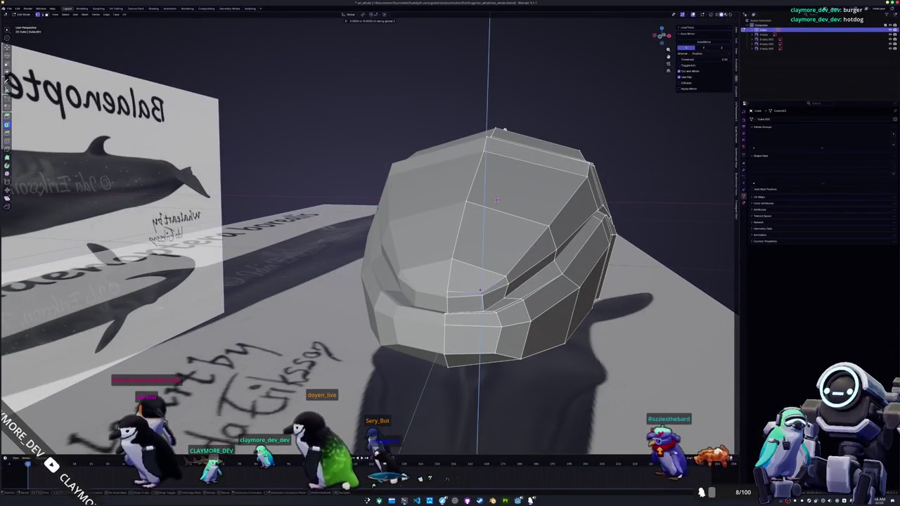
key("Return")
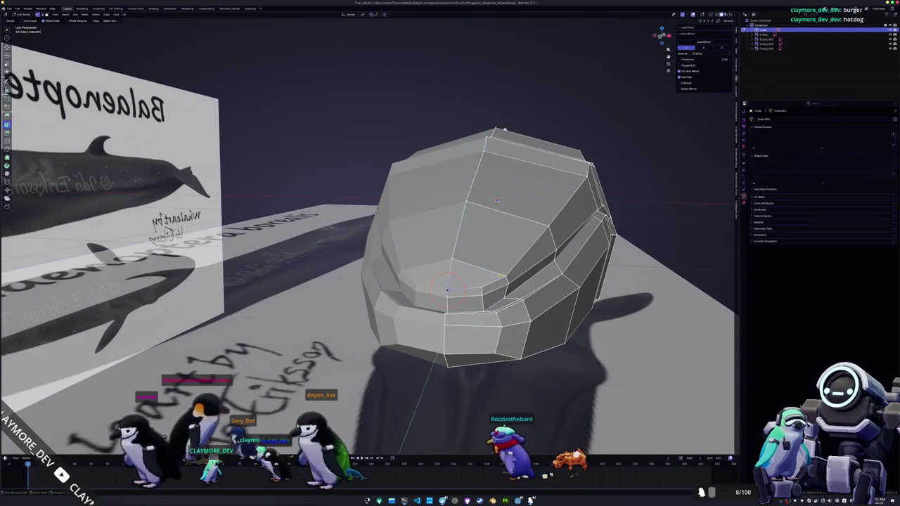
- Select edge paths and vertices along the mouth groove and across the snout front
left_click(548, 228, "ctrl")
middle_click_drag(497, 200, 529, 204)
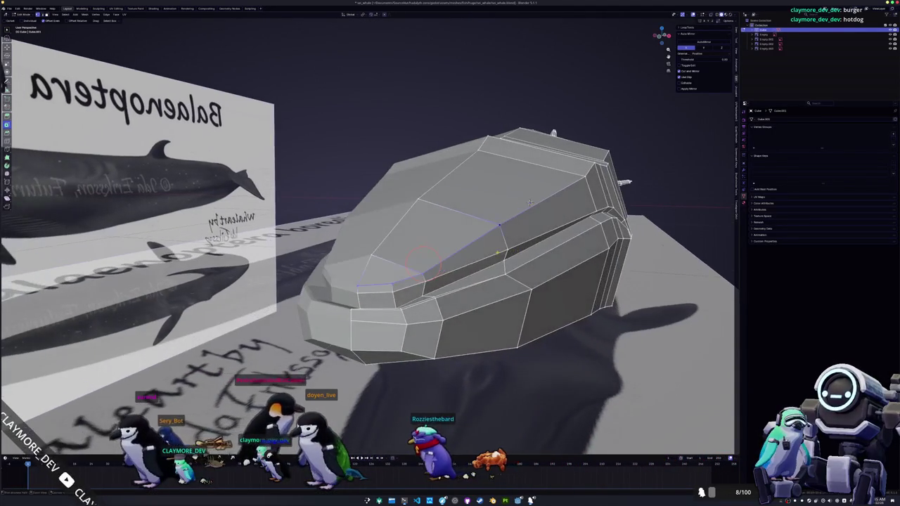
left_click(422, 292, "ctrl")
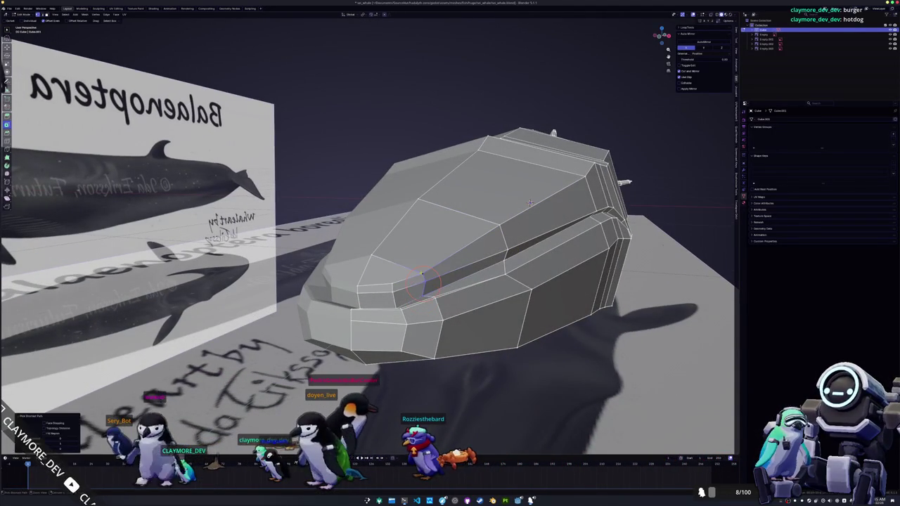
left_click(392, 295)
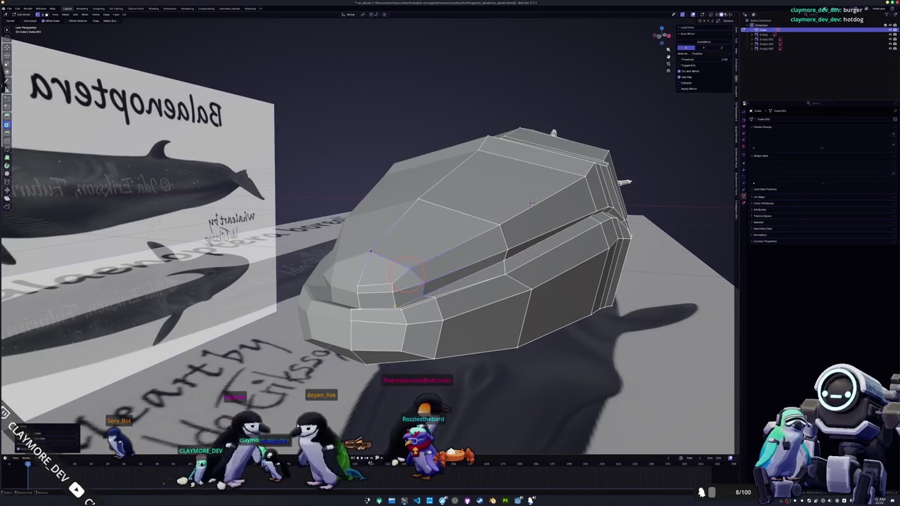
left_click(392, 298, "ctrl")
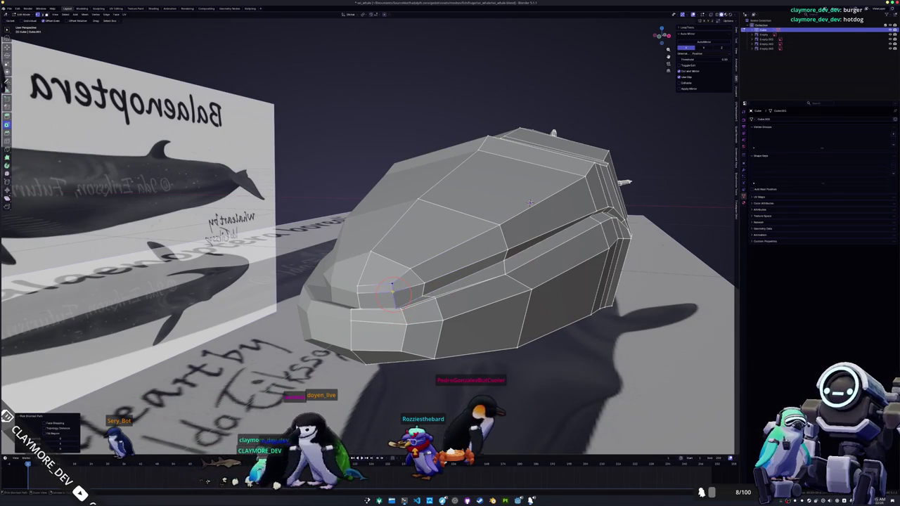
left_click(391, 292)
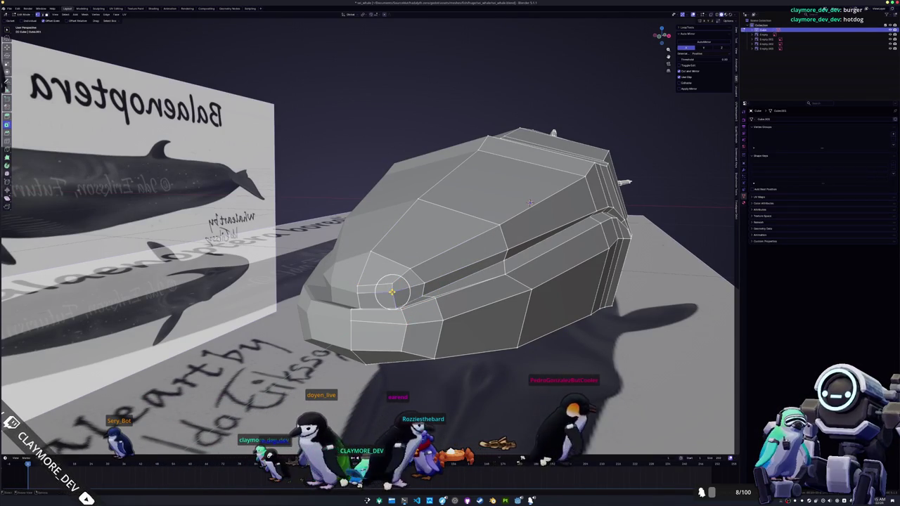
middle_click_drag(392, 292, 374, 344)
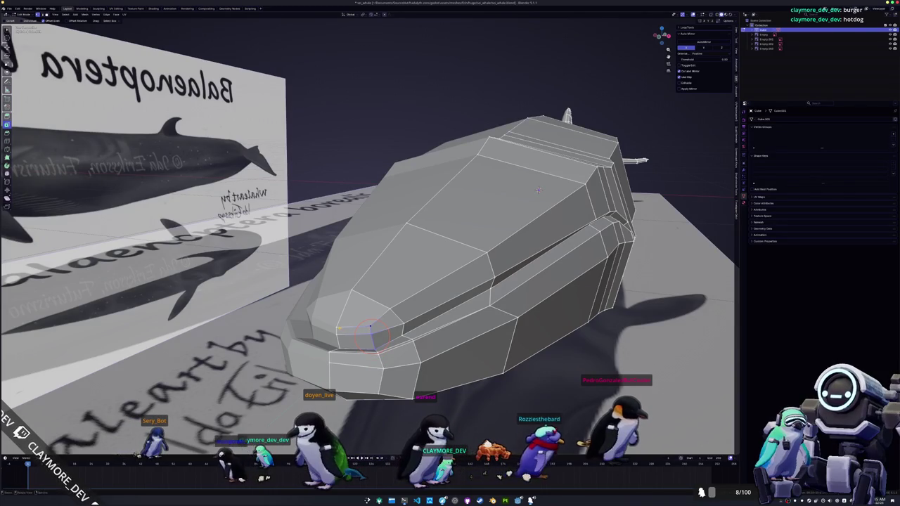
left_click(338, 321, "ctrl")
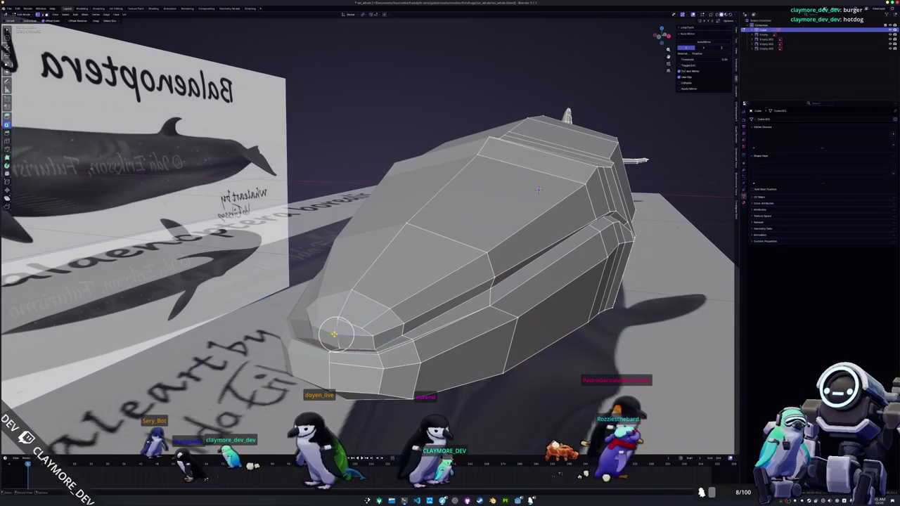
left_click(369, 329, "ctrl")
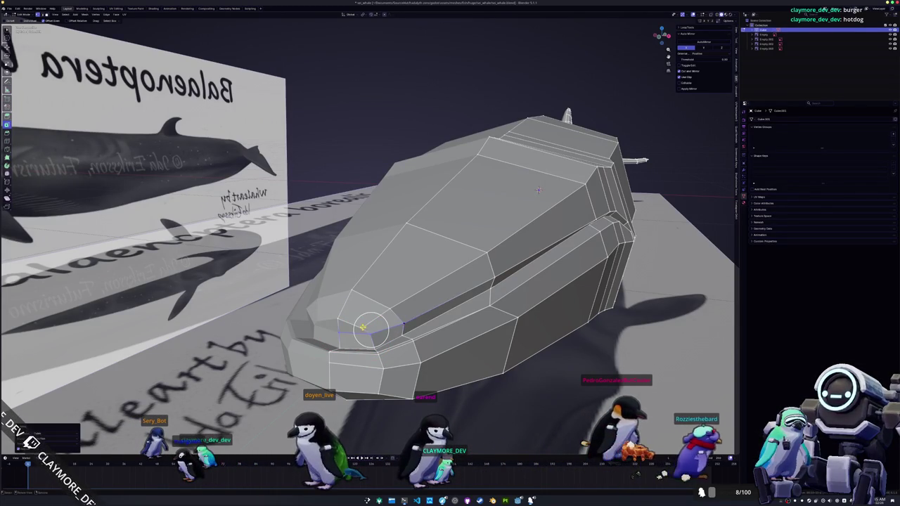
left_click(361, 327)
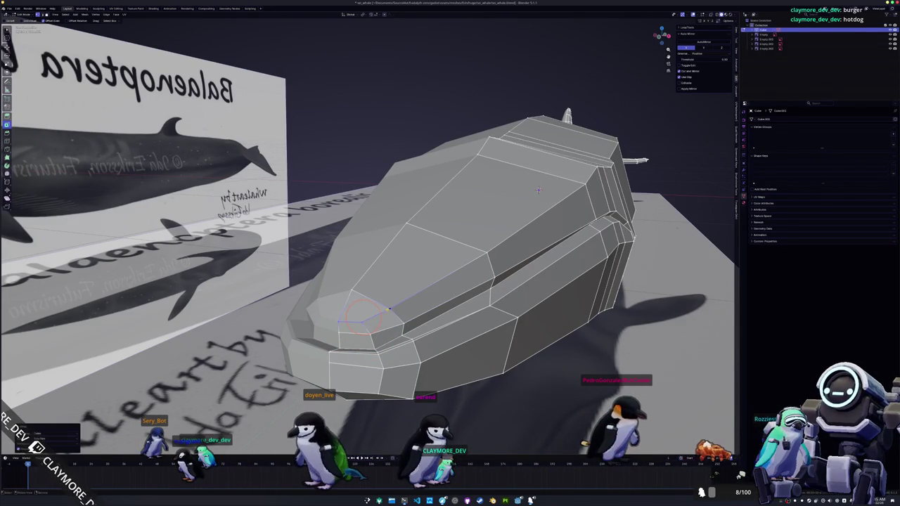
- Slide the groove's front vertex into the snout tip, then switch to Discord
key("Tab")
key("Tab")
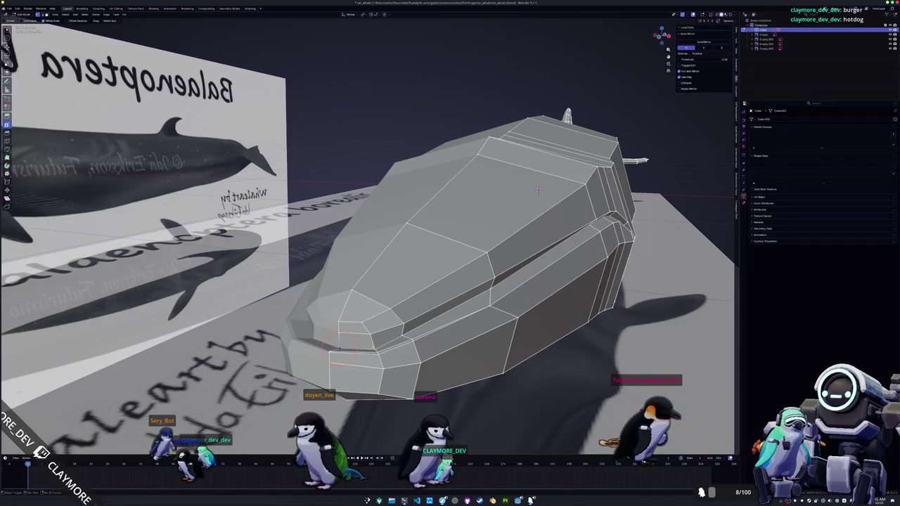
middle_click_drag(538, 190, 447, 182)
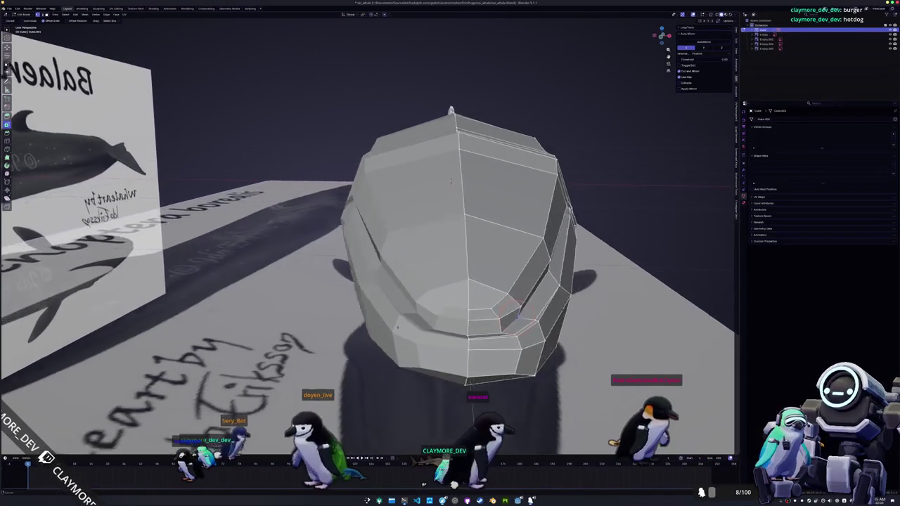
left_click(509, 315)
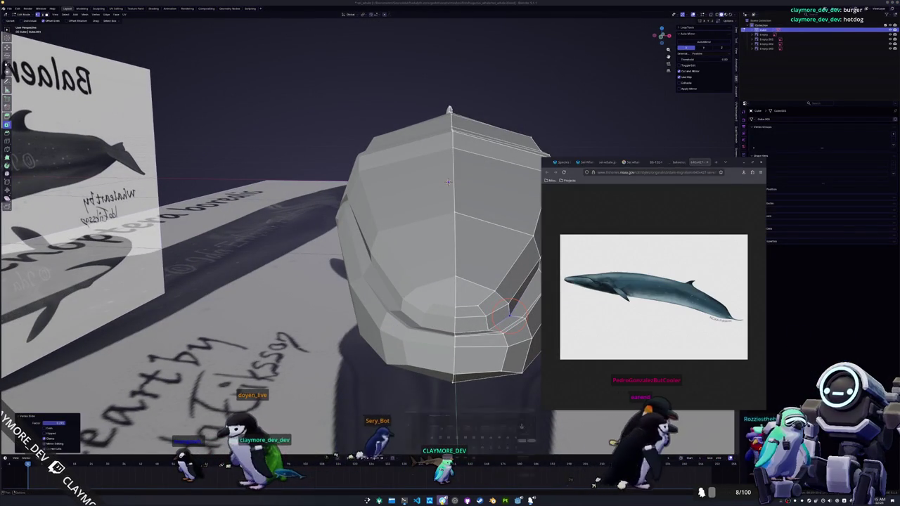
key("alt+Tab")
key("alt+Tab")
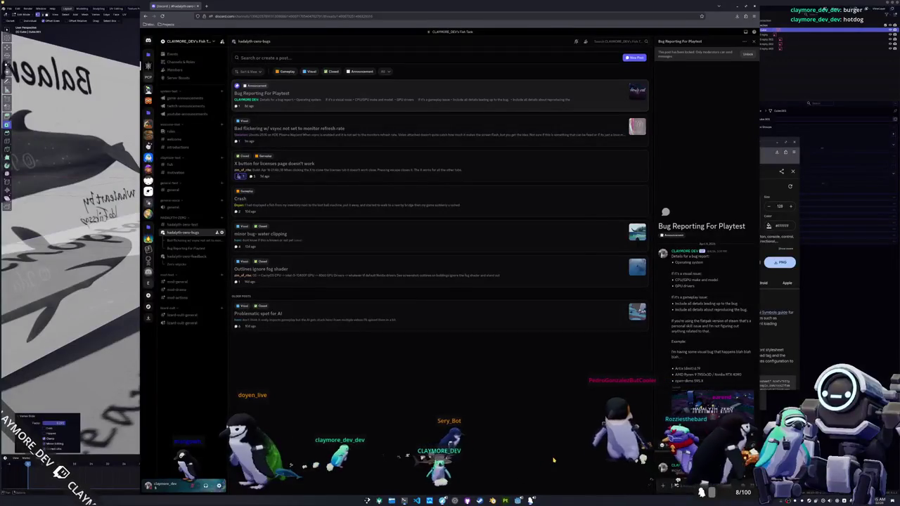
- Reply in 'Bad flickering w/ vsync': 'I would say try the most recent build. Thats back in ha lots of regressions', then minimize Discord
left_click(358, 134)
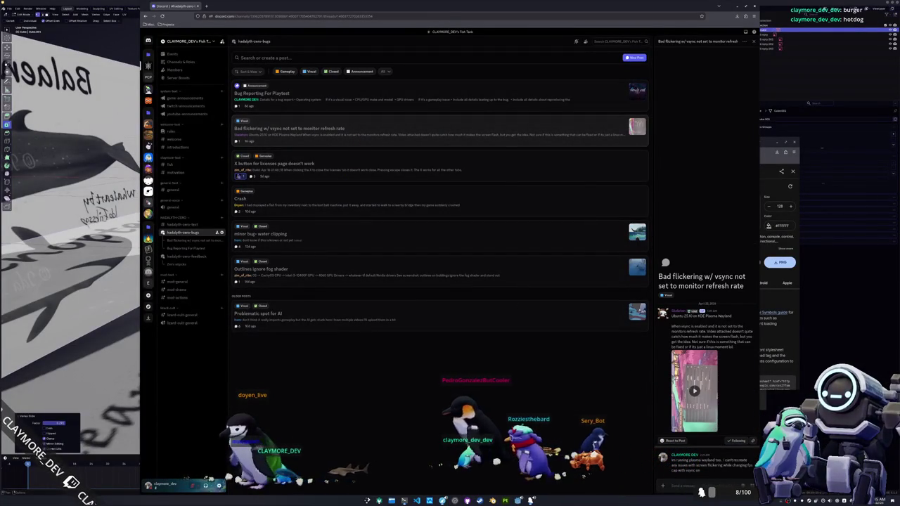
type("I would sa")
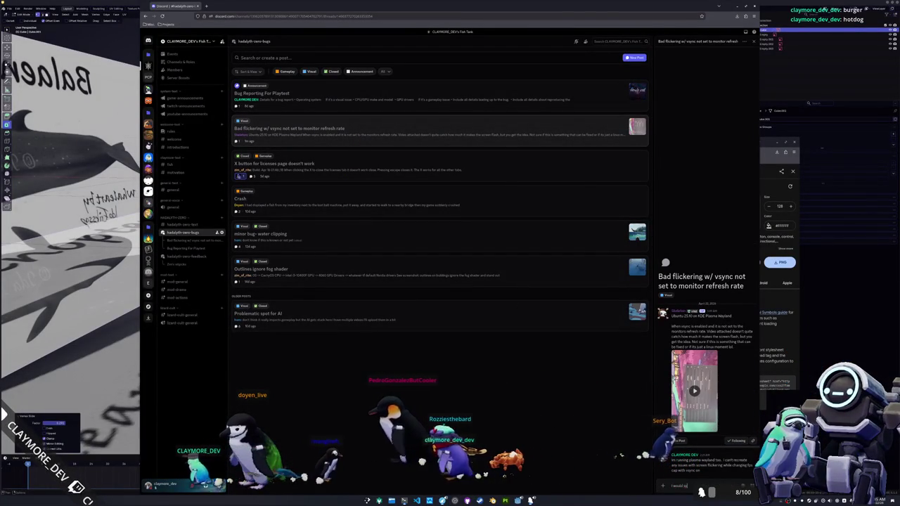
type("y th")
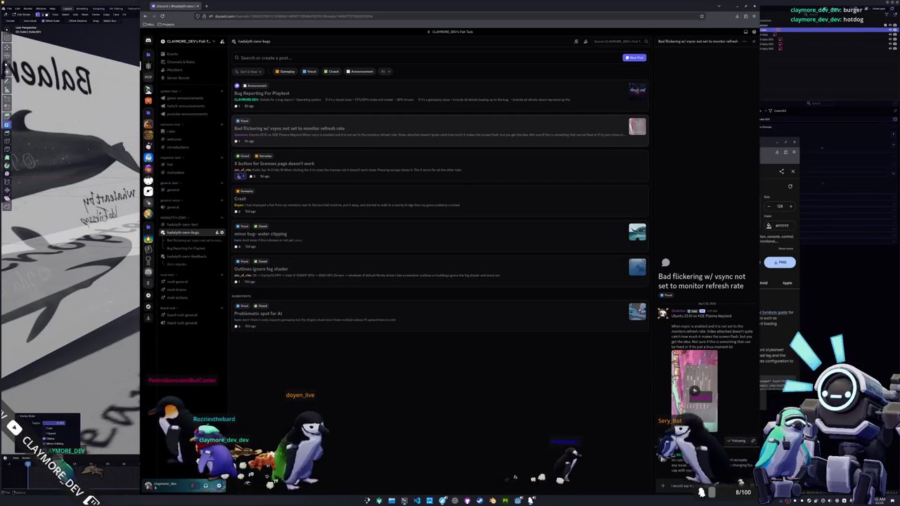
type("ry the most recent build")
type(". Thats back in")
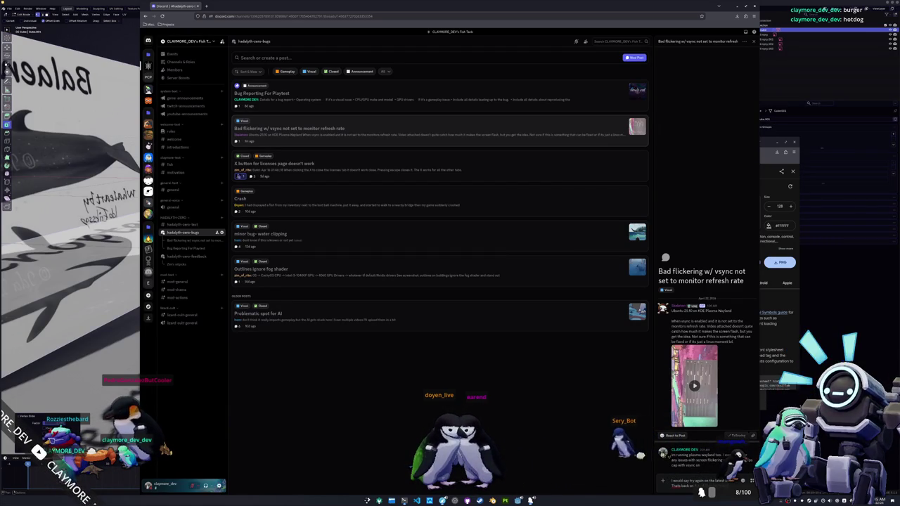
type("have")
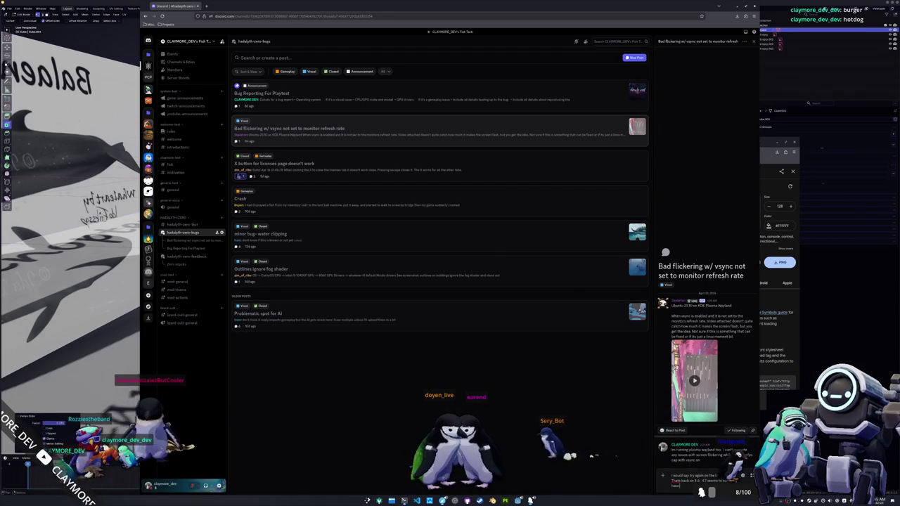
type(" lots of regressions")
key("Return")
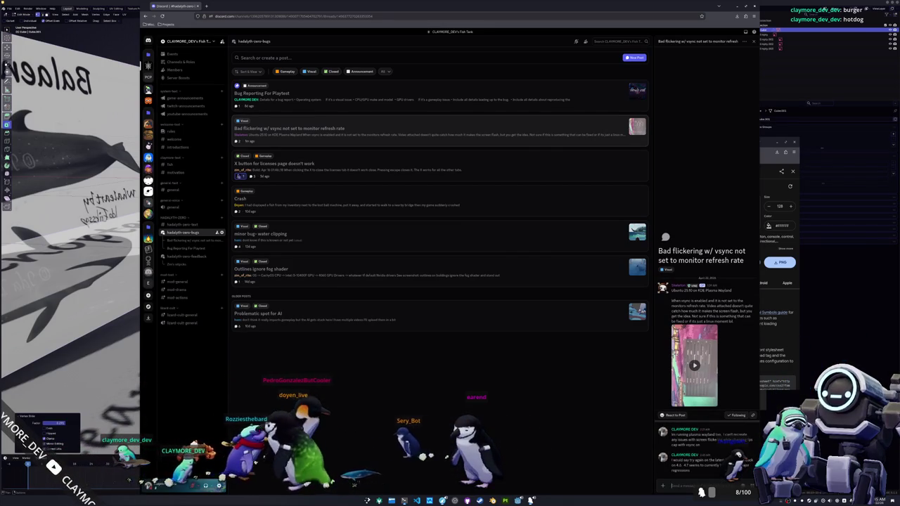
left_click(718, 12)
left_click(510, 313)
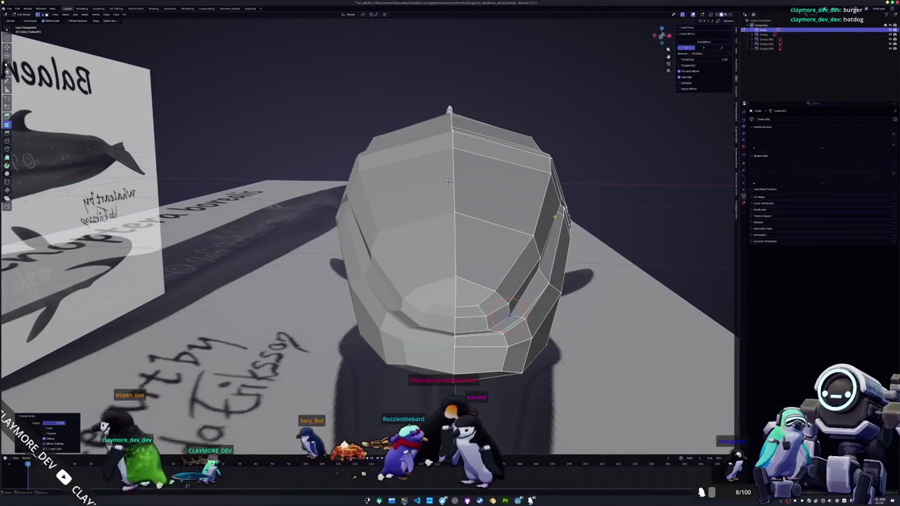
- Move the selected groove vertices along the global X axis
middle_click_drag(511, 314, 401, 245)
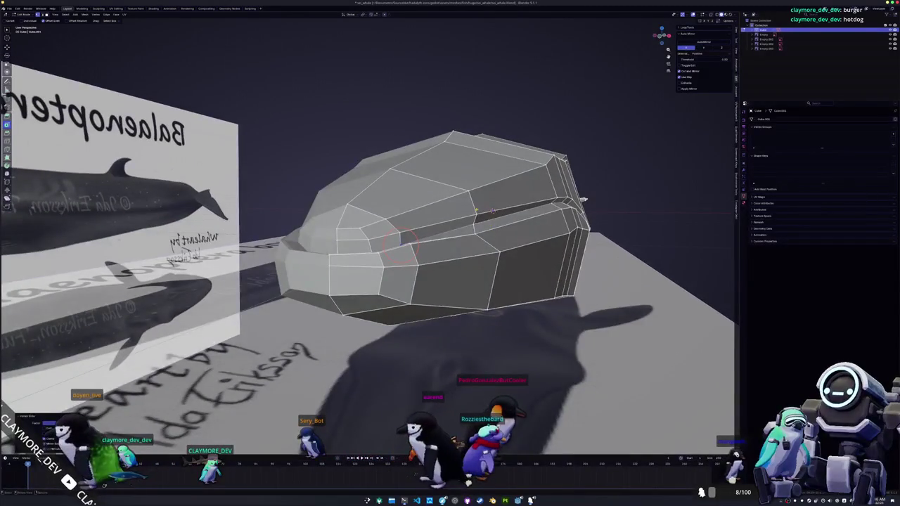
middle_click_drag(477, 209, 461, 199)
key("g")
key("x")
left_click(520, 229)
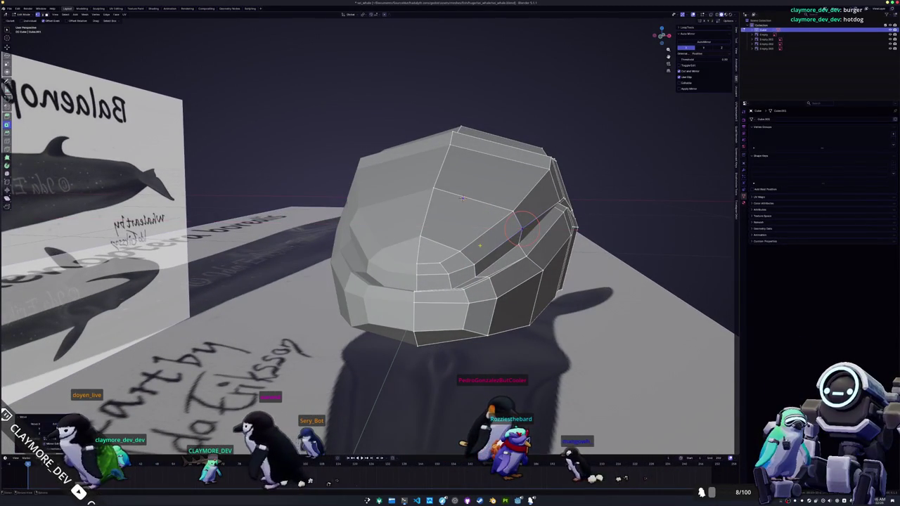
left_click(476, 265)
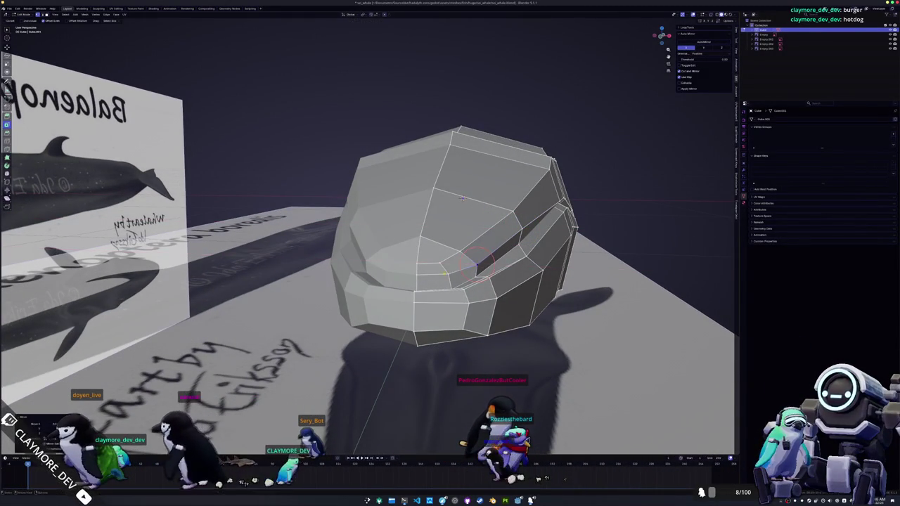
middle_click_drag(448, 274, 398, 281)
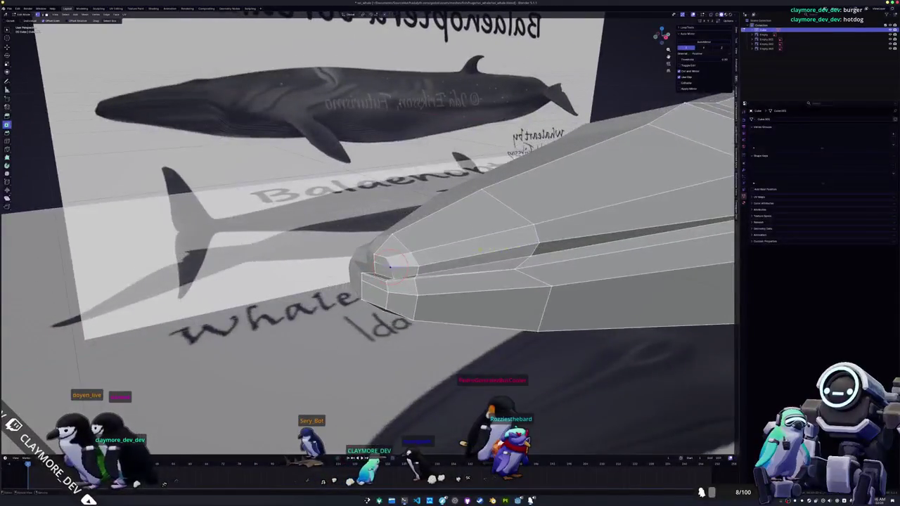
left_click(396, 280)
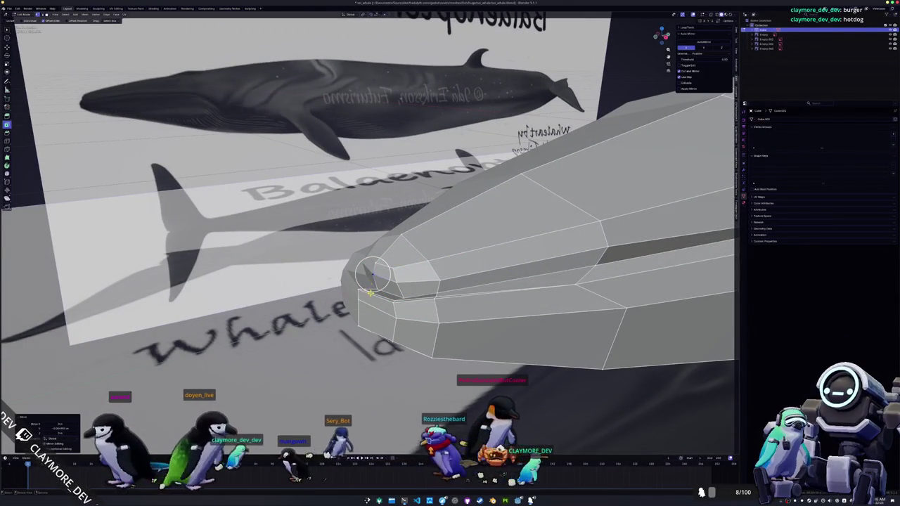
- Edge-slide the front edge near the nose
left_click(371, 296)
key("g")
key("g")
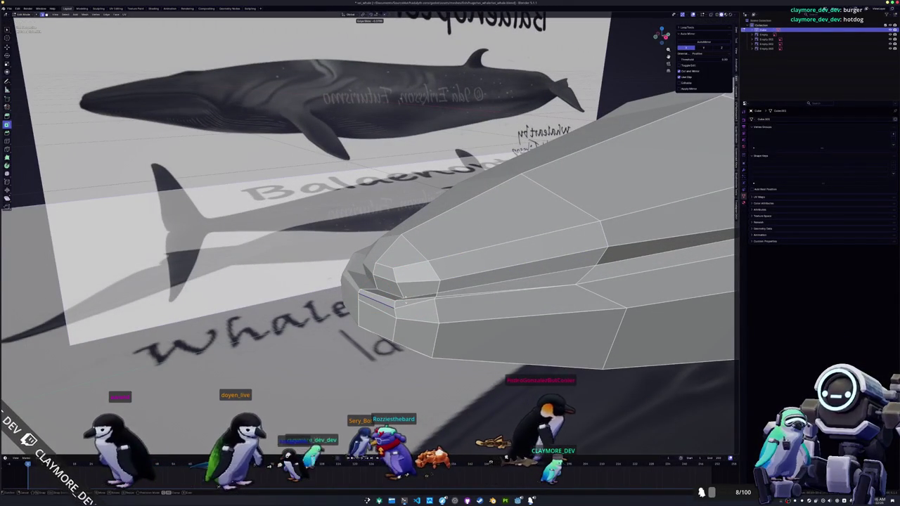
left_click(404, 298)
mouse_move(404, 298)
middle_mouse_down()
mouse_move(391, 284)
mouse_move(387, 308)
mouse_move(357, 268)
mouse_move(349, 284)
middle_mouse_up()
left_click(384, 299)
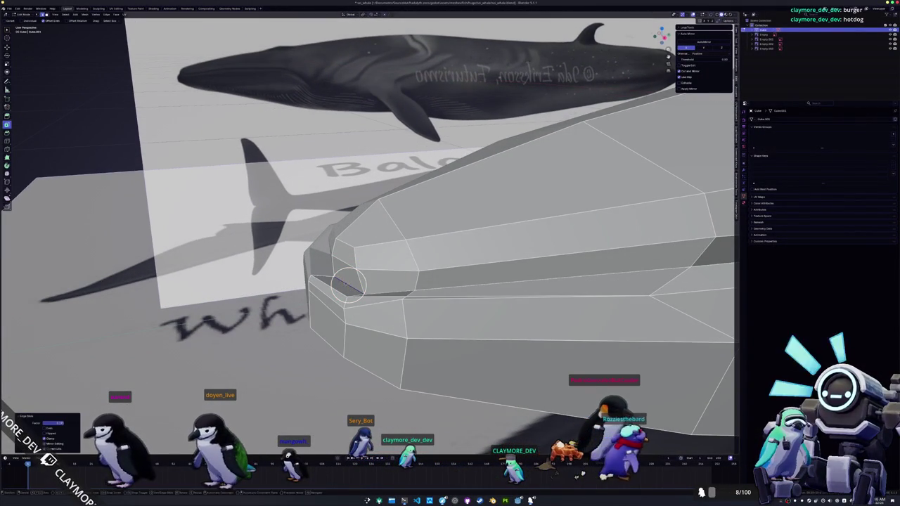
- Add an edge loop near the nose and vertex-slide two groove vertices
left_click(348, 285)
left_click(344, 278)
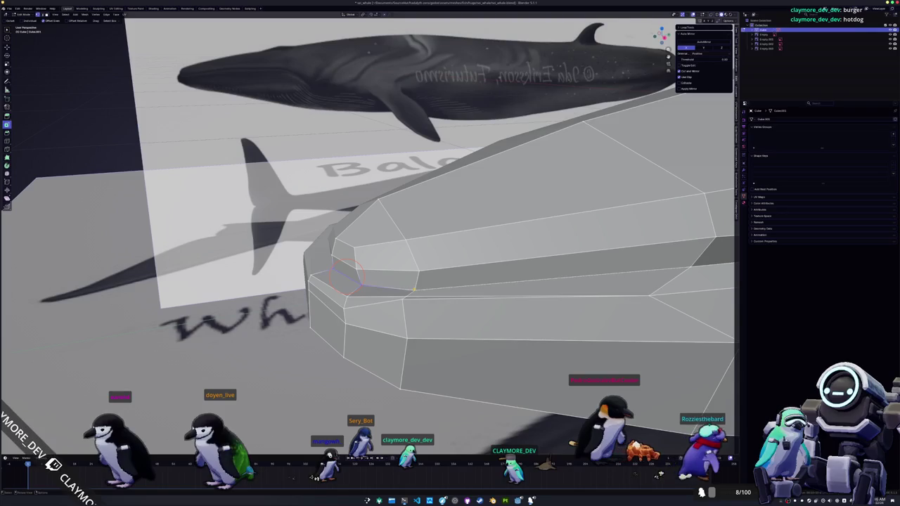
key("shift+v")
left_click(414, 286)
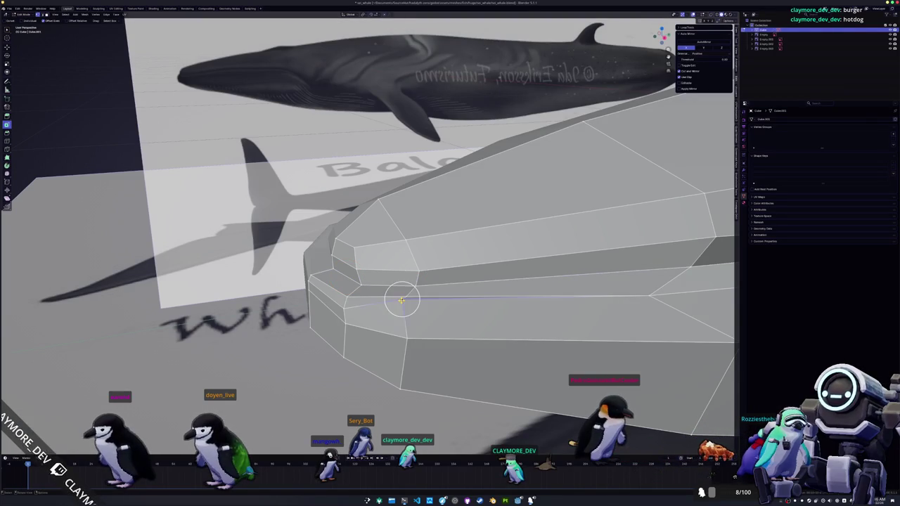
key("shift+v")
left_click(404, 318)
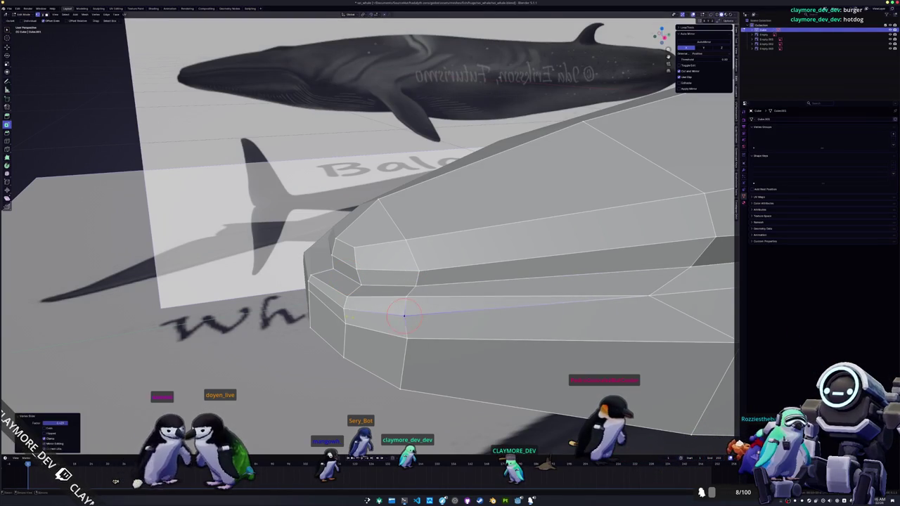
middle_click_drag(404, 318, 617, 188)
scroll(617, 188, "up", 5)
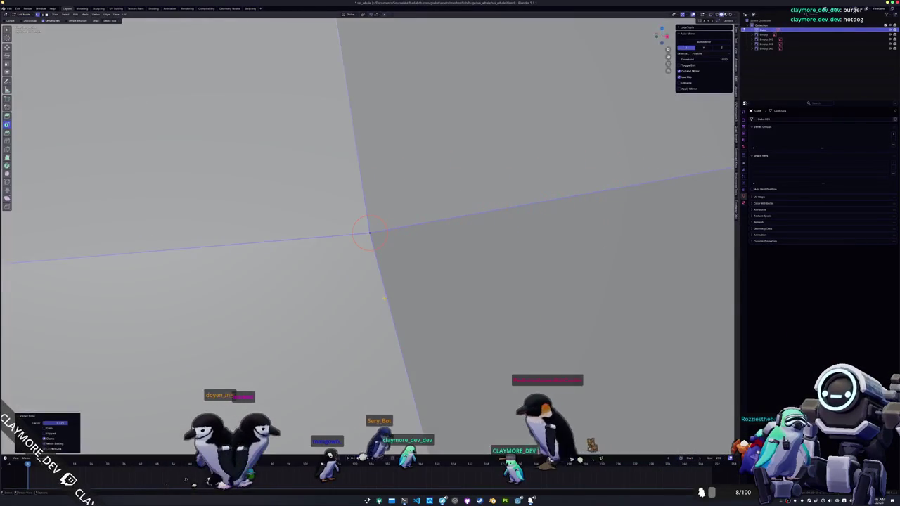
- Shortest-path select the vertices across the snout and merge them with M
scroll(370, 232, "down", 3)
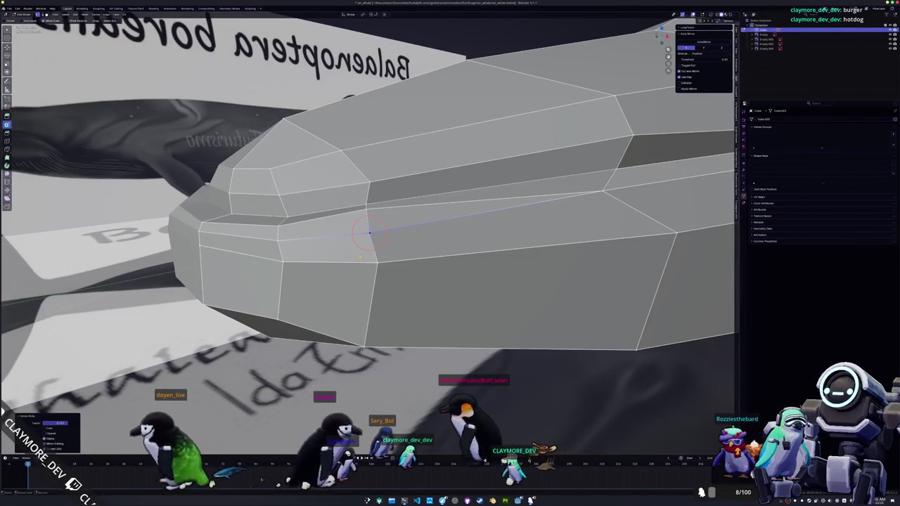
middle_click_drag(370, 232, 438, 222)
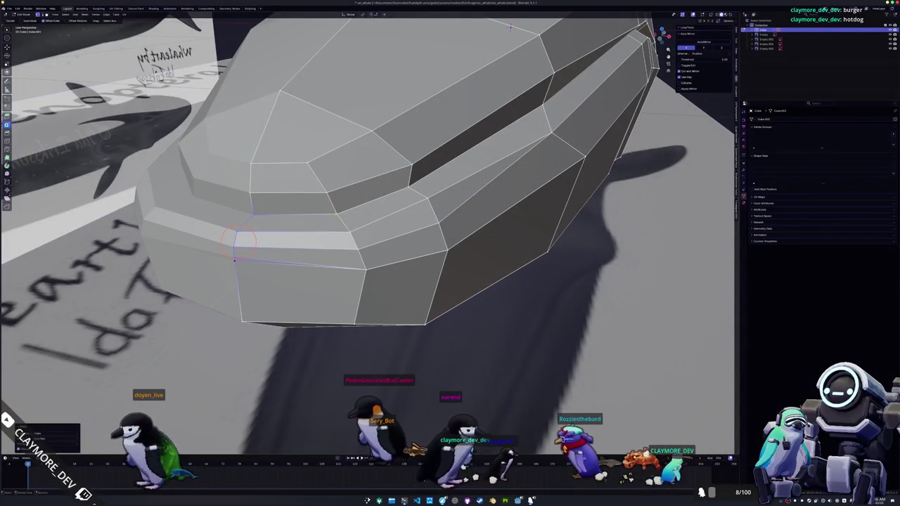
left_click(364, 269, "ctrl")
middle_click_drag(349, 242, 342, 238)
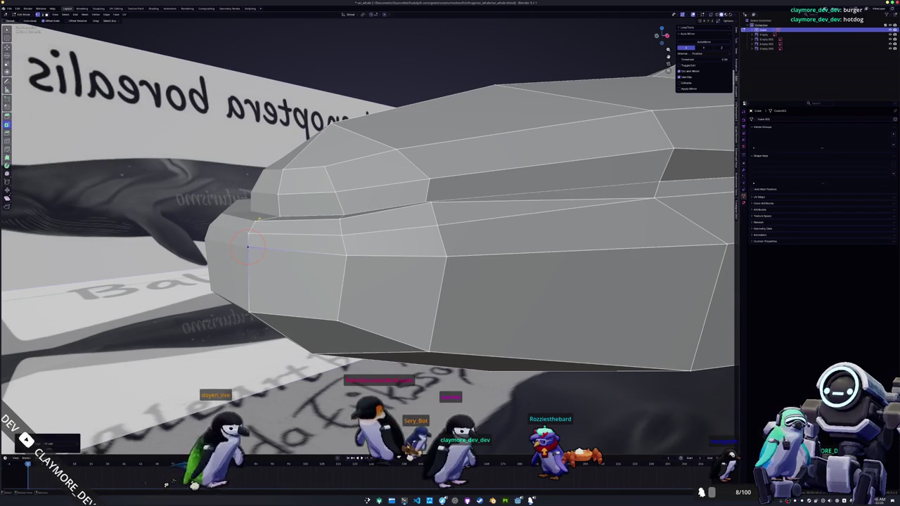
middle_click_drag(259, 246, 258, 240)
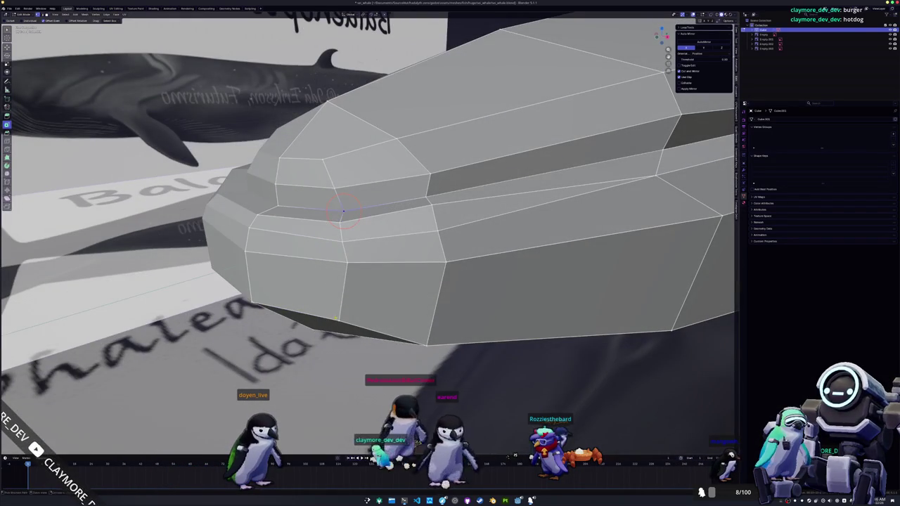
mouse_move(343, 210)
middle_mouse_down()
mouse_move(408, 208)
mouse_move(412, 241)
middle_mouse_up()
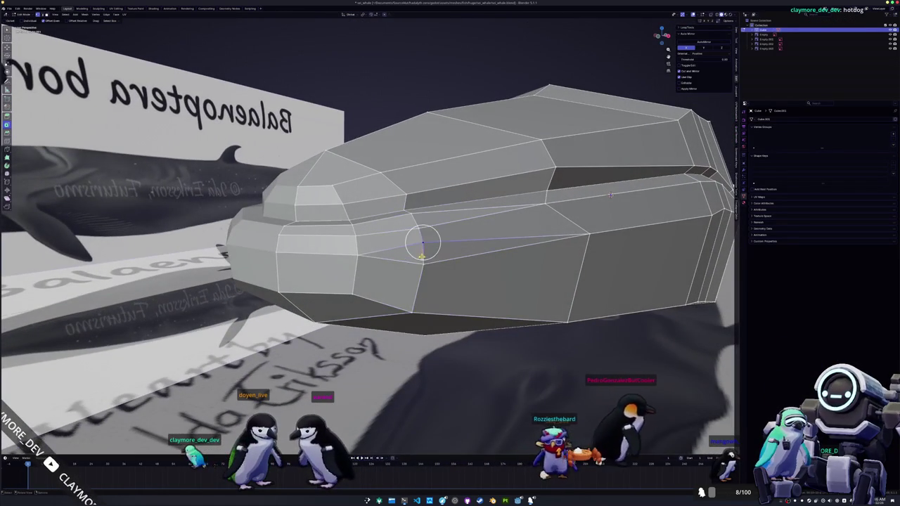
key("m")
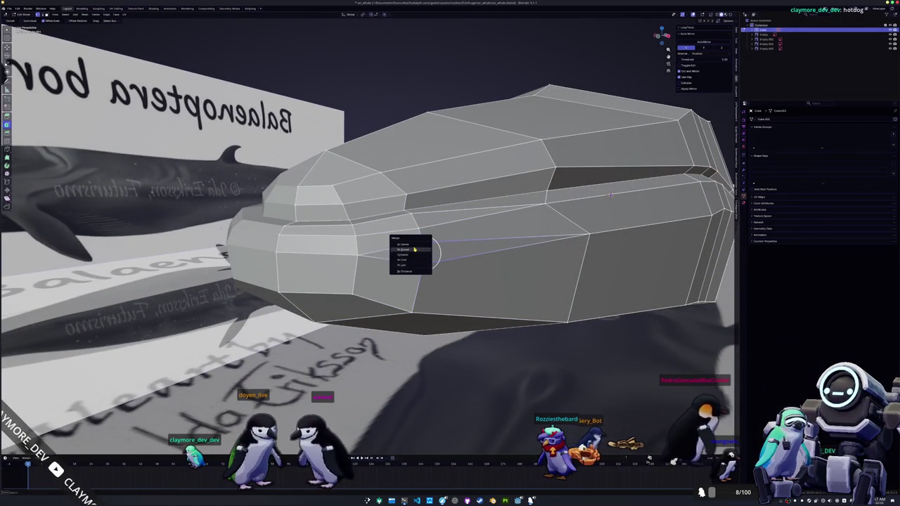
left_click(414, 248)
mouse_move(436, 267)
middle_mouse_down()
mouse_move(444, 304)
mouse_move(422, 302)
mouse_move(398, 315)
mouse_move(459, 253)
mouse_move(605, 229)
middle_mouse_up()
middle_click_drag(374, 265, 420, 249)
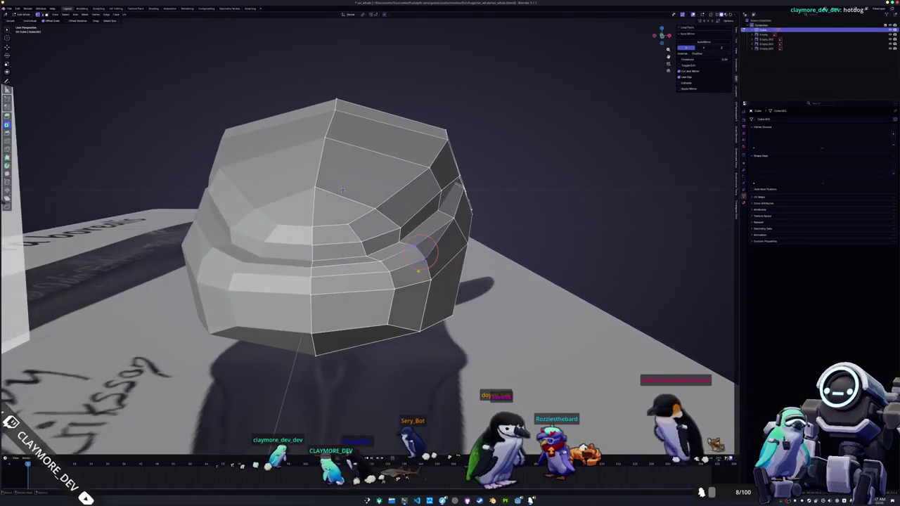
- Merge the selected snout vertices and slide a vertex along the snout's lower edge
left_click(419, 272)
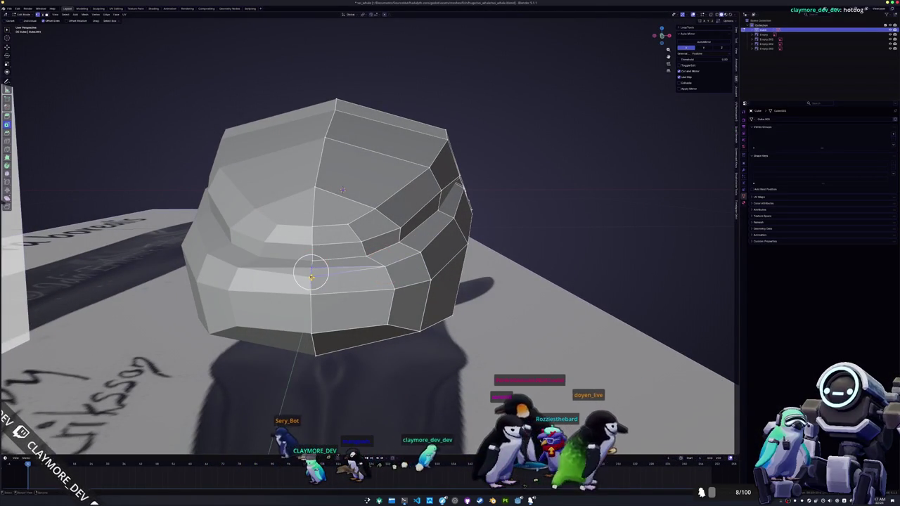
mouse_move(312, 276)
middle_mouse_down()
mouse_move(271, 261)
mouse_move(296, 251)
mouse_move(347, 289)
mouse_move(348, 265)
middle_mouse_up()
scroll(305, 251, "up", 3)
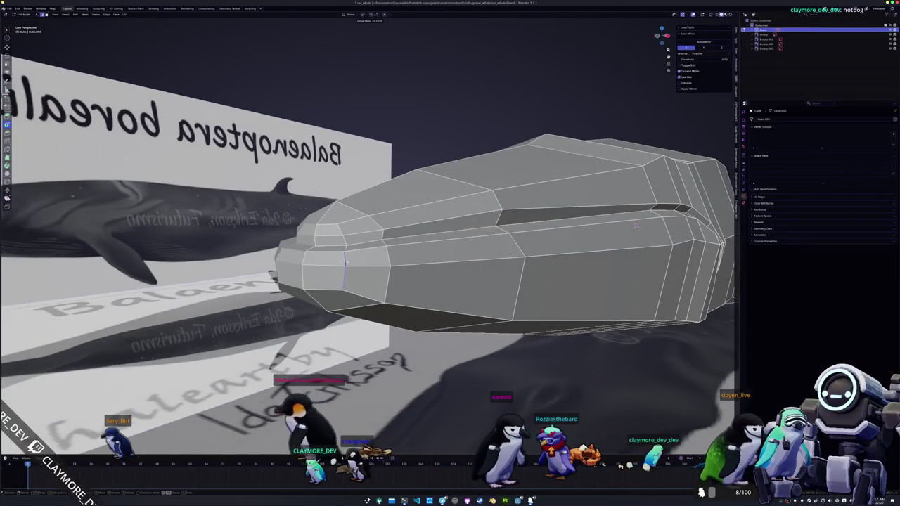
mouse_move(347, 278)
middle_mouse_down()
mouse_move(352, 295)
mouse_move(379, 291)
mouse_move(370, 294)
middle_mouse_up()
key("g")
key("g")
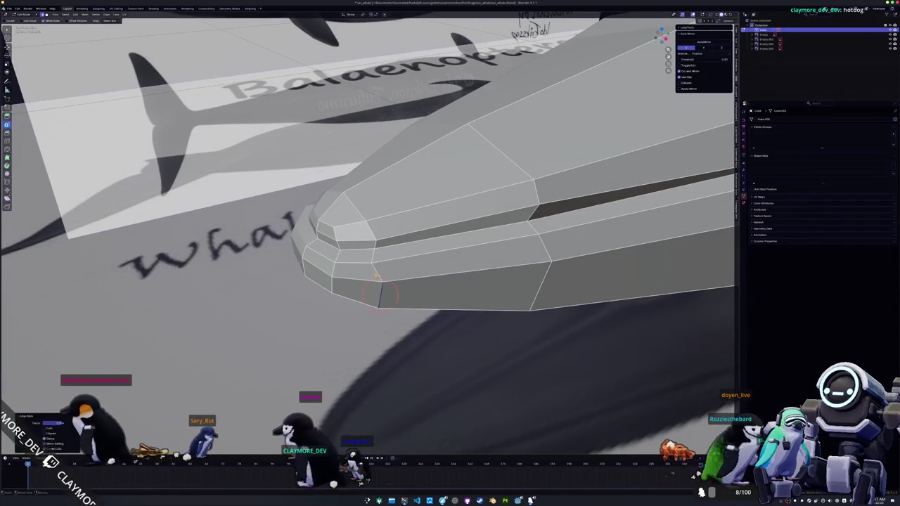
left_click(376, 261)
- Circle-select snout vertices and check the snout shape outside Edit Mode
key("c")
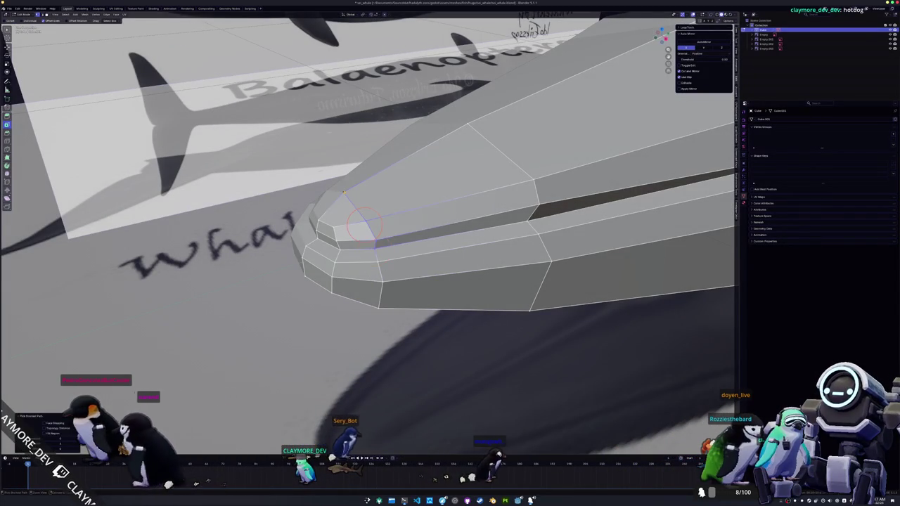
middle_click_drag(363, 223, 367, 220)
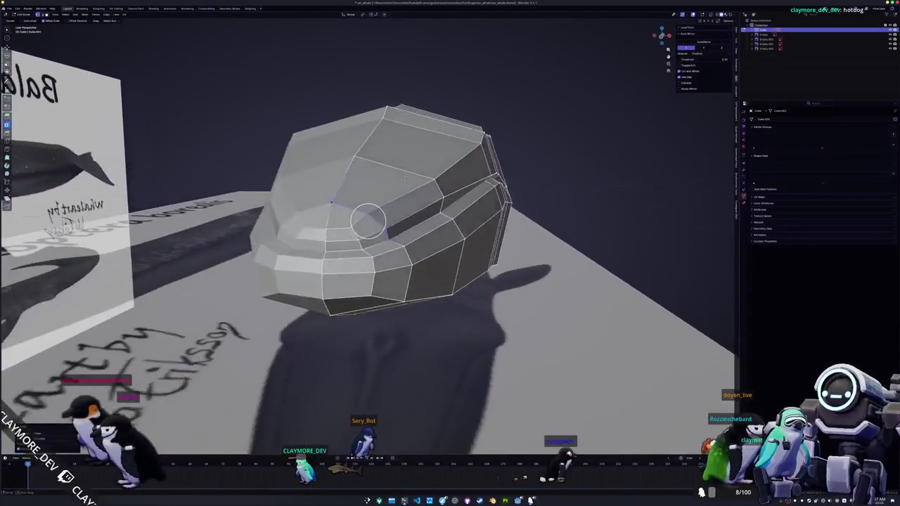
mouse_move(343, 237)
middle_mouse_down()
mouse_move(345, 253)
mouse_move(305, 251)
middle_mouse_up()
key("Tab")
scroll(344, 246, "up", 3)
key("Tab")
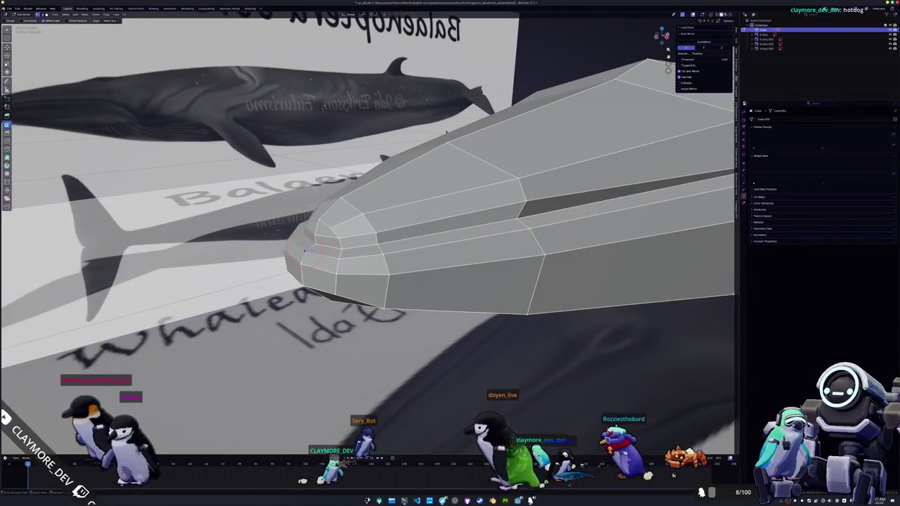
key("Tab")
middle_click_drag(305, 251, 379, 287)
key("Tab")
- Circle-select snout vertices again and pick an edge path along the snout's side
key("c")
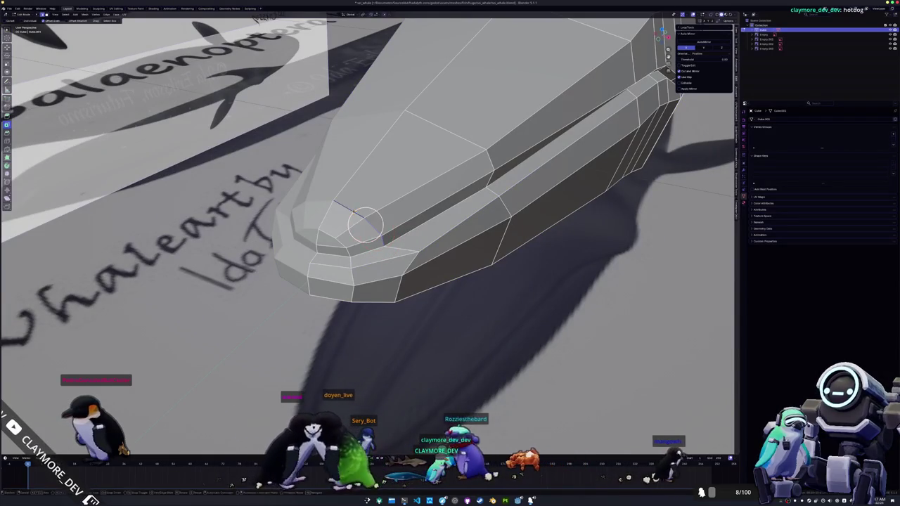
middle_click_drag(364, 224, 374, 218)
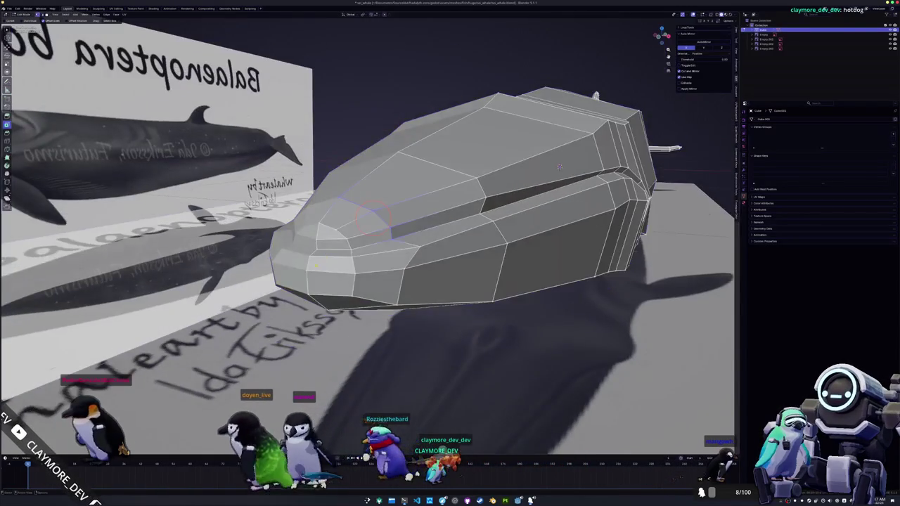
left_click(504, 244, "ctrl")
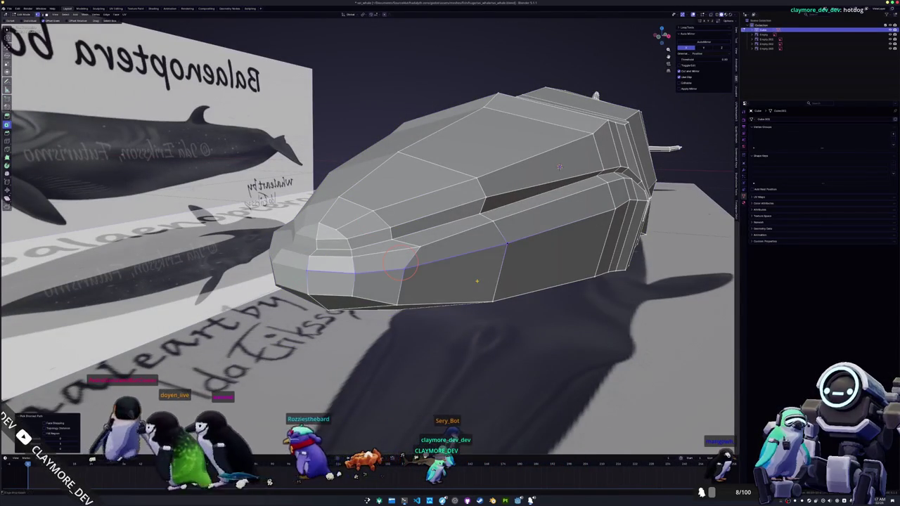
middle_click_drag(401, 263, 303, 285)
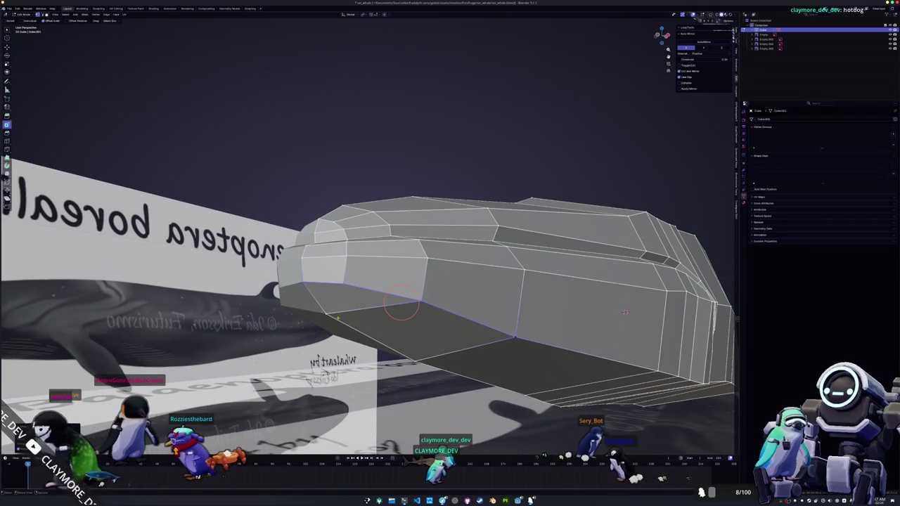
- Slide the selected groove vertices along the global X axis, checking the shape outside Edit Mode
mouse_move(625, 311)
middle_mouse_down()
mouse_move(454, 351)
mouse_move(475, 305)
mouse_move(315, 224)
mouse_move(298, 250)
mouse_move(397, 278)
mouse_move(316, 275)
mouse_move(508, 269)
mouse_move(603, 206)
mouse_move(643, 272)
middle_mouse_up()
key("Tab")
key("Tab")
key("g")
key("x")
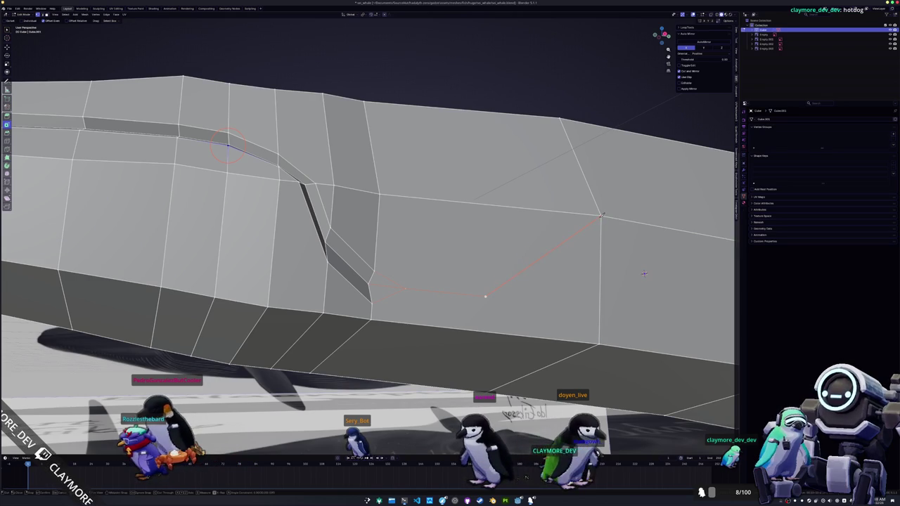
scroll(457, 349, "down", 3)
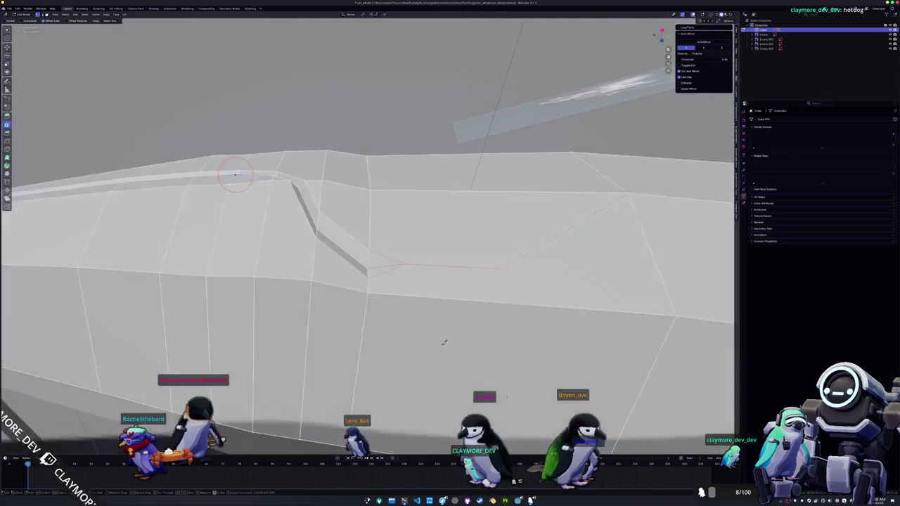
scroll(454, 361, "down", 2)
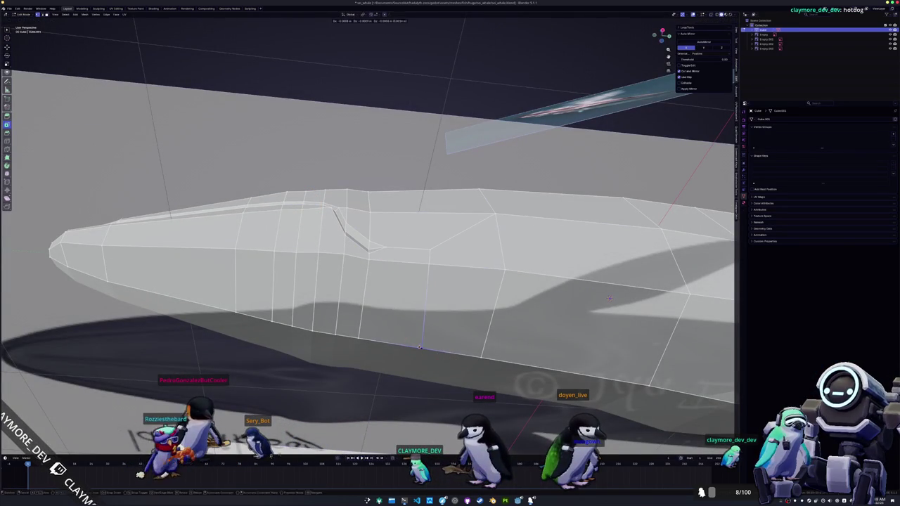
- From below, select the edge path under the groove's end and shift it along X
middle_click_drag(420, 348, 441, 398)
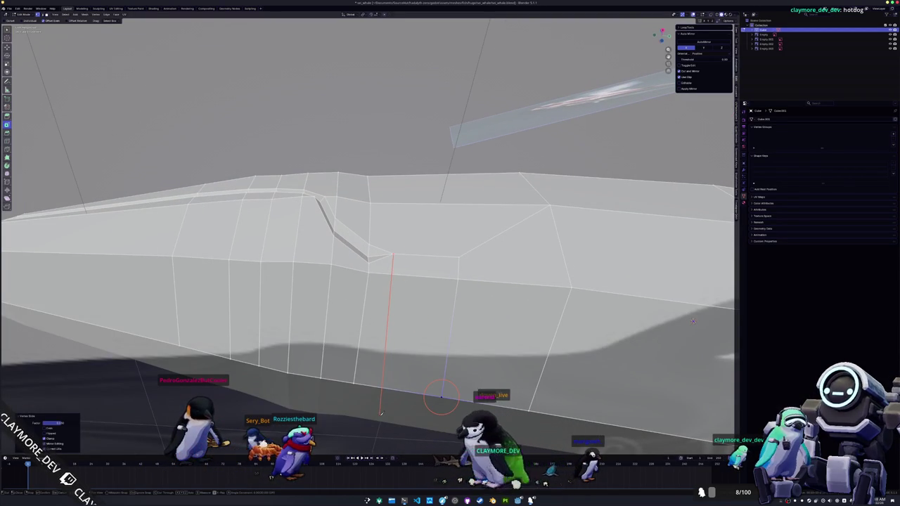
middle_click_drag(693, 321, 703, 211)
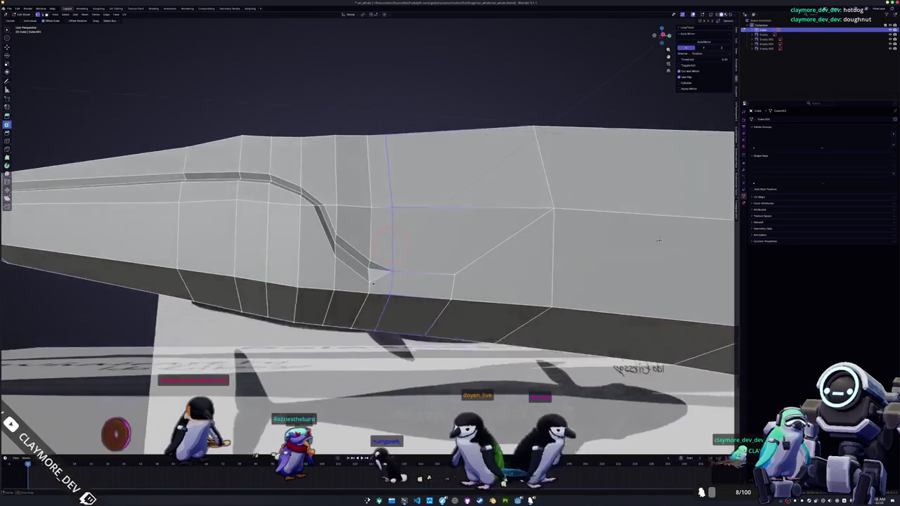
middle_click_drag(703, 211, 411, 300)
left_click(366, 295, "ctrl")
mouse_move(365, 295)
middle_mouse_down()
mouse_move(441, 146)
mouse_move(343, 308)
mouse_move(356, 290)
middle_mouse_up()
key("g")
key("x")
key("Tab")
- Inspect the finished mouth groove up close and along the whale from head to tail
key("Tab")
mouse_move(311, 261)
middle_mouse_down()
mouse_move(361, 286)
mouse_move(257, 258)
middle_mouse_up()
scroll(312, 258, "up", 4)
scroll(316, 262, "down", 4)
key("Tab")
scroll(361, 286, "down", 5)
scroll(323, 273, "down", 3)
key("Tab")
middle_click_drag(505, 220, 490, 193)
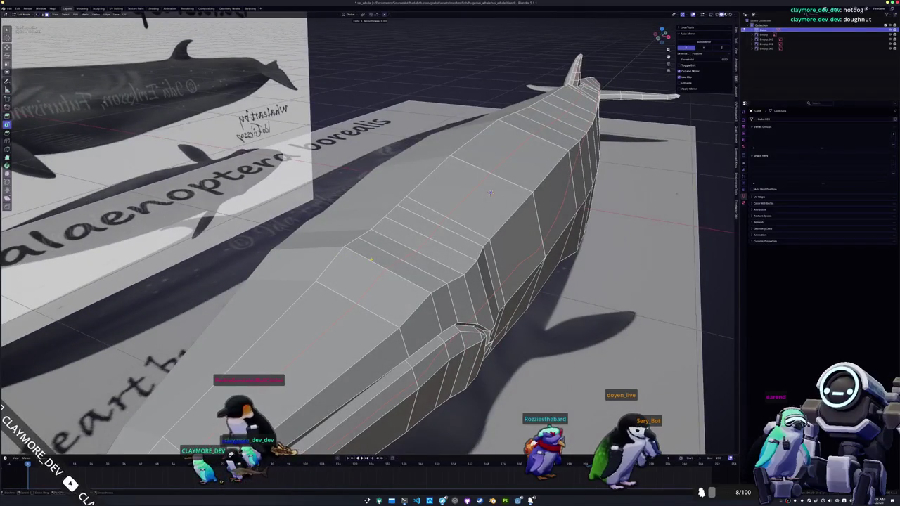
- Bevel a vertex on the whale's back into a small triangular face and select that face
mouse_move(490, 193)
middle_mouse_down()
mouse_move(335, 237)
mouse_move(331, 225)
mouse_move(335, 243)
middle_mouse_up()
key("c")
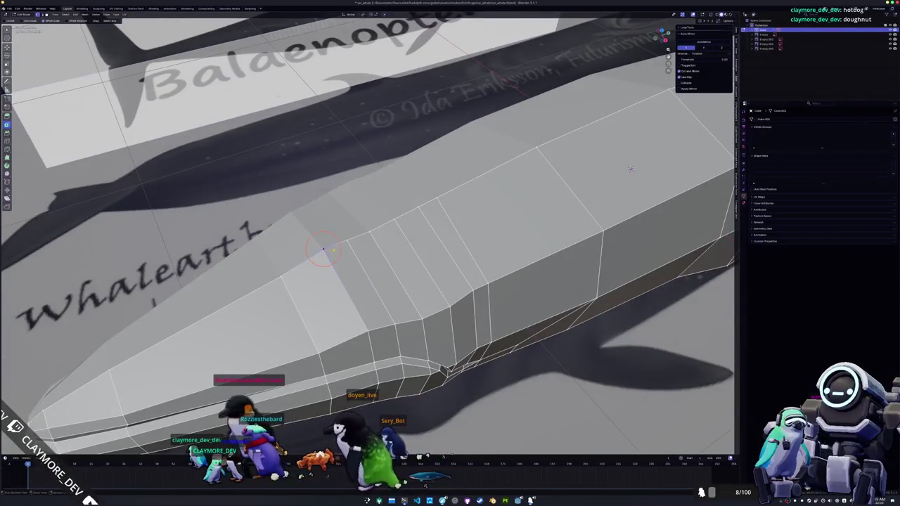
key("ctrl+shift+b")
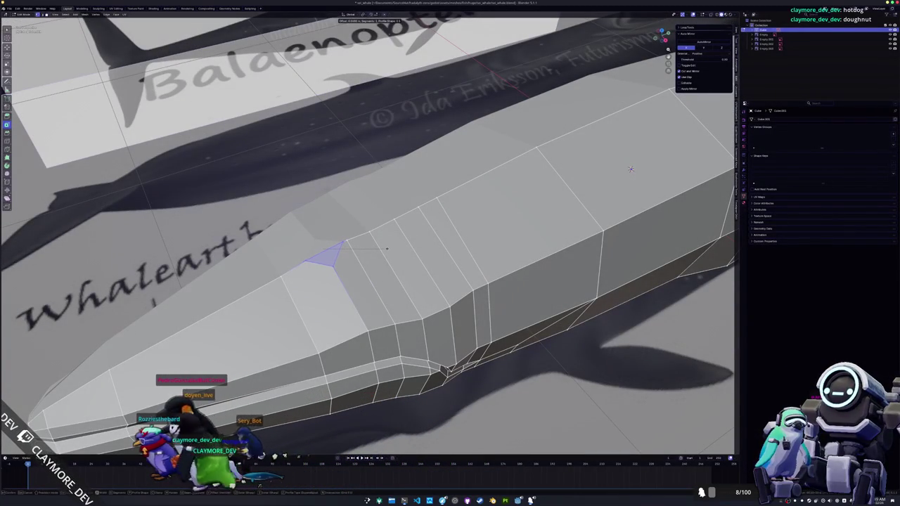
left_click(386, 248)
middle_click_drag(386, 248, 350, 250)
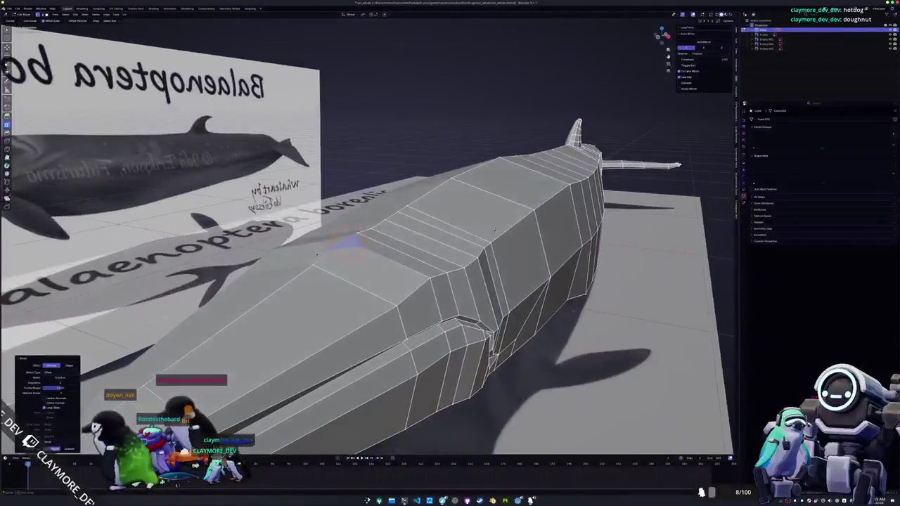
left_click(347, 251)
scroll(338, 251, "up", 2)
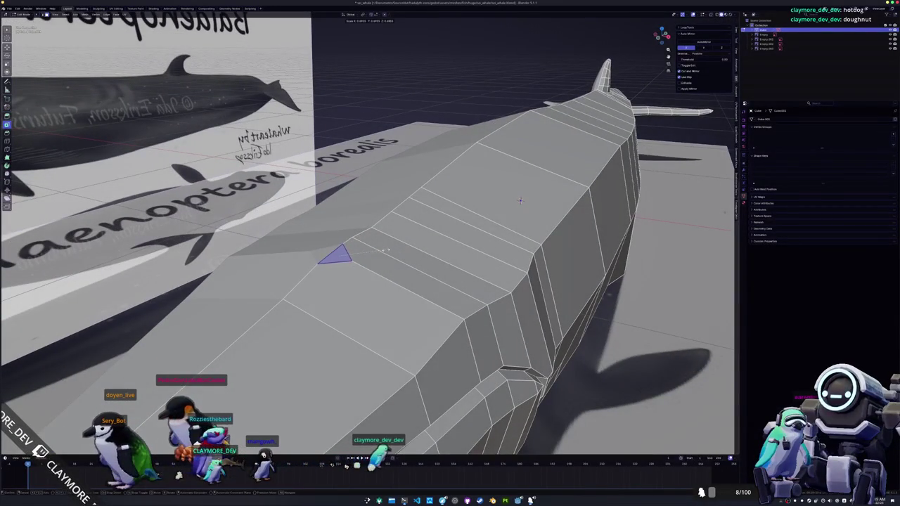
mouse_move(386, 250)
middle_mouse_down()
mouse_move(417, 261)
mouse_move(373, 250)
mouse_move(351, 269)
middle_mouse_up()
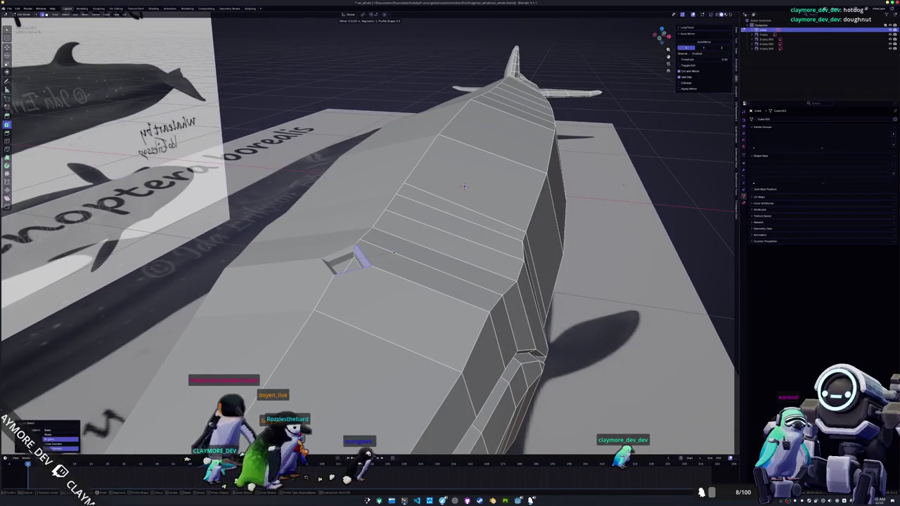
mouse_move(351, 261)
middle_mouse_down()
mouse_move(345, 271)
mouse_move(450, 281)
mouse_move(395, 254)
middle_mouse_up()
scroll(424, 271, "down", 3)
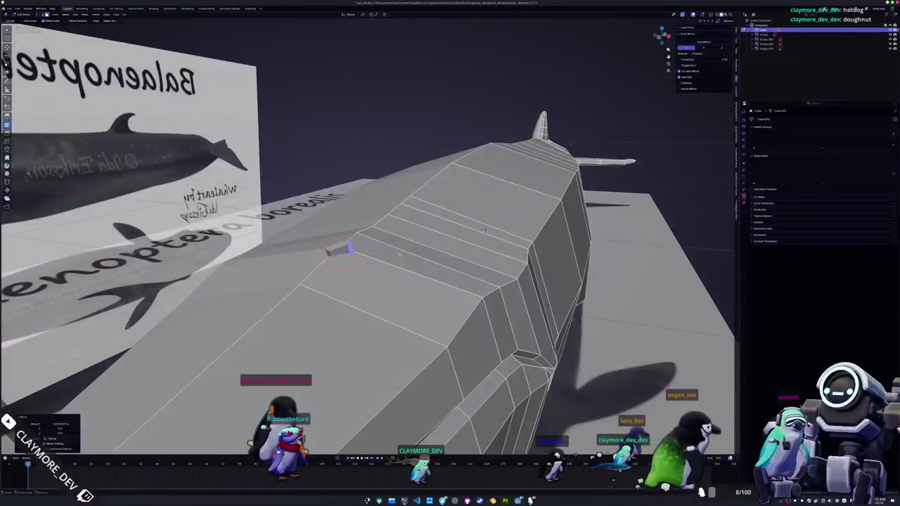
- Scale the blowhole opening along the Z axis and check it in Object Mode
key("s")
key("z")
left_click(396, 253)
key("Tab")
mouse_move(396, 254)
middle_mouse_down()
mouse_move(358, 261)
mouse_move(383, 235)
middle_mouse_up()
key("Tab")
- Inset the blowhole face on the whale's back and view the whole whale
middle_click_drag(362, 270, 395, 276)
middle_click_drag(397, 277, 237, 100)
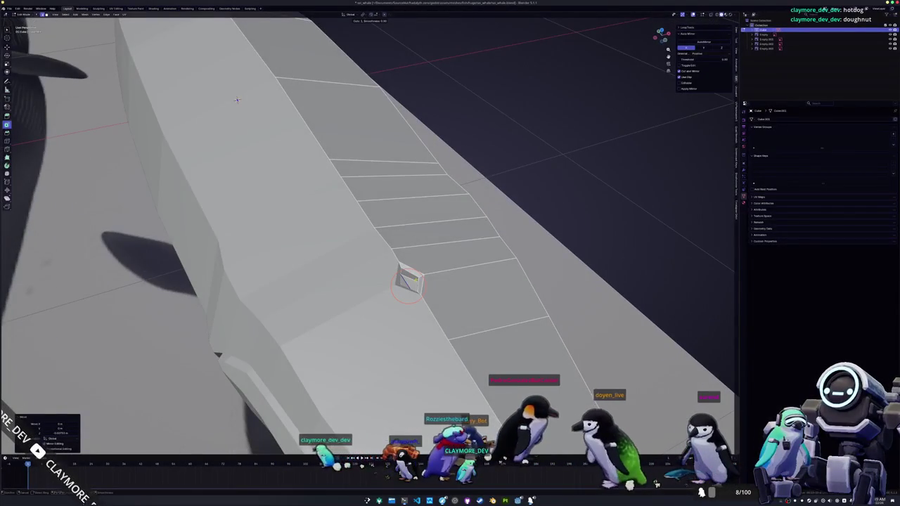
middle_click_drag(237, 101, 367, 262)
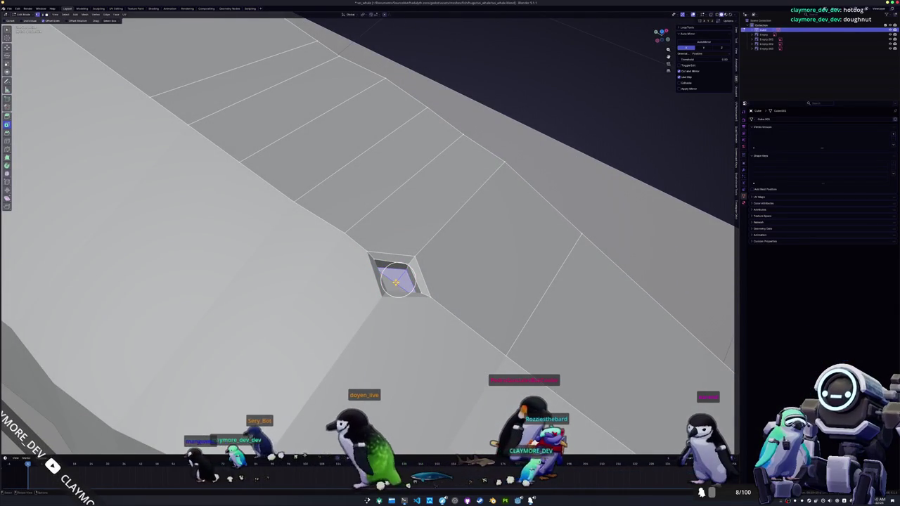
mouse_move(396, 281)
middle_mouse_down()
mouse_move(422, 274)
mouse_move(501, 216)
mouse_move(534, 232)
middle_mouse_up()
scroll(450, 265, "up", 2)
scroll(450, 265, "down", 5)
scroll(501, 217, "down", 5)
key("Tab")
scroll(703, 261, "up", 6)
mouse_move(703, 260)
middle_mouse_down()
mouse_move(546, 113)
mouse_move(416, 65)
mouse_move(281, 121)
middle_mouse_up()
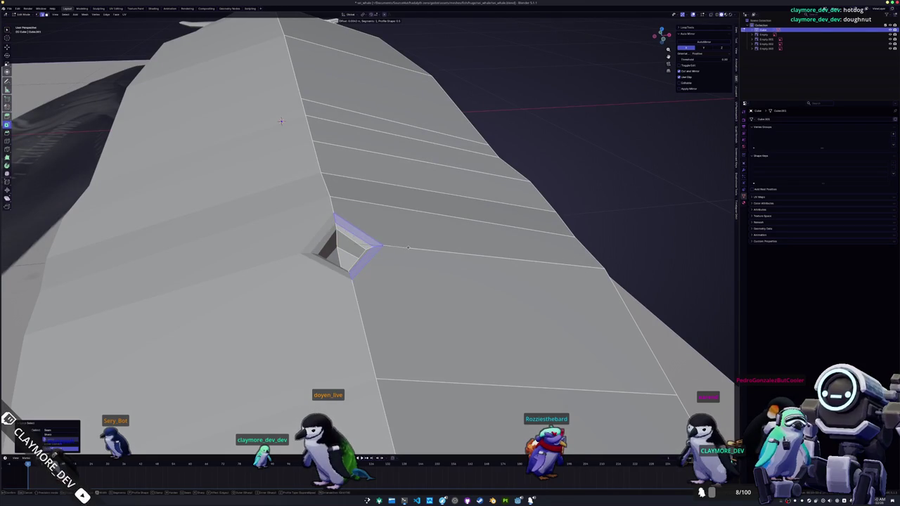
key("i")
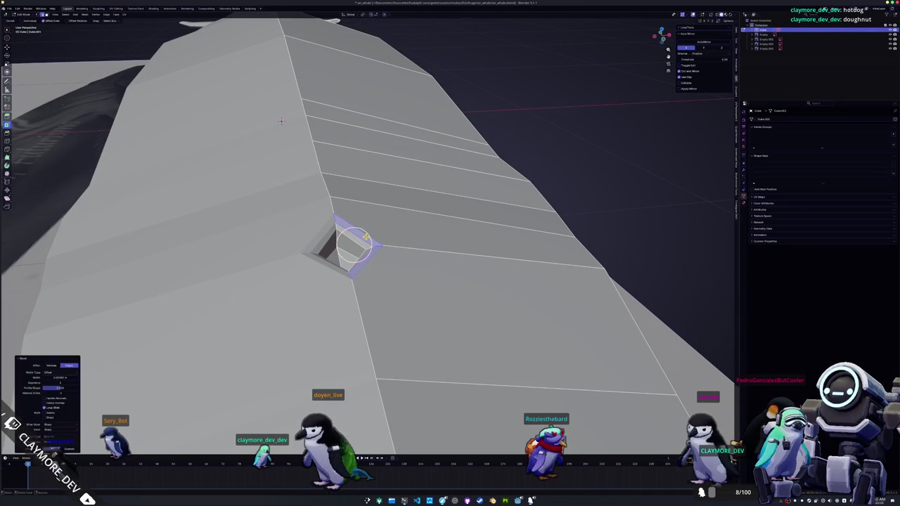
mouse_move(281, 121)
middle_mouse_down()
mouse_move(216, 201)
mouse_move(363, 269)
mouse_move(359, 298)
mouse_move(380, 268)
middle_mouse_up()
key("Tab")
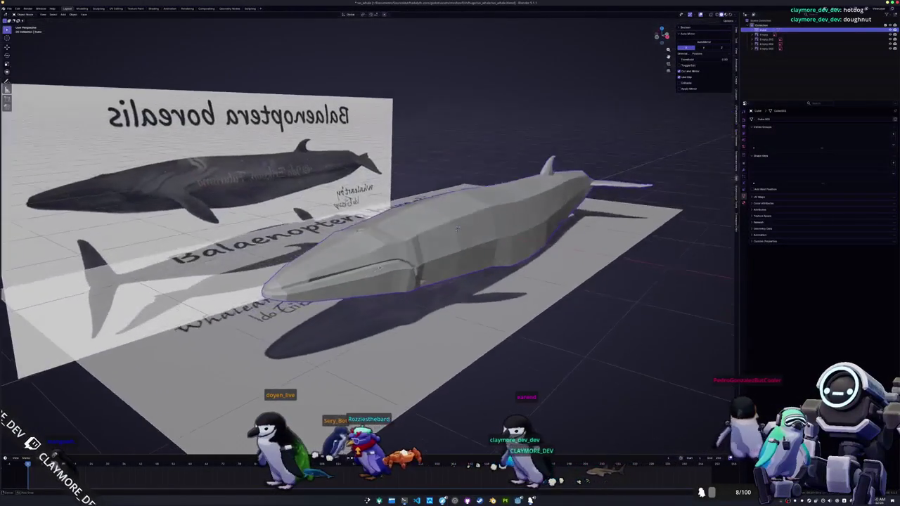
- Shrink the small selected face on the head to about 0.75
key("Tab")
scroll(380, 268, "up", 4)
scroll(345, 242, "up", 4)
scroll(350, 242, "up", 2)
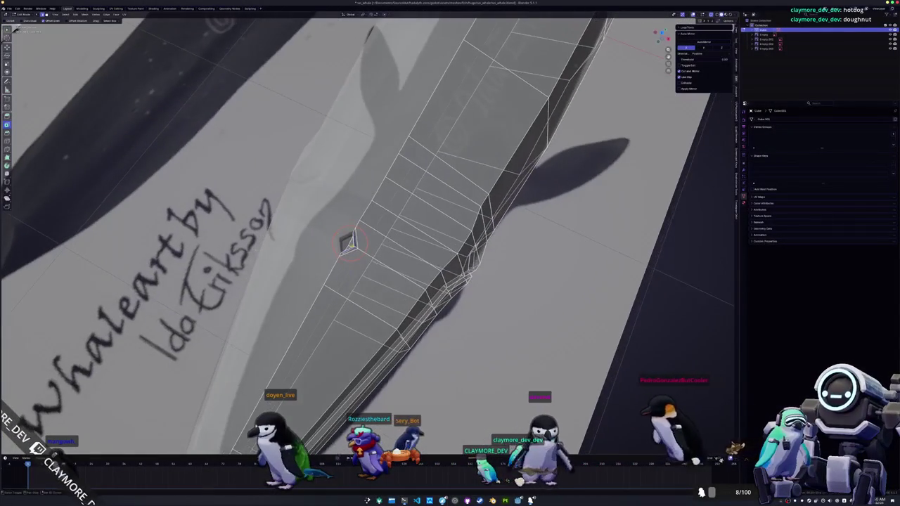
key("s")
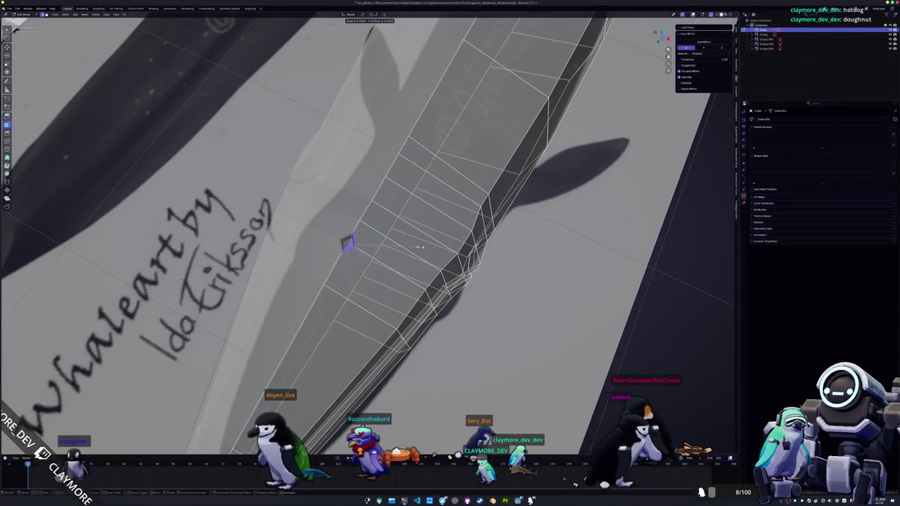
left_click(348, 243)
scroll(348, 243, "down", 5)
mouse_move(343, 233)
middle_mouse_down()
mouse_move(341, 225)
mouse_move(357, 223)
middle_mouse_up()
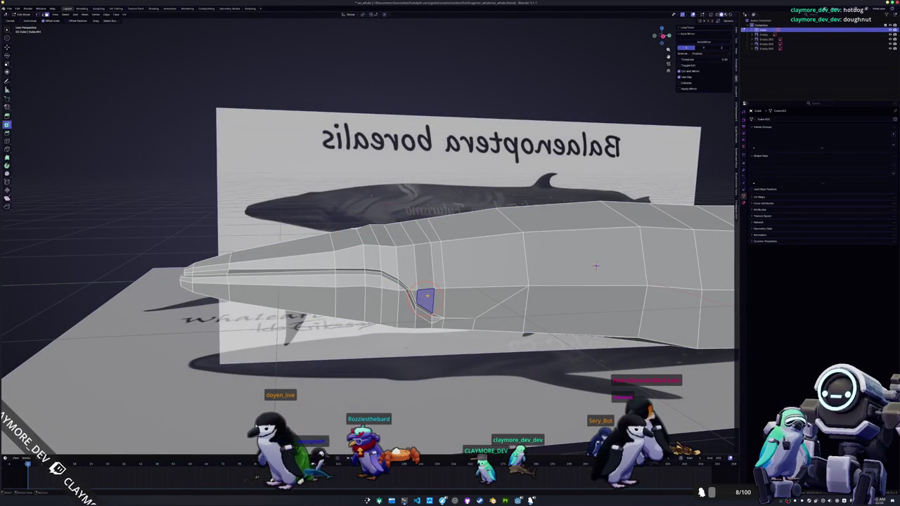
- Set up an orthographic side view of the head with see-through display in Edit Mode
key("KP_3")
scroll(596, 266, "up", 2)
scroll(596, 265, "up", 2)
key("alt+z")
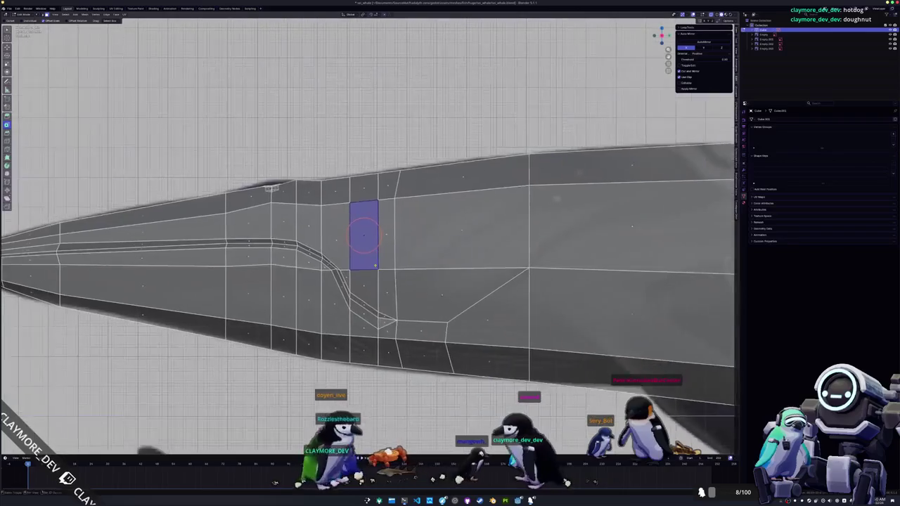
scroll(443, 285, "up", 3)
scroll(442, 305, "up", 1)
key("Tab")
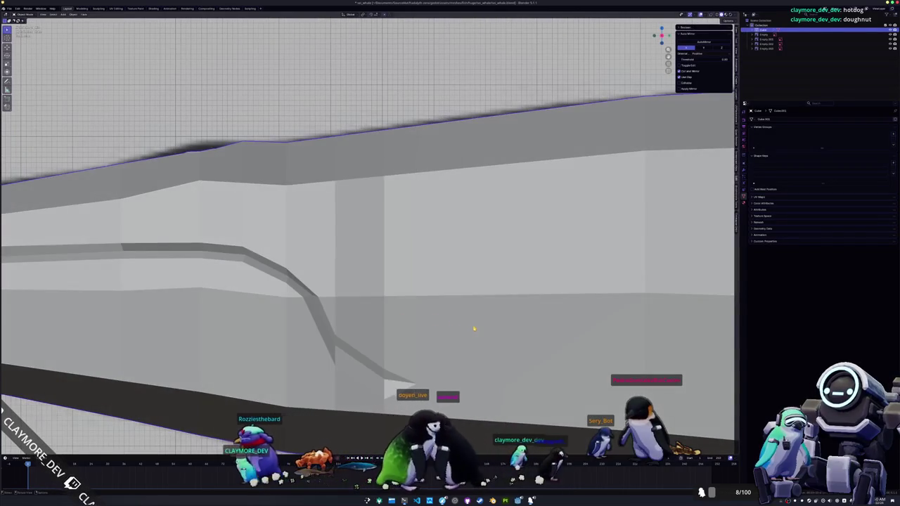
key("alt+z")
middle_click_drag(458, 321, 438, 303, "shift")
key("alt+z")
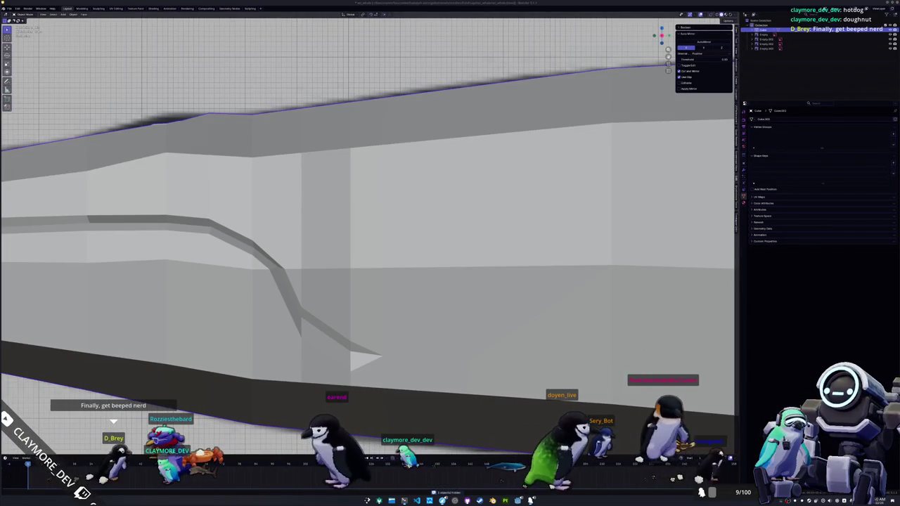
key("Tab")
key("alt+z")
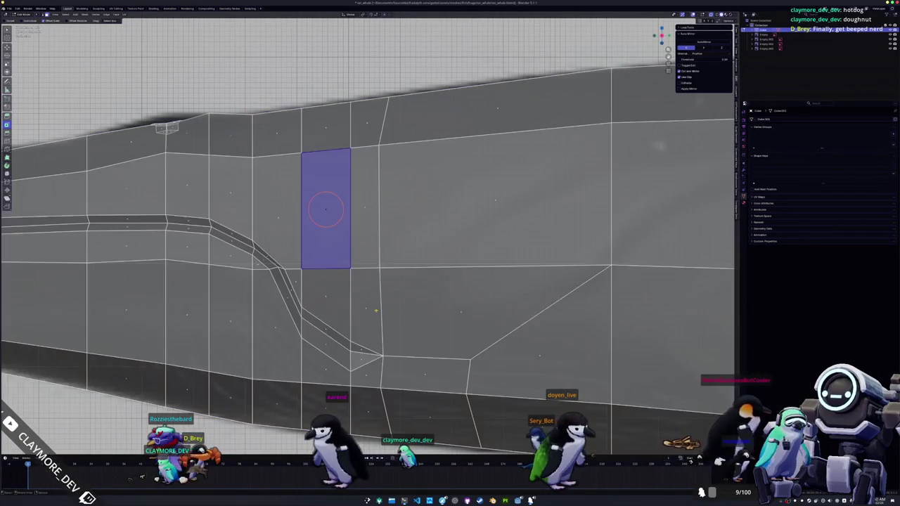
- Inset the faces behind the groove, round them with LoopTools Circle, and reposition the eye outline
left_click(336, 309, "shift")
scroll(338, 310, "up", 1)
key("i")
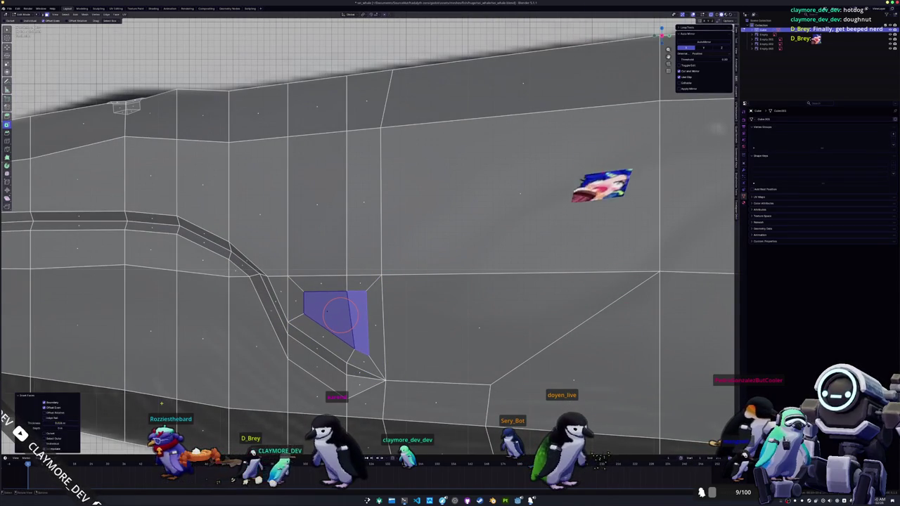
left_click(313, 297)
key("shift+alt+s")
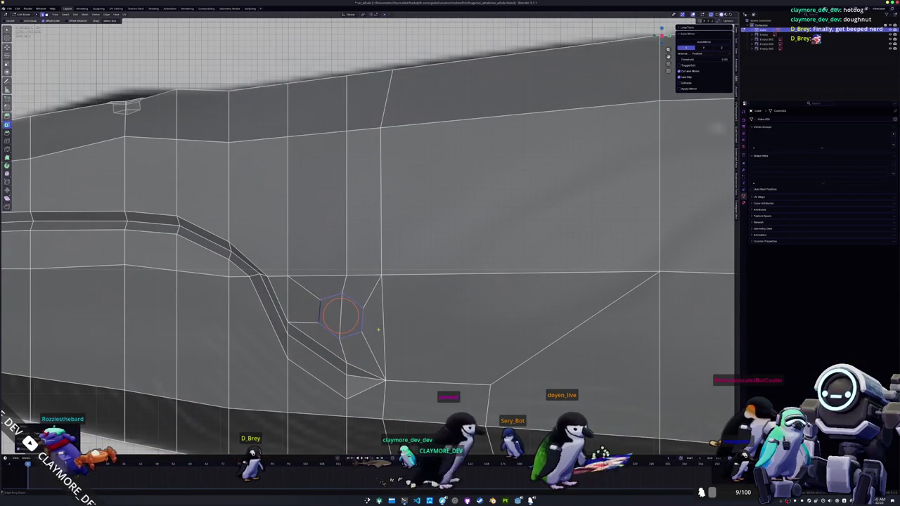
key("g")
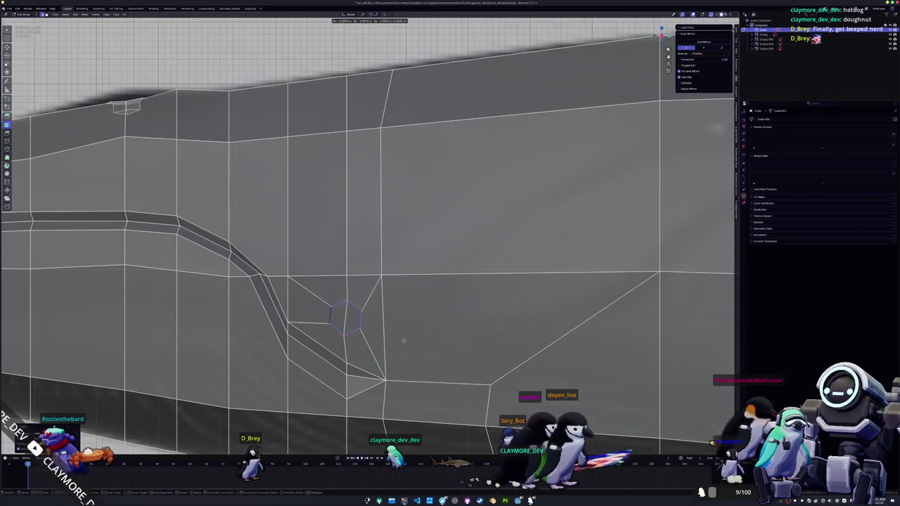
left_click(405, 331)
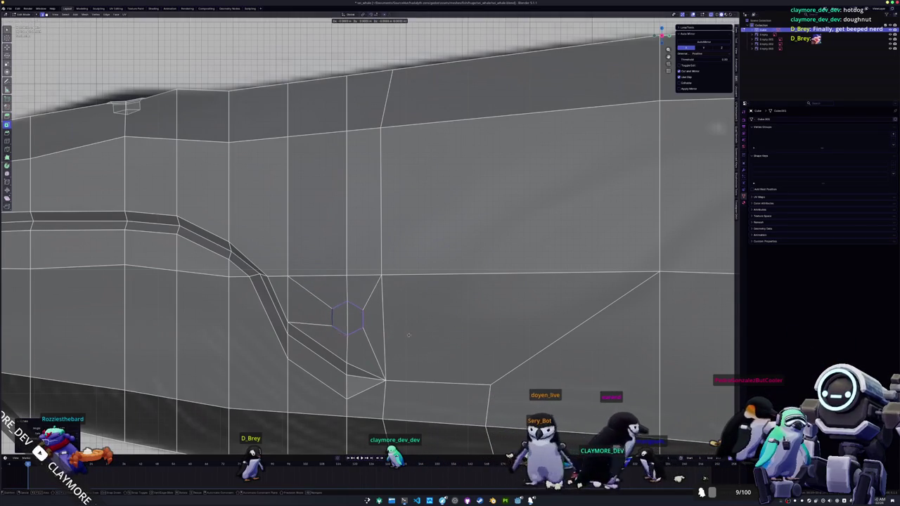
mouse_move(402, 332)
middle_mouse_down()
mouse_move(389, 346)
mouse_move(444, 343)
middle_mouse_up()
- Resize the eye ring and slide it along the X axis
key("s")
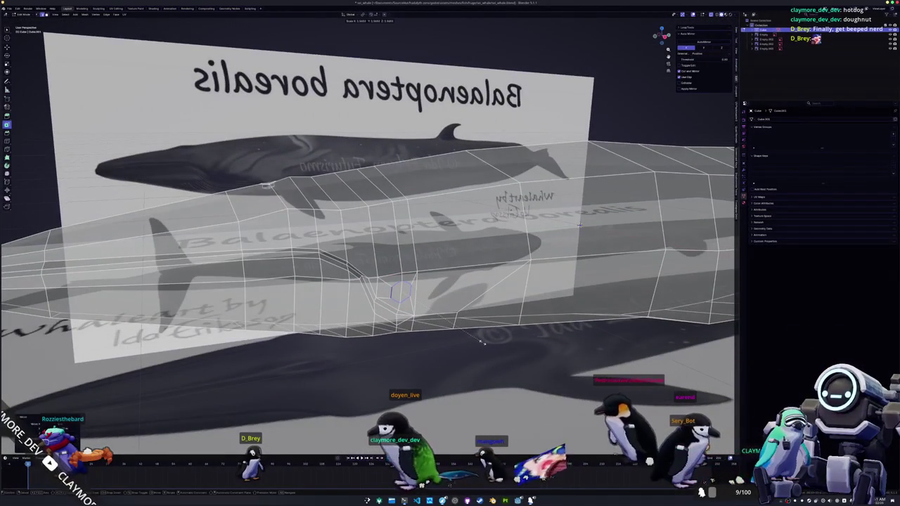
left_click(475, 339)
mouse_move(475, 339)
middle_mouse_down()
mouse_move(502, 327)
mouse_move(443, 364)
middle_mouse_up()
key("g")
key("x")
left_click(499, 325)
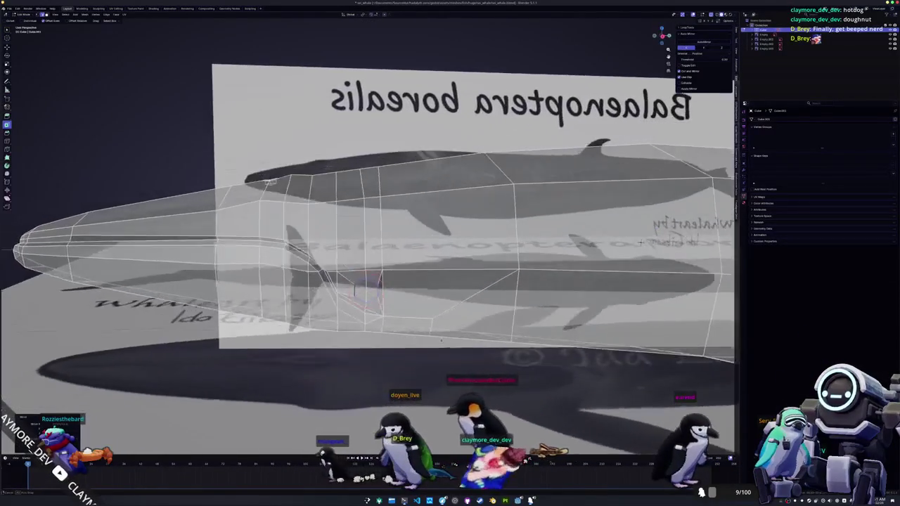
- Check the eye ring's placement in Top and Front orthographic views
key("KP_7")
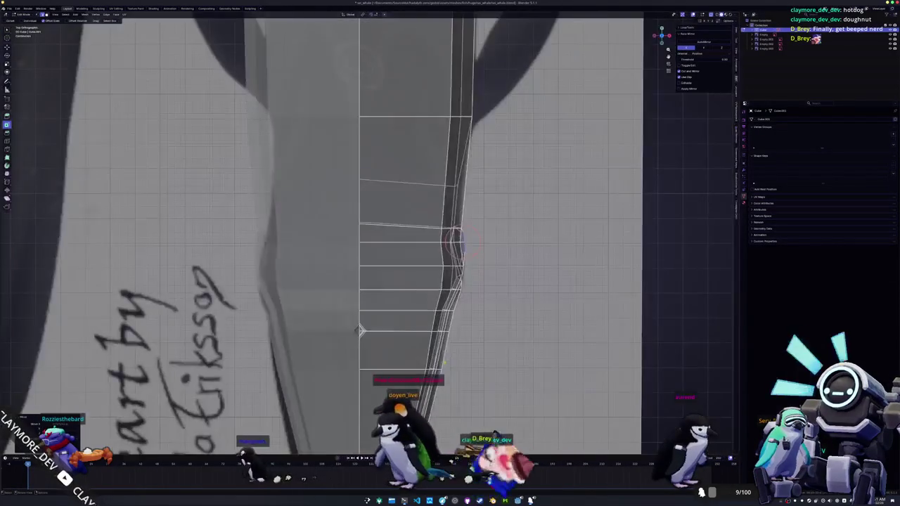
scroll(360, 331, "up", 3)
middle_click_drag(361, 331, 205, 437, "shift")
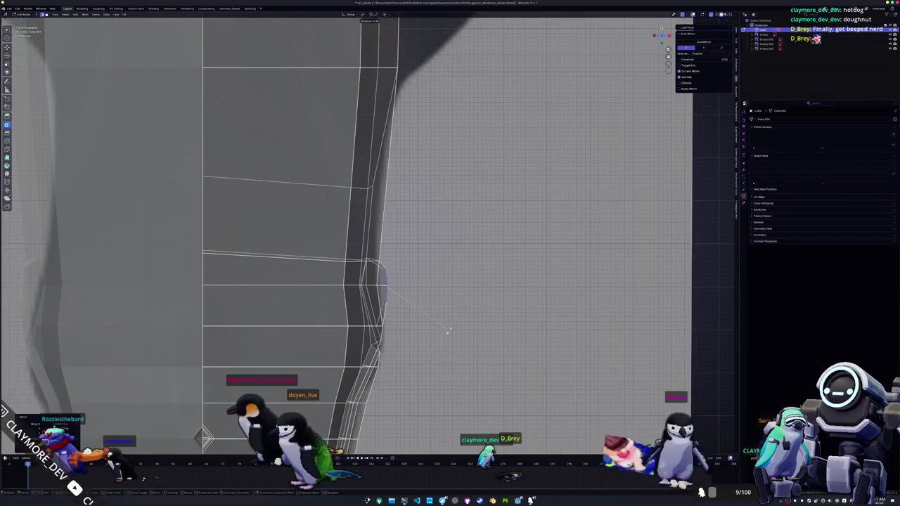
key("KP_1")
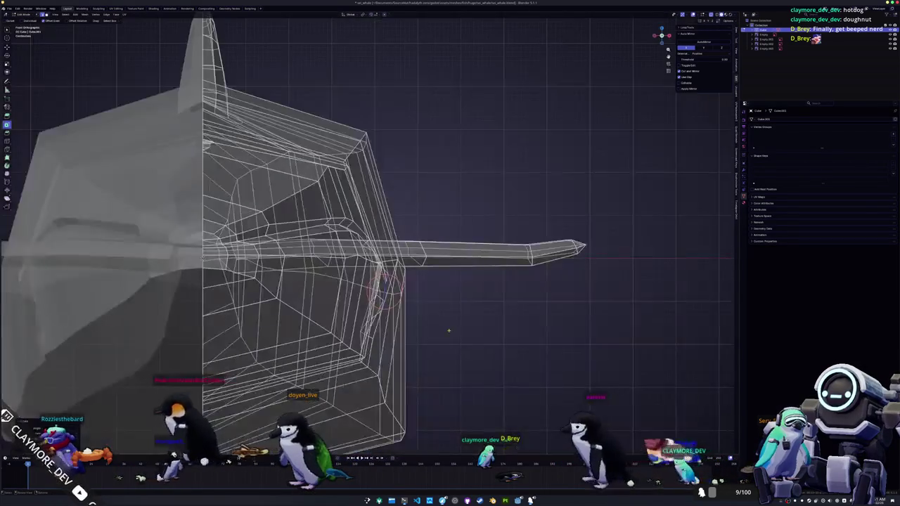
scroll(450, 327, "up", 2)
scroll(452, 325, "up", 2)
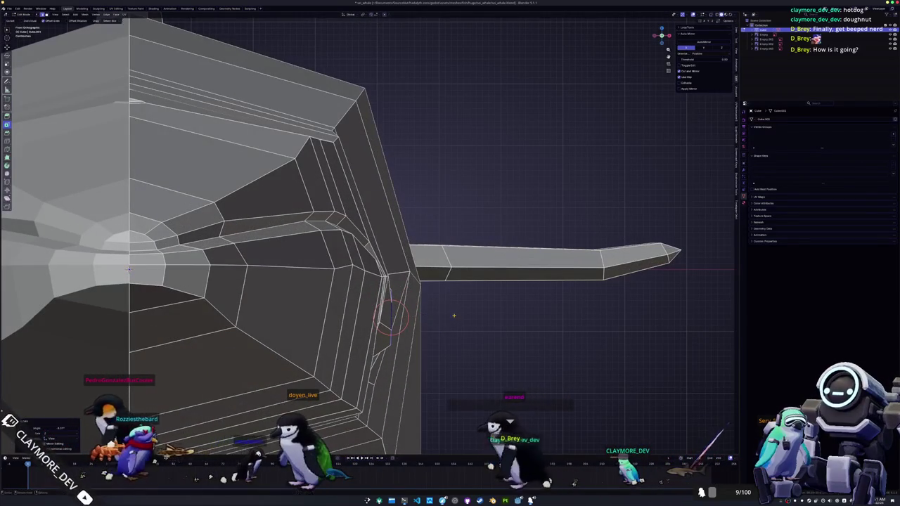
mouse_move(457, 315)
middle_mouse_down()
mouse_move(654, 273)
mouse_move(641, 139)
mouse_move(413, 192)
mouse_move(680, 167)
mouse_move(334, 71)
mouse_move(317, 319)
middle_mouse_up()
scroll(654, 272, "up", 3)
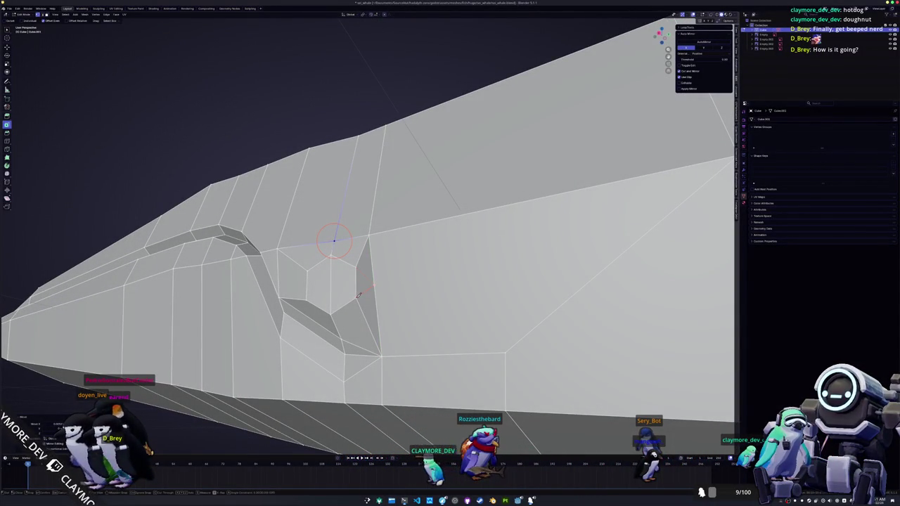
- Knife-cut a new edge from the eye's corner down to the lower vertex
left_click(435, 277)
left_click(504, 352)
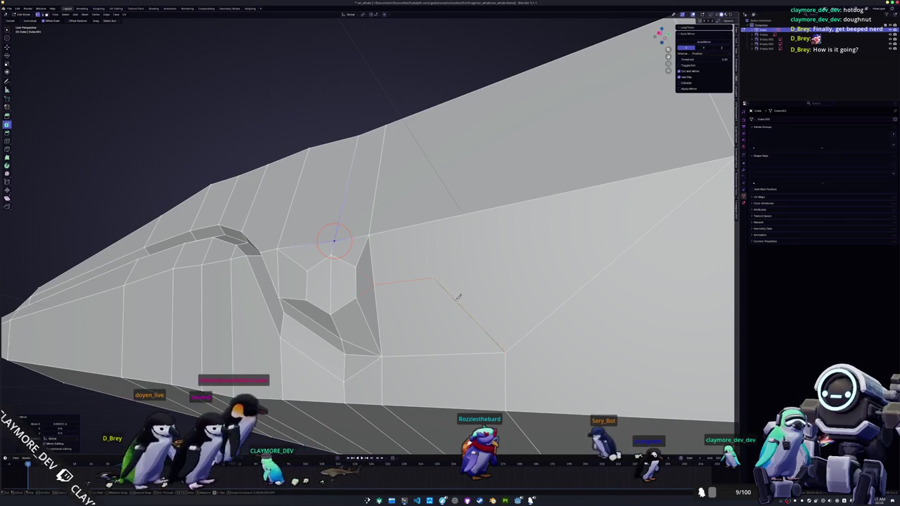
middle_click_drag(436, 277, 424, 91)
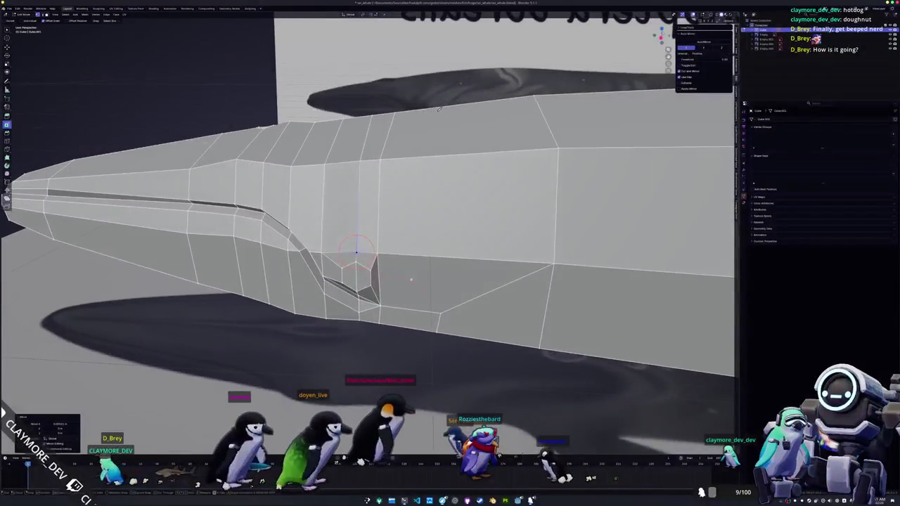
key("Return")
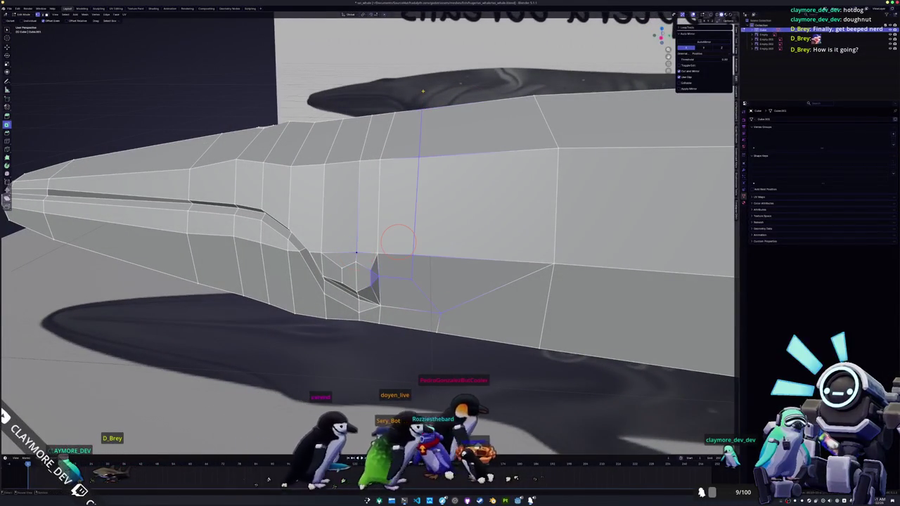
middle_click_drag(423, 91, 512, 322)
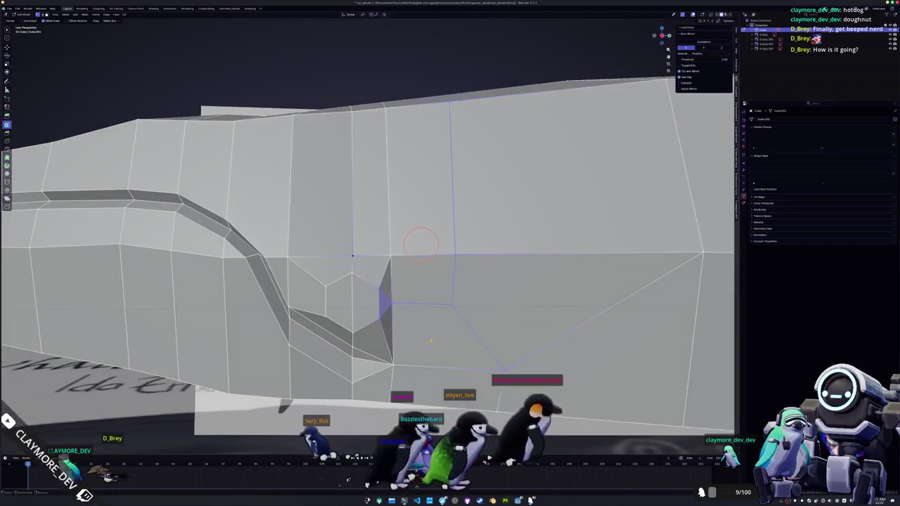
- Slide a vertex near the eye along X, then select the hexagonal eye face
left_click(528, 297)
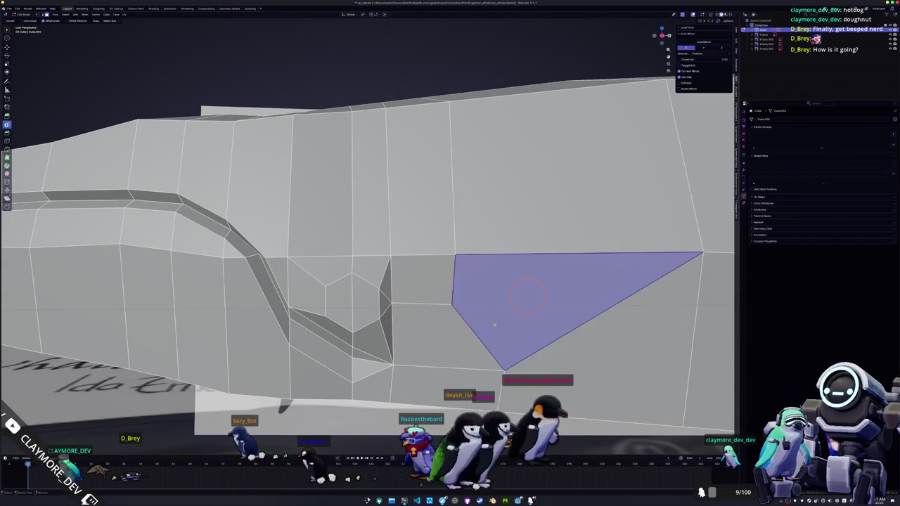
middle_click_drag(446, 286, 603, 311)
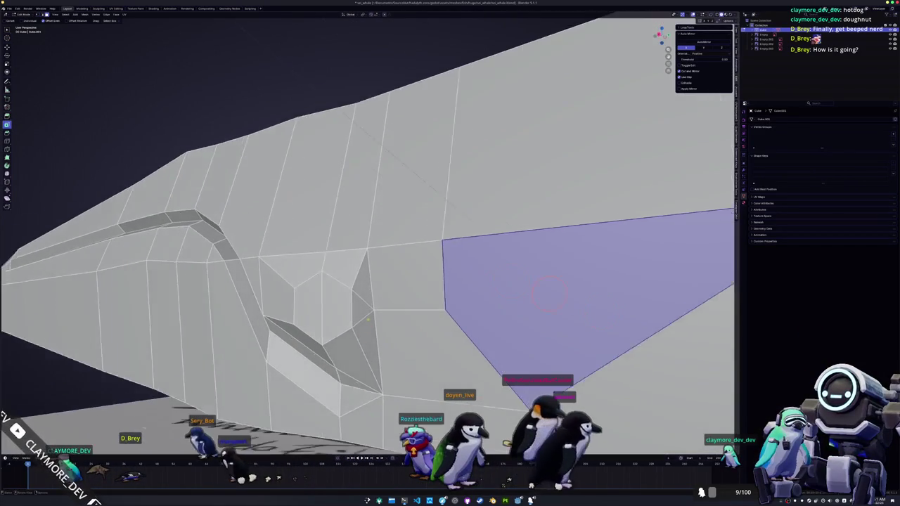
left_click(352, 343)
key("g")
key("x")
mouse_move(352, 343)
middle_mouse_down()
mouse_move(356, 353)
mouse_move(337, 341)
mouse_move(415, 295)
middle_mouse_up()
left_click(350, 355)
left_click(337, 336)
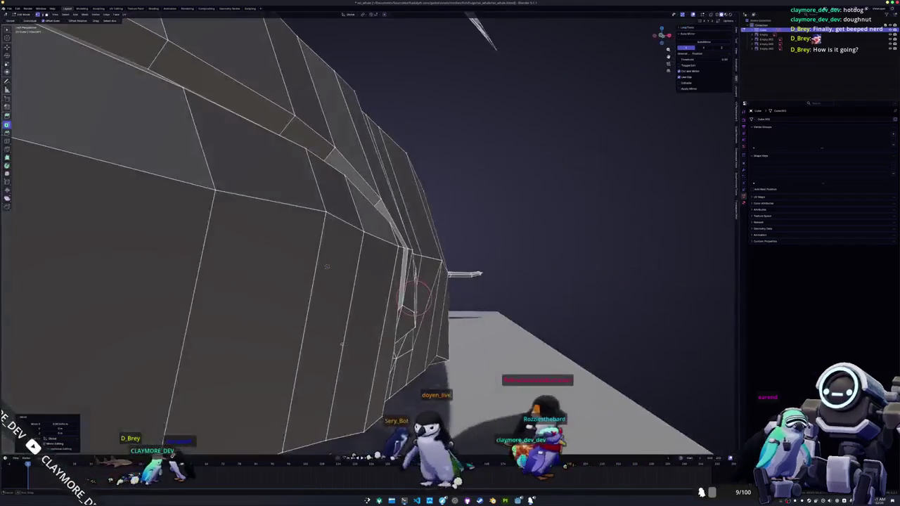
mouse_move(326, 266)
middle_mouse_down()
mouse_move(603, 290)
mouse_move(587, 263)
middle_mouse_up()
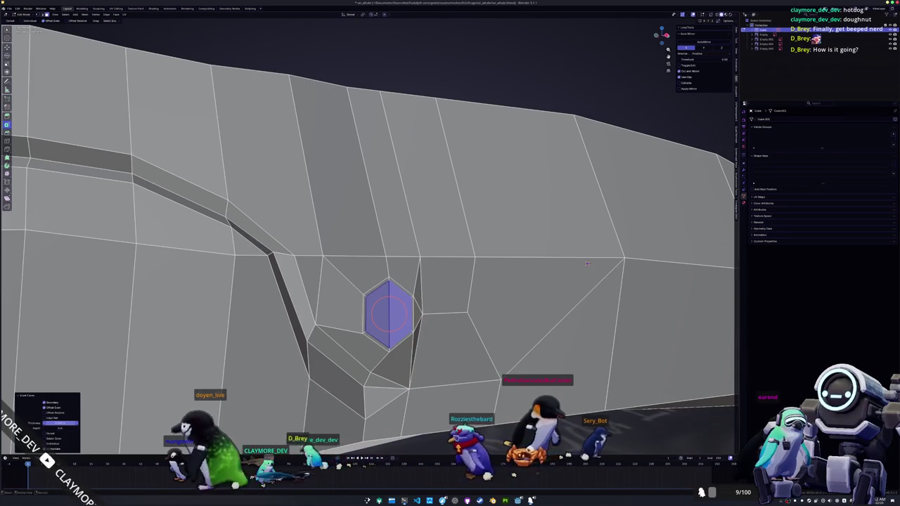
- Inset an inner ring in the hexagonal eye and push its face inward along one axis
key("Return")
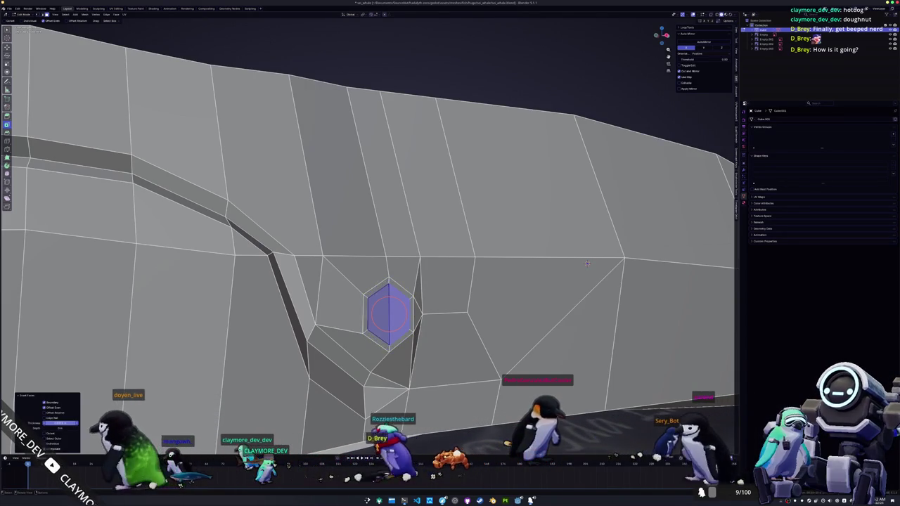
mouse_move(587, 263)
middle_mouse_down()
mouse_move(564, 243)
mouse_move(424, 346)
middle_mouse_up()
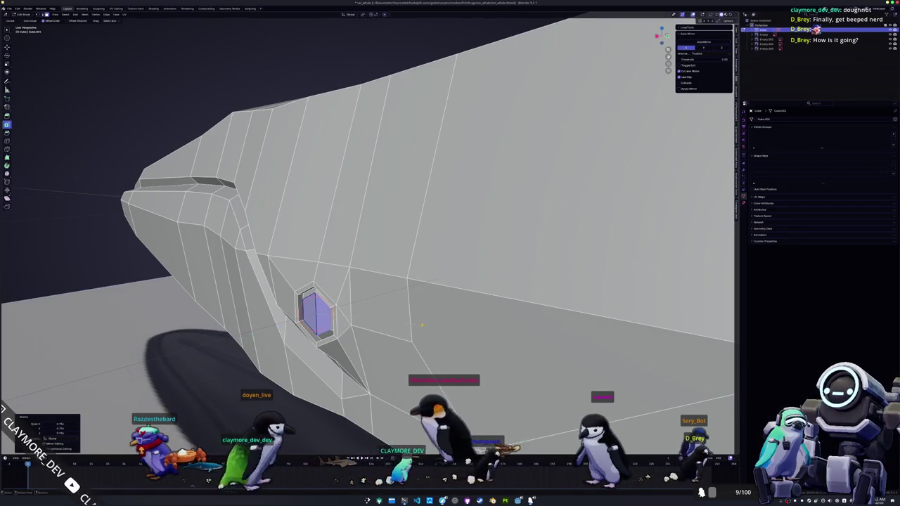
left_click(423, 324)
mouse_move(422, 324)
middle_mouse_down()
mouse_move(416, 267)
mouse_move(503, 280)
middle_mouse_up()
key("g")
key("x")
left_click(416, 267)
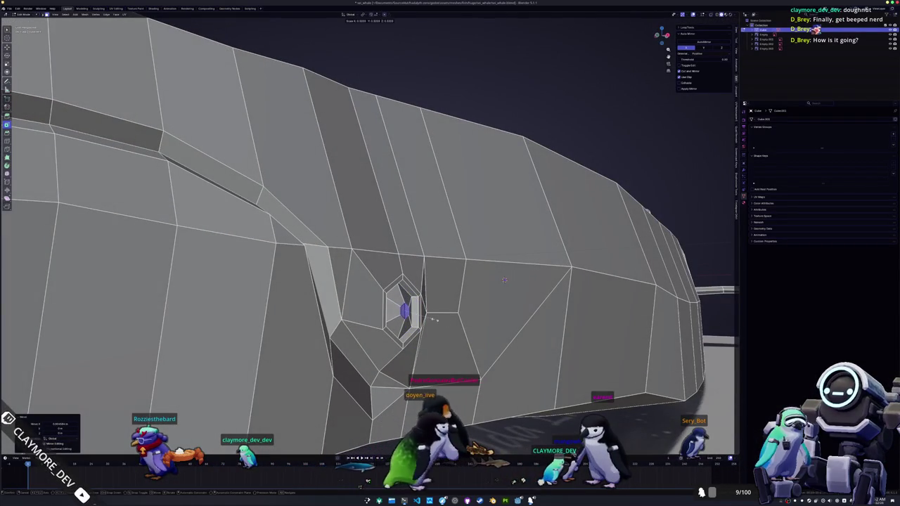
- Add a loop cut inside the hexagonal eye and set its size
key("ctrl+r")
left_click(504, 280)
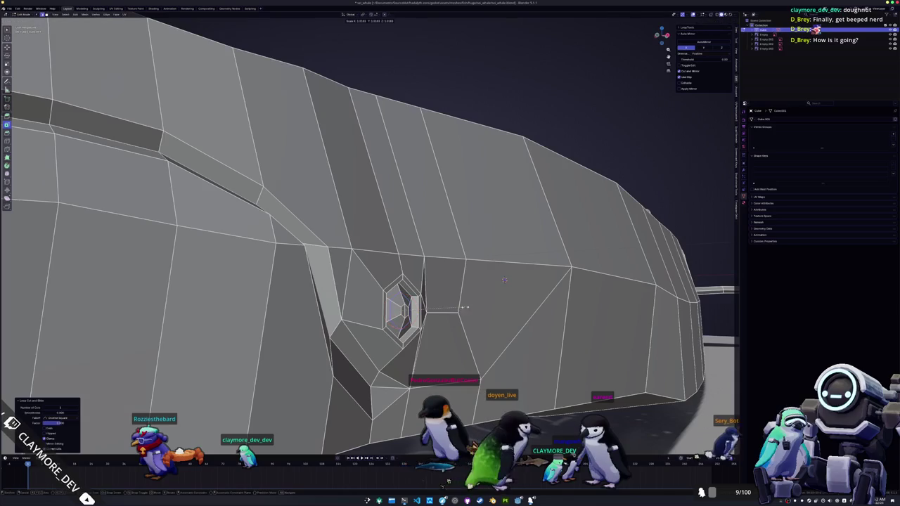
left_click(504, 280)
middle_click_drag(503, 280, 450, 324)
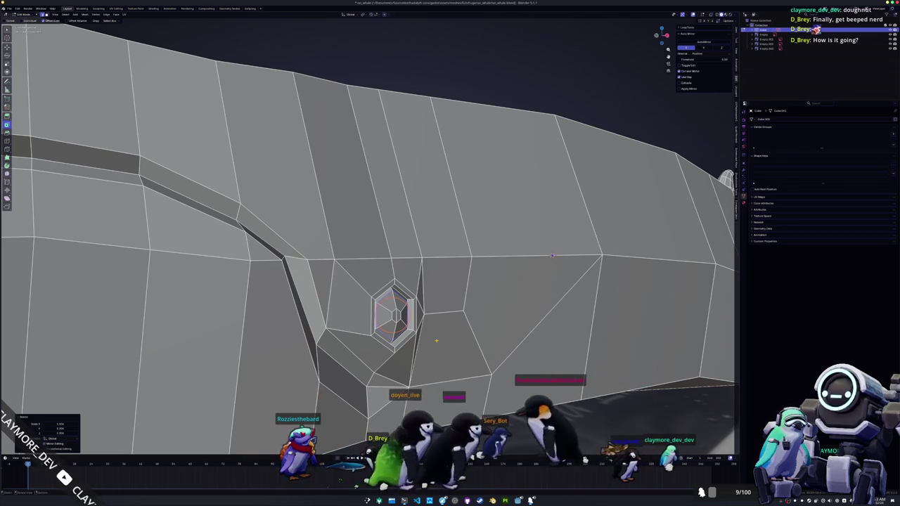
- Scale the eye's inner ring, then view the whole whale beside the Balaenoptera borealis reference
mouse_move(436, 340)
middle_mouse_down()
mouse_move(342, 381)
mouse_move(363, 285)
middle_mouse_up()
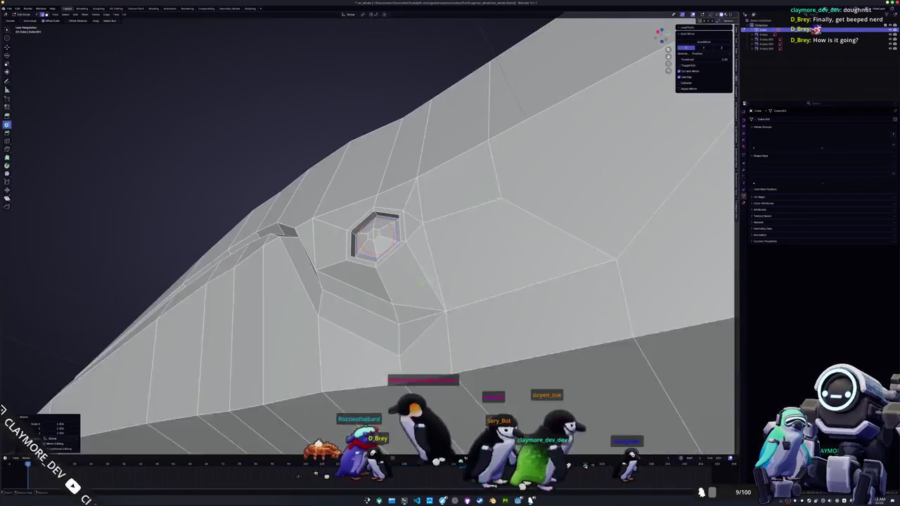
middle_click_drag(420, 281, 445, 265)
key("s")
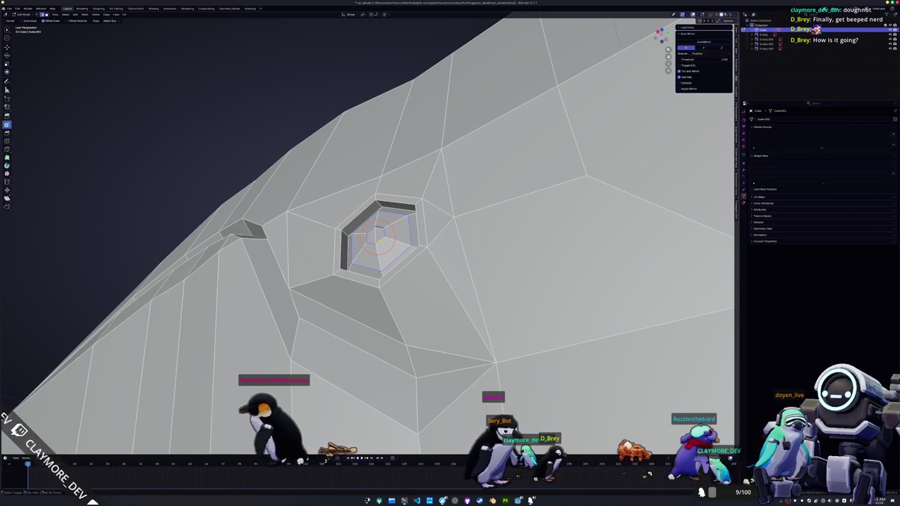
middle_click_drag(449, 211, 487, 147)
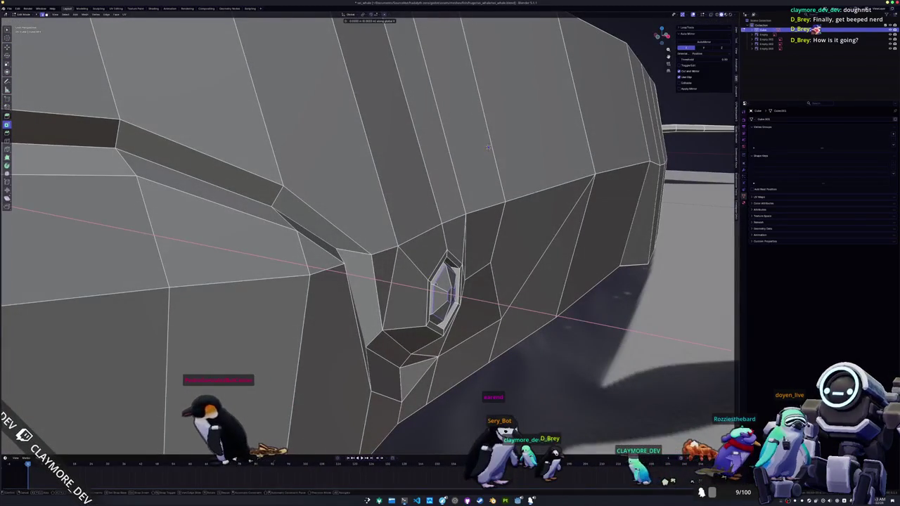
scroll(487, 147, "down", 2)
key("Tab")
scroll(437, 184, "down", 4)
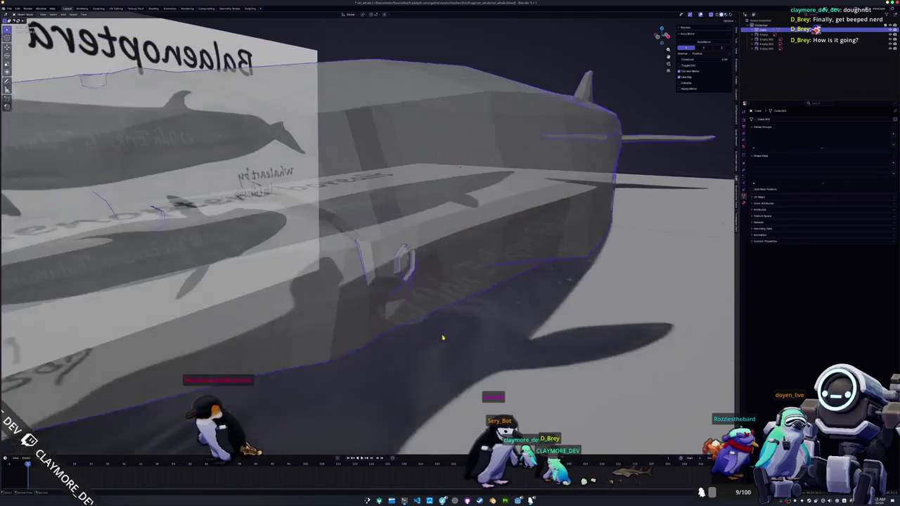
middle_click_drag(442, 340, 405, 320)
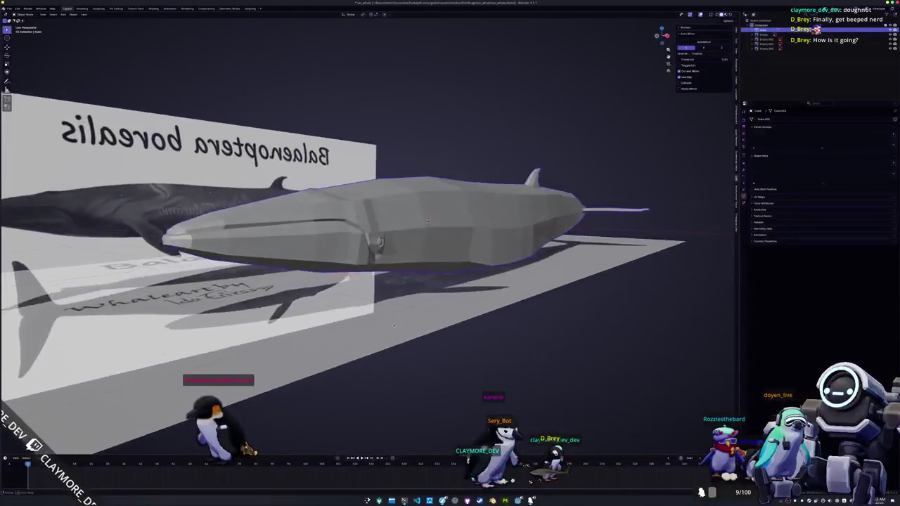
key("Tab")
- Slide the selected vertex near the eye along its edge
scroll(406, 320, "up", 4)
scroll(592, 246, "up", 3)
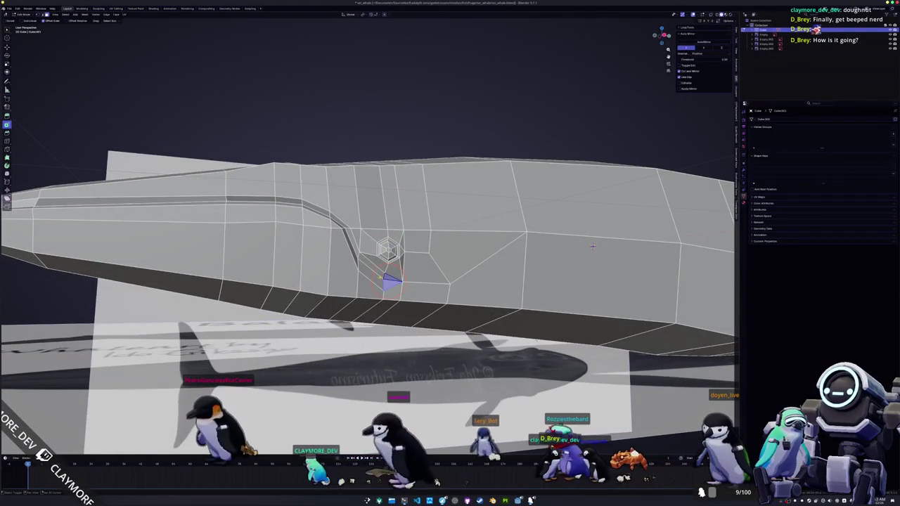
scroll(593, 246, "down", 3)
mouse_move(592, 246)
middle_mouse_down()
mouse_move(414, 295)
mouse_move(531, 208)
middle_mouse_up()
scroll(531, 209, "up", 3)
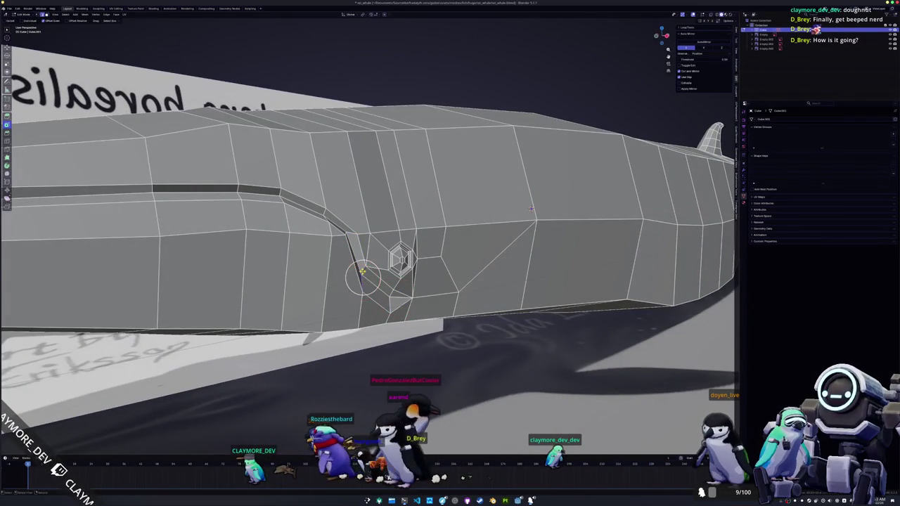
middle_click_drag(531, 208, 377, 111)
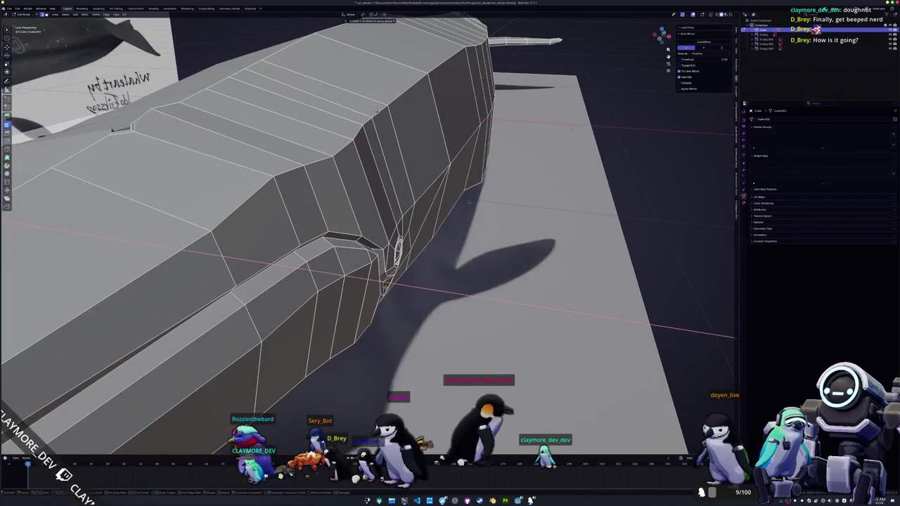
mouse_move(377, 110)
middle_mouse_down()
mouse_move(359, 295)
mouse_move(351, 263)
mouse_move(597, 191)
middle_mouse_up()
scroll(359, 295, "up", 3)
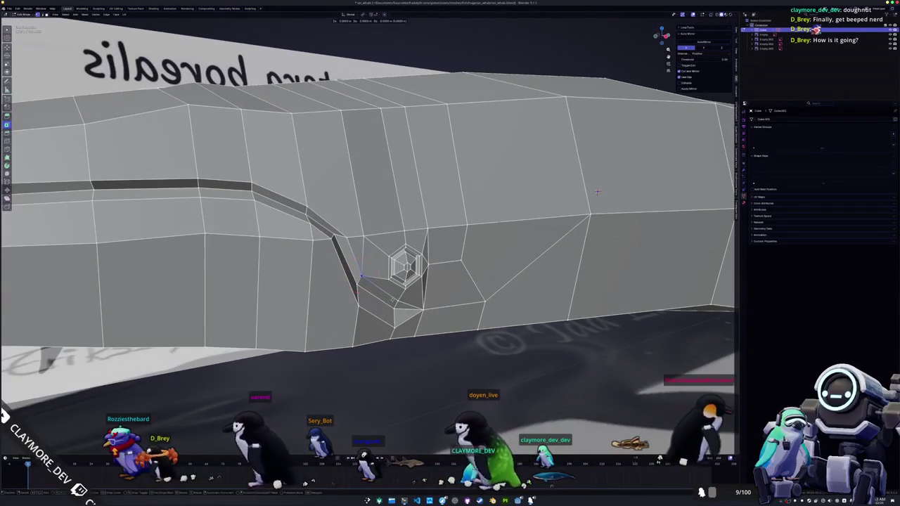
key("g")
left_click(597, 191)
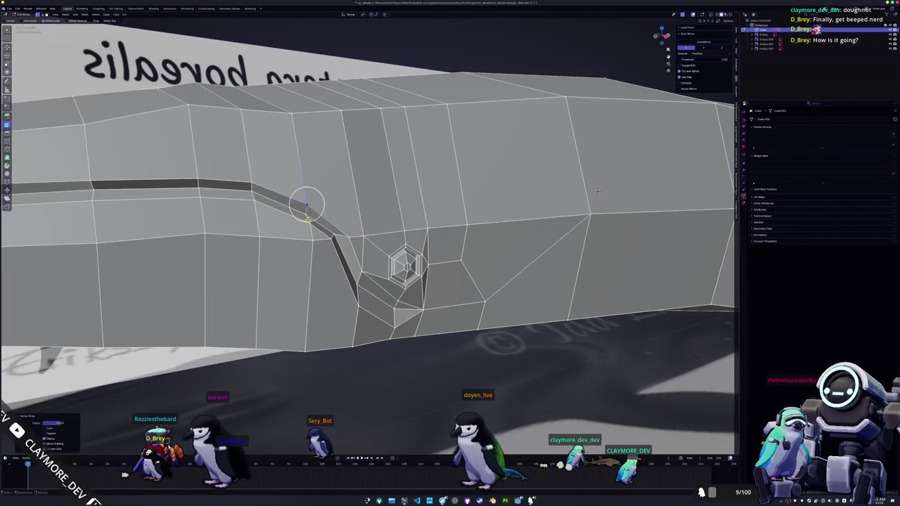
- Check the overall shape, then flatten the eye-area vertex vertically with gz0
key("Tab")
scroll(597, 191, "down", 3)
middle_click_drag(597, 191, 698, 231)
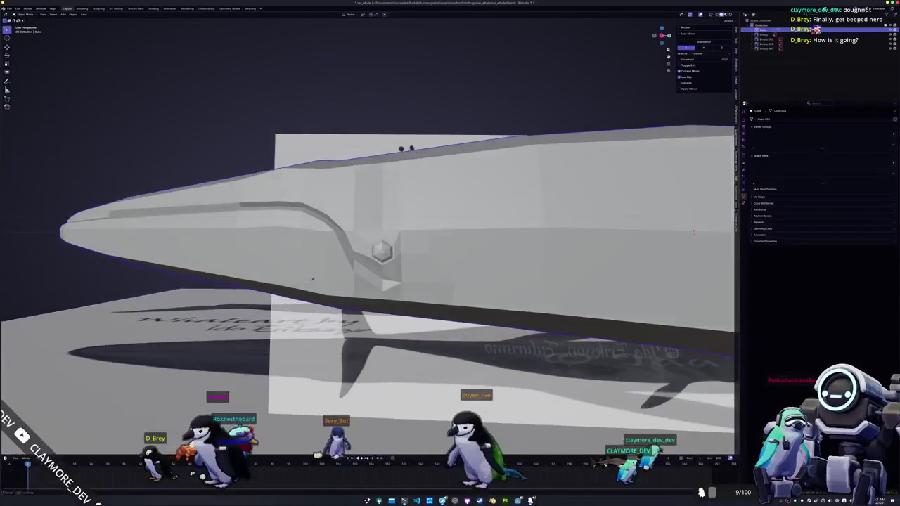
key("Tab")
scroll(665, 195, "up", 3)
middle_click_drag(665, 196, 645, 193)
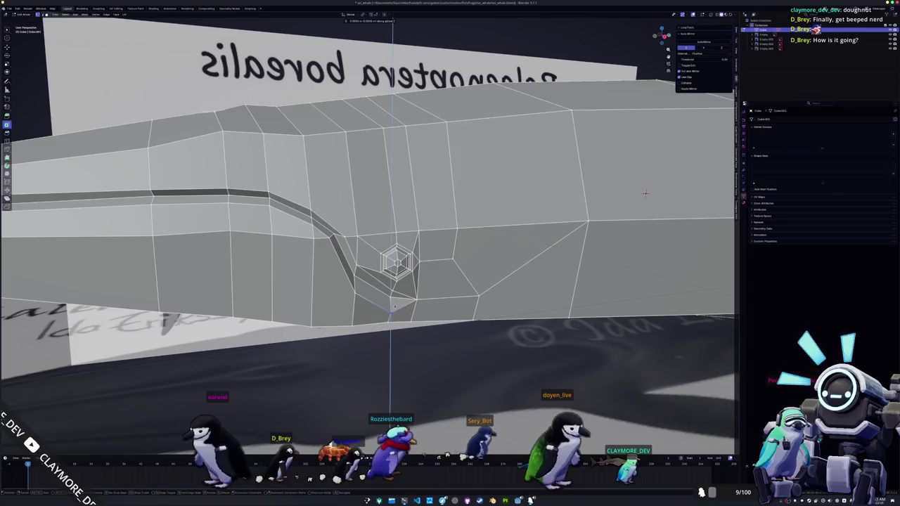
mouse_move(646, 193)
middle_mouse_down()
mouse_move(598, 204)
mouse_move(527, 178)
mouse_move(304, 239)
mouse_move(685, 270)
middle_mouse_up()
type("gz")
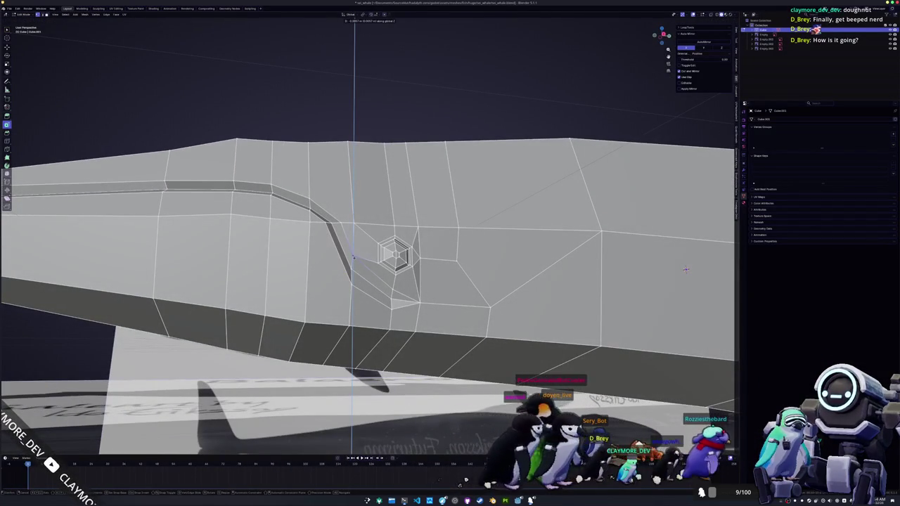
type("0")
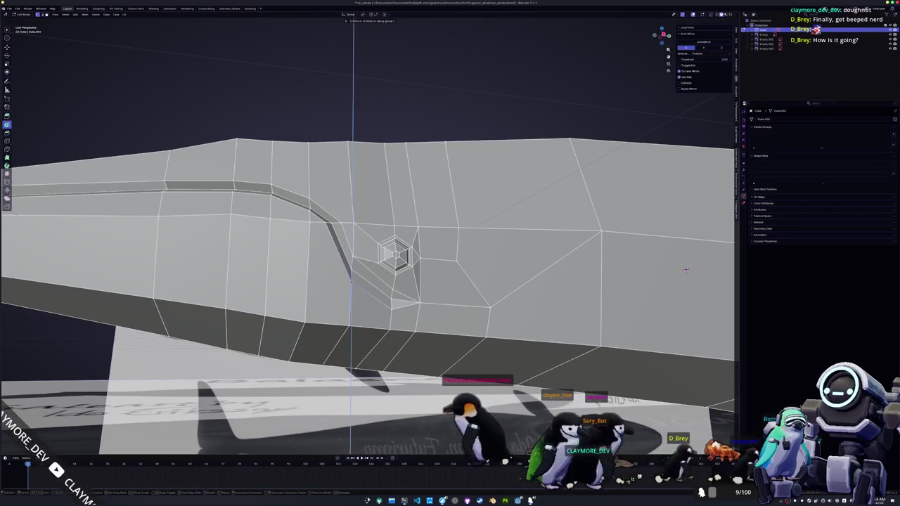
key("Return")
- Slide the selected vertex along the mouth groove with Shift+V
middle_click_drag(685, 270, 727, 222)
key("shift+v")
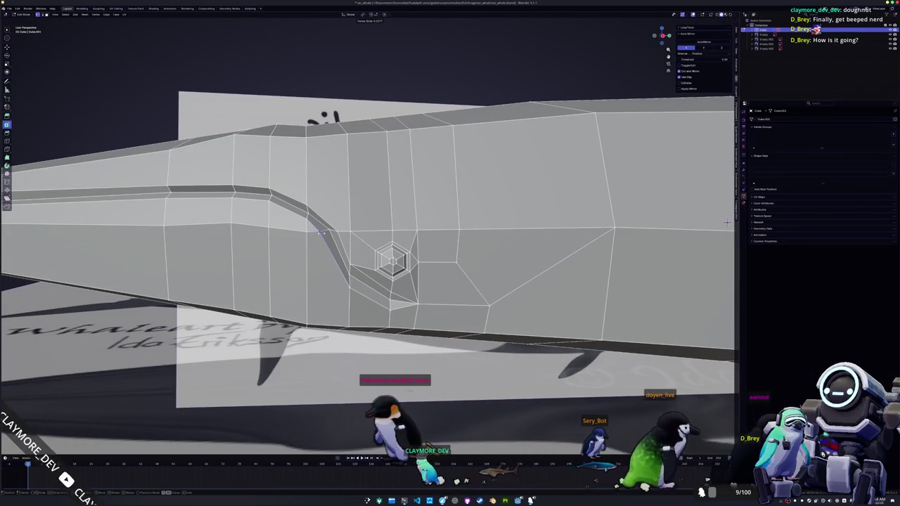
left_click(727, 222)
middle_click_drag(727, 222, 671, 241)
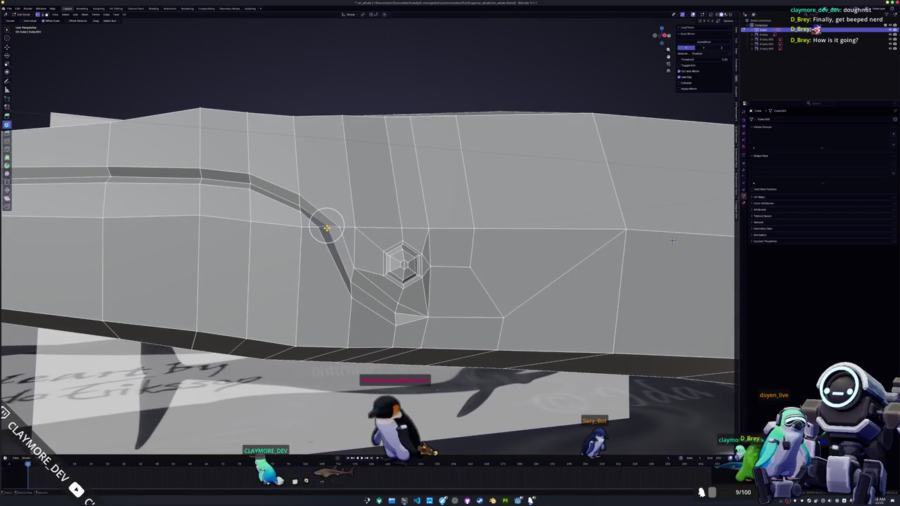
- Review the whole whale, then add a new edge loop along its body
key("Tab")
scroll(671, 241, "down", 5)
mouse_move(671, 241)
middle_mouse_down()
mouse_move(436, 192)
mouse_move(431, 289)
middle_mouse_up()
key("Tab")
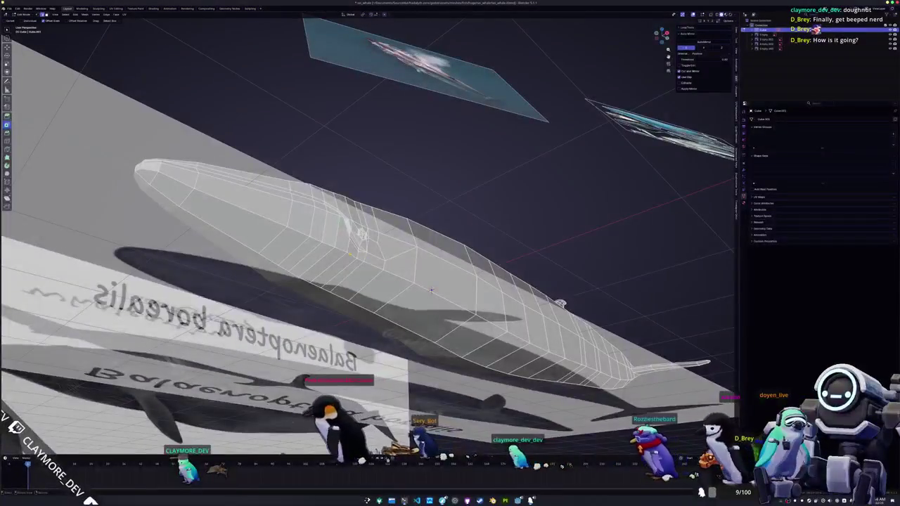
scroll(431, 289, "up", 2)
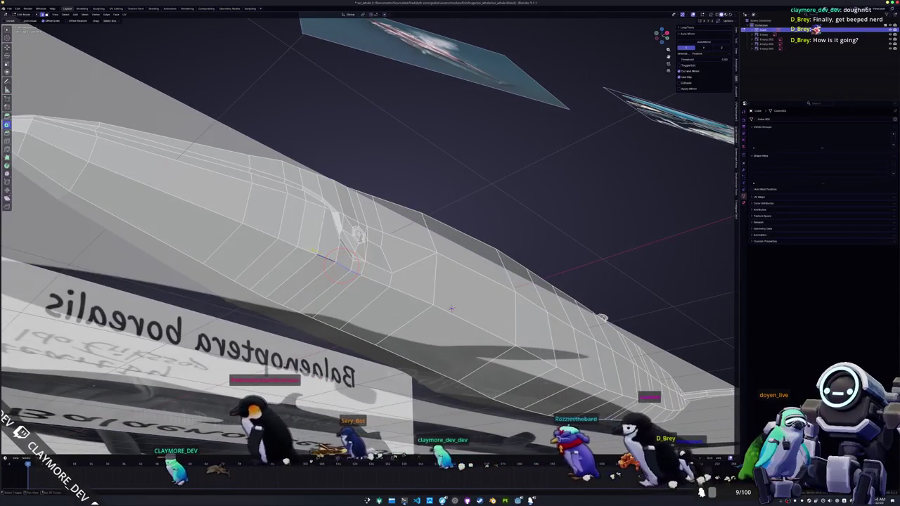
scroll(451, 308, "down", 3)
scroll(452, 307, "down", 2)
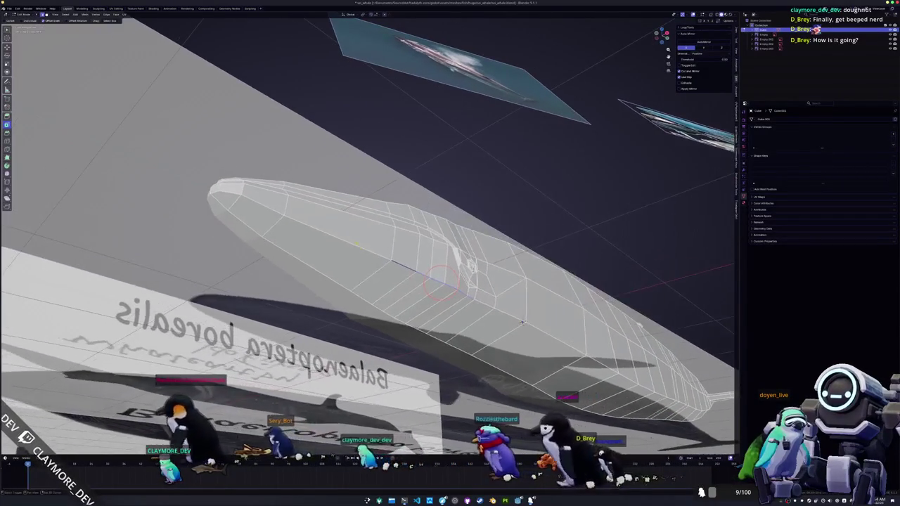
mouse_move(451, 308)
middle_mouse_down()
mouse_move(514, 260)
mouse_move(492, 243)
middle_mouse_up()
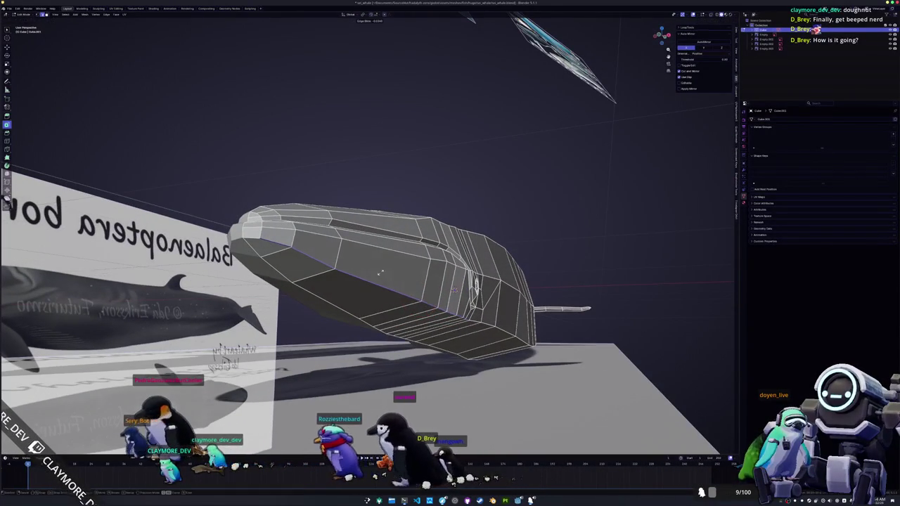
middle_click_drag(380, 273, 404, 296)
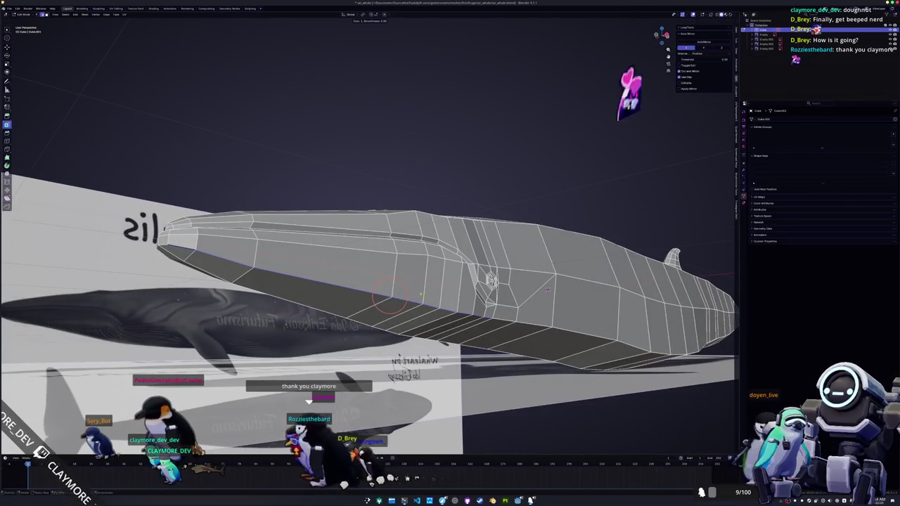
left_click(389, 298)
- Slide the new edge loop and a nearby vertex into place under the belly
middle_click_drag(456, 294, 359, 292)
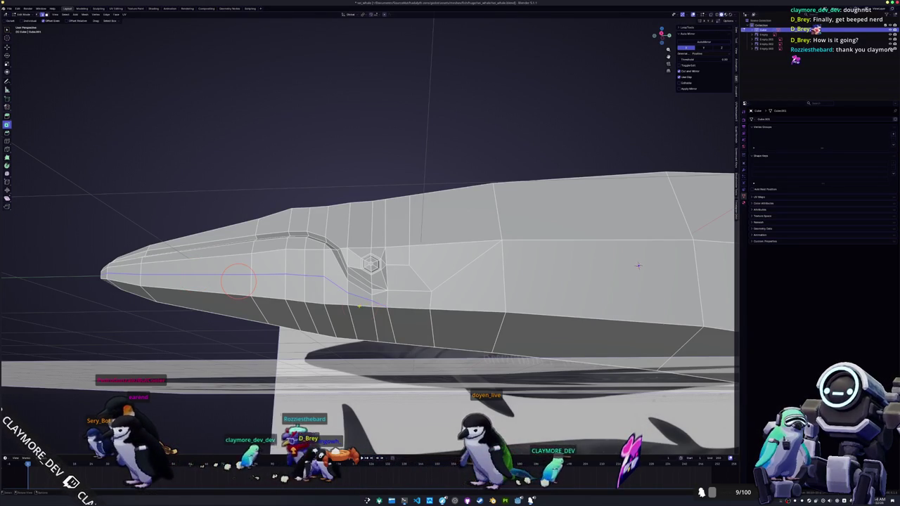
middle_click_drag(638, 265, 251, 249)
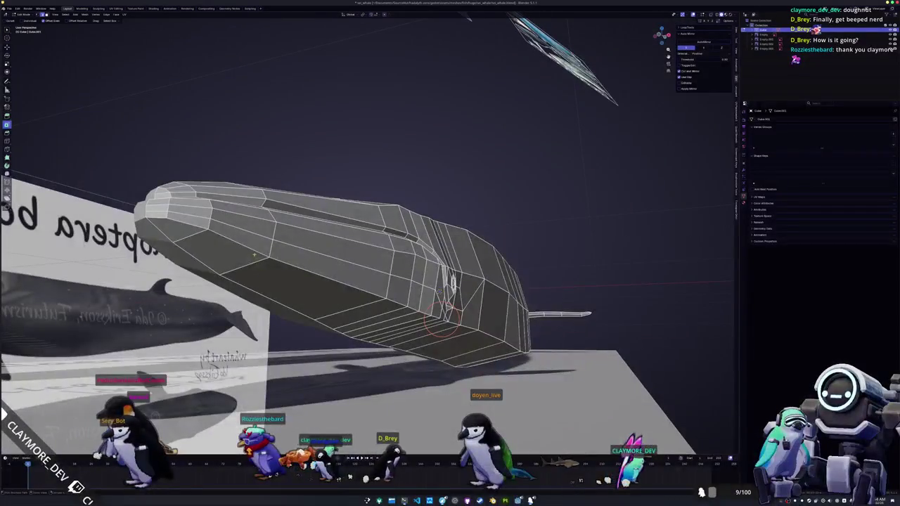
middle_click_drag(292, 272, 290, 272)
key("g")
key("g")
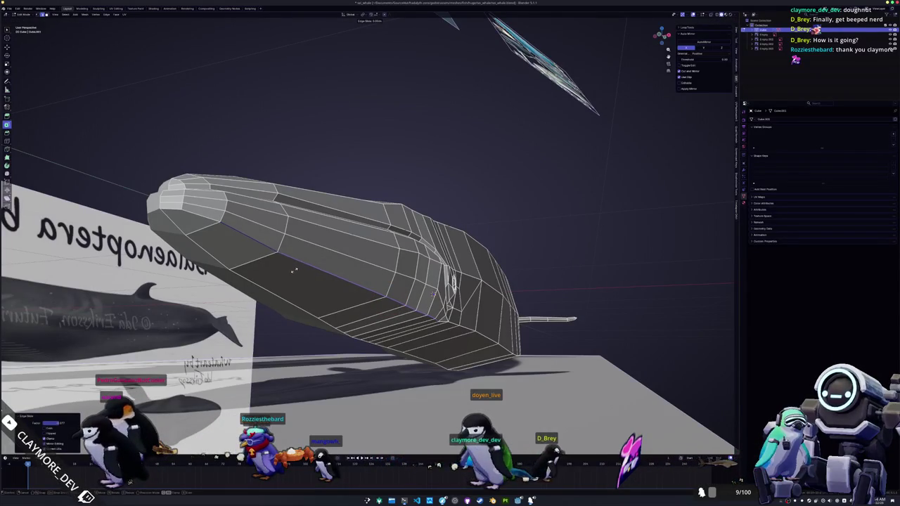
middle_click_drag(295, 270, 613, 284)
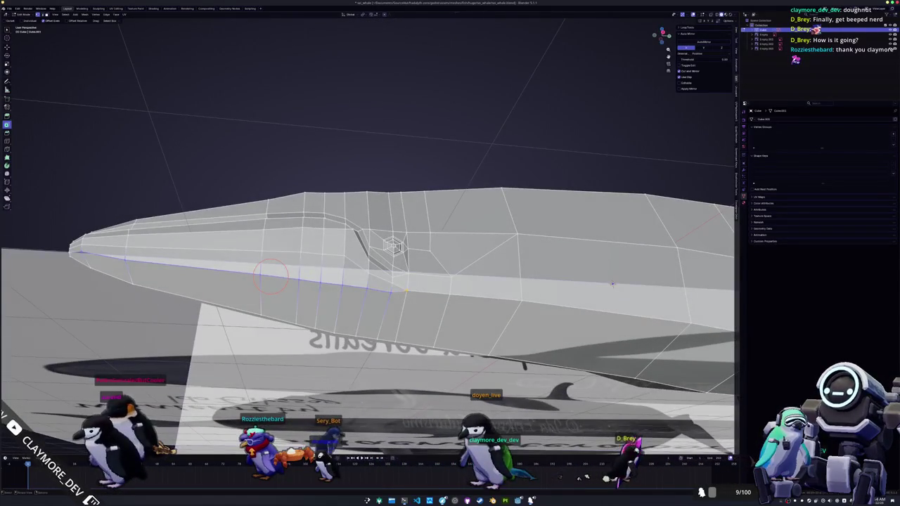
scroll(401, 261, "up", 5)
key("g")
key("g")
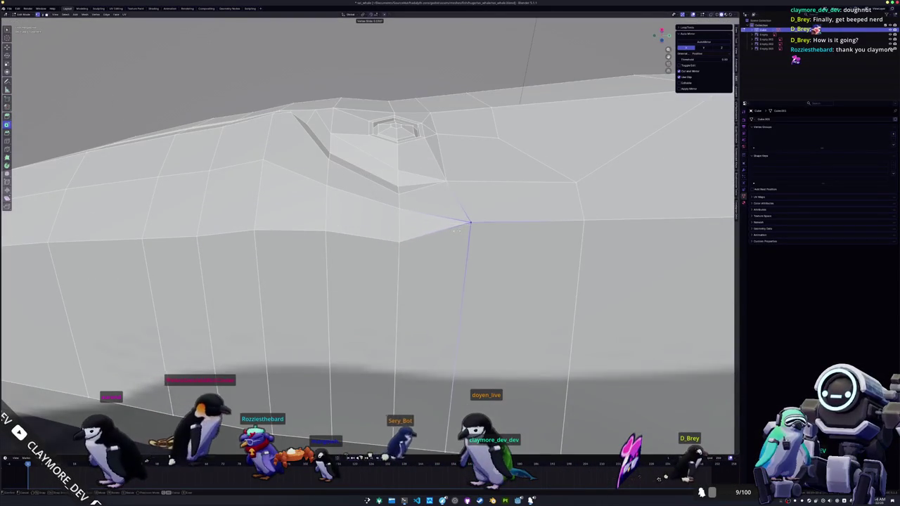
left_click(440, 231)
middle_click_drag(418, 221, 347, 214)
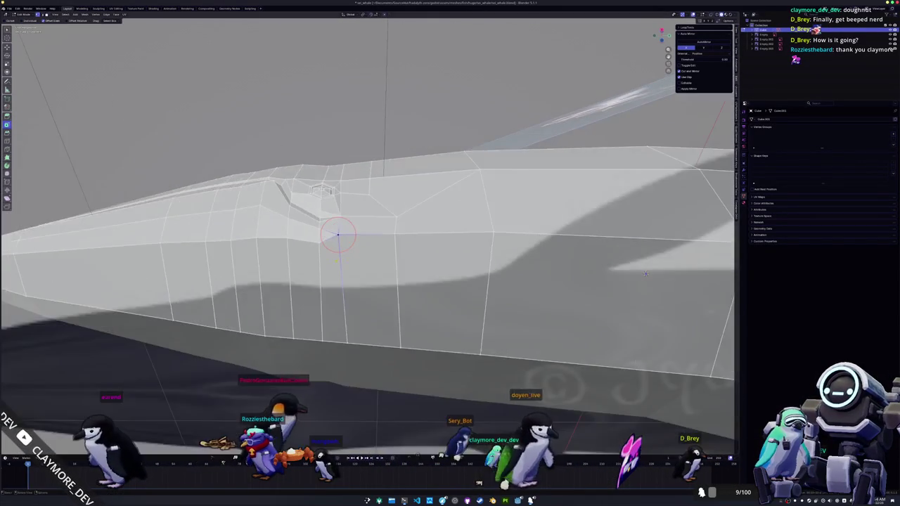
- Knife-cut from the vertex below the eye to the lower edge, dissolving leftover geometry
key("k")
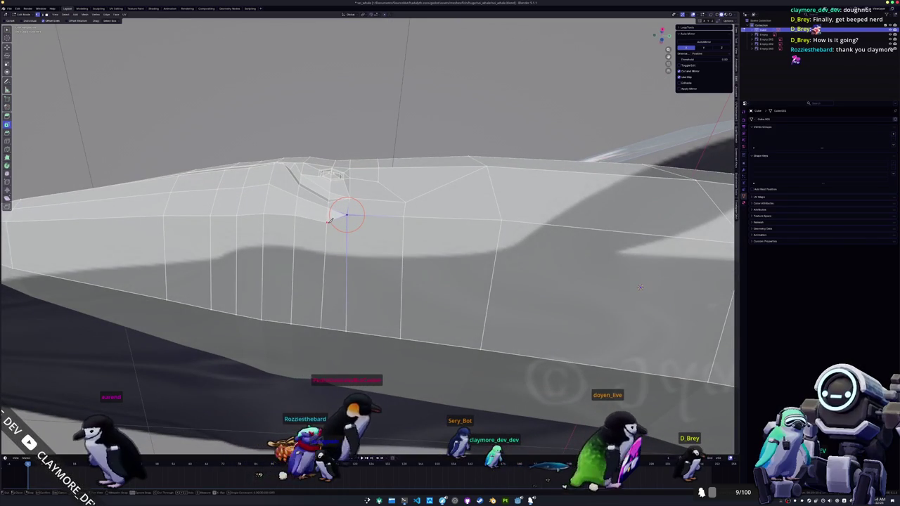
left_click(346, 214)
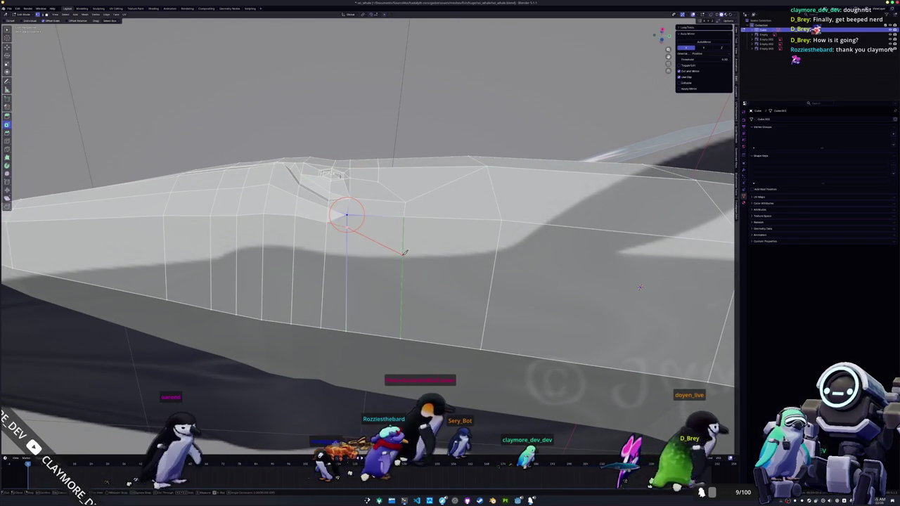
left_click(482, 346)
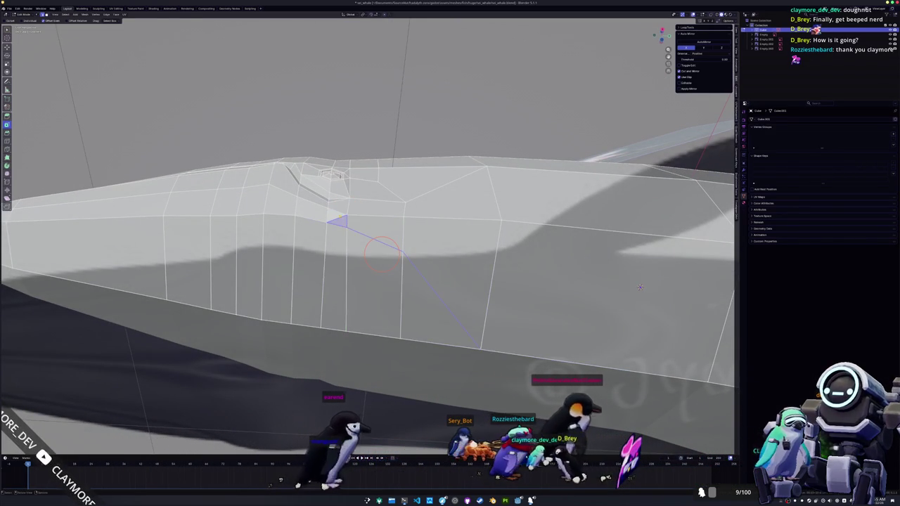
key("Return")
key("x")
left_click(334, 250)
- Slide a vertex behind the eye along its edge to tidy the new cut
middle_click_drag(334, 251, 412, 368)
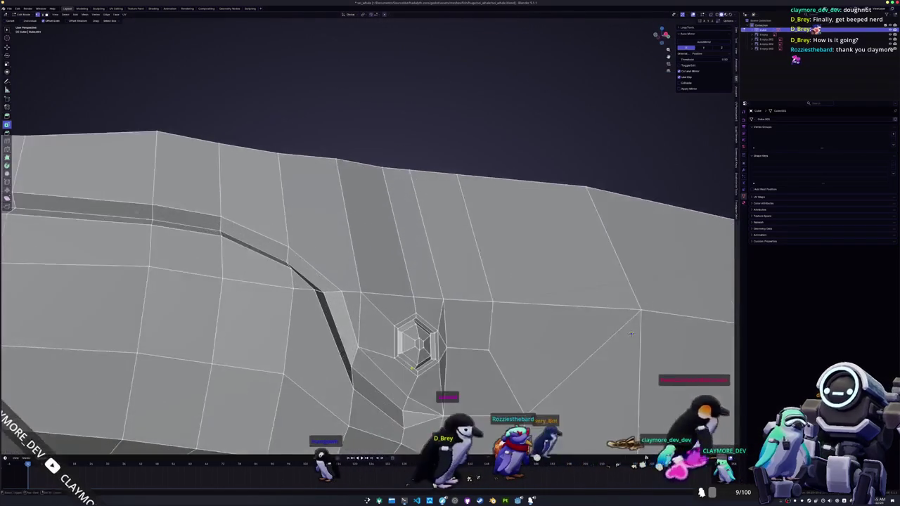
mouse_move(631, 333)
middle_mouse_down()
mouse_move(621, 276)
mouse_move(517, 291)
middle_mouse_up()
scroll(518, 291, "up", 2)
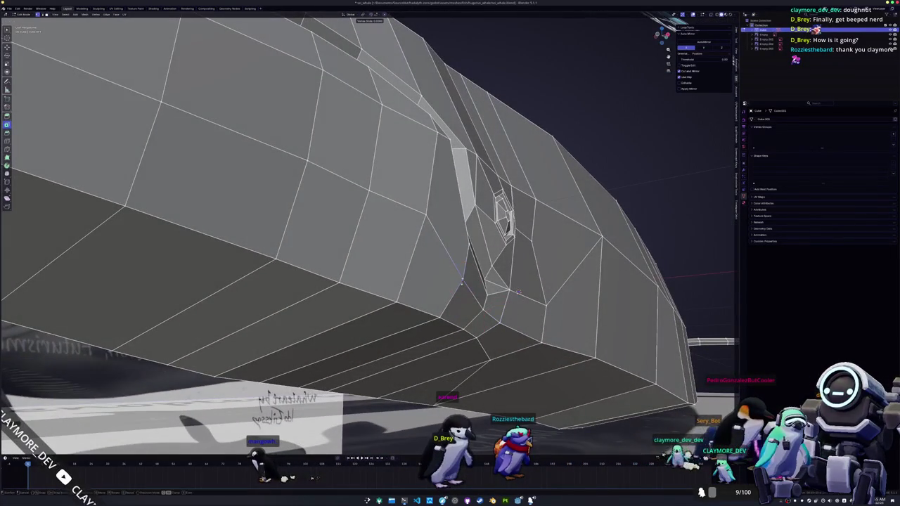
key("g")
key("g")
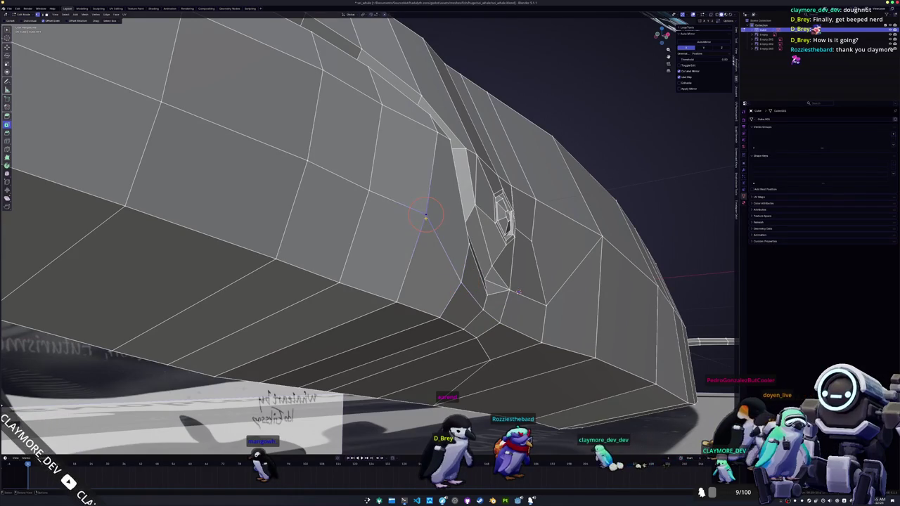
left_click(423, 223)
mouse_move(423, 224)
middle_mouse_down()
mouse_move(356, 251)
mouse_move(492, 257)
mouse_move(443, 242)
mouse_move(387, 248)
middle_mouse_up()
- Select the shortest edge path toward the head and move it along X
left_click(404, 237, "ctrl")
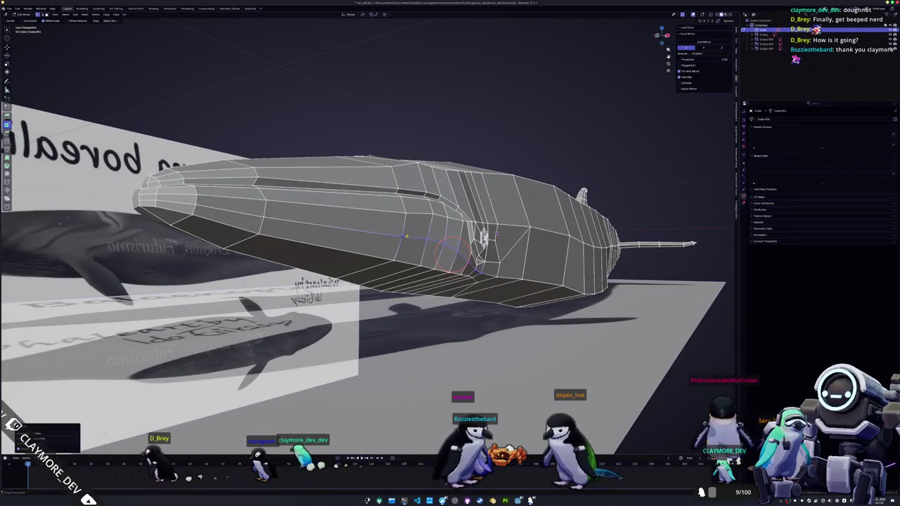
key("Tab")
middle_click_drag(412, 242, 417, 244)
key("Tab")
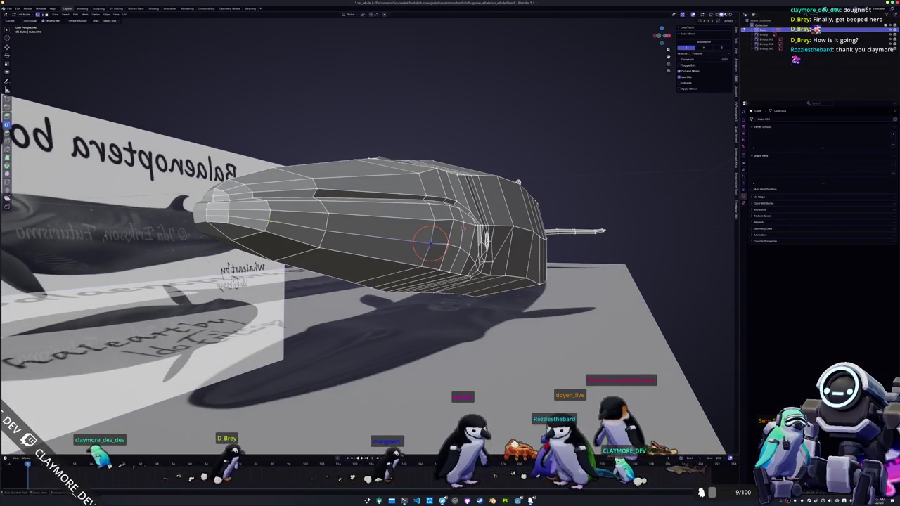
left_click(353, 232, "ctrl")
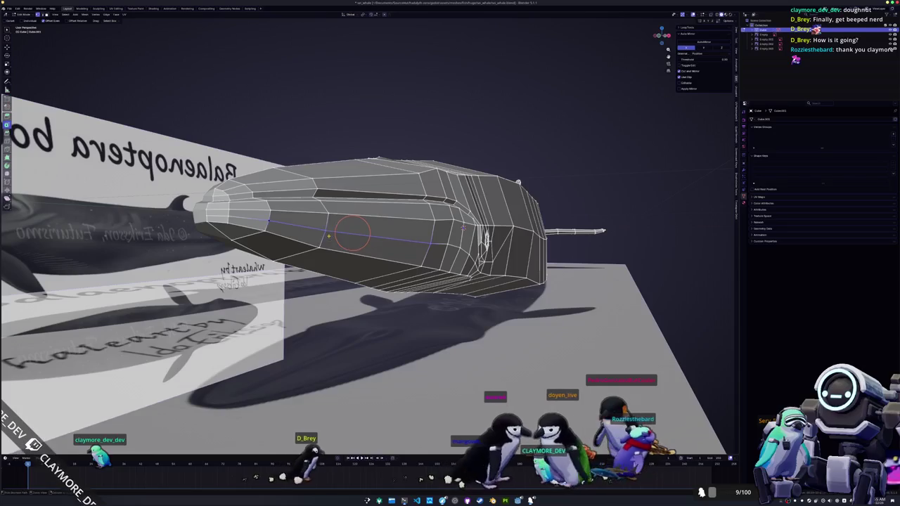
key("Tab")
key("Tab")
middle_click_drag(358, 232, 408, 231)
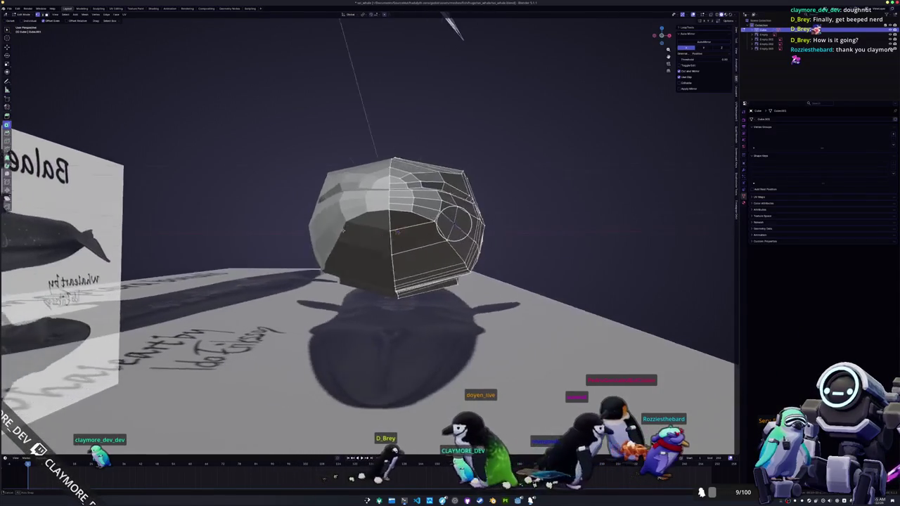
key("g")
key("x")
left_click(401, 231)
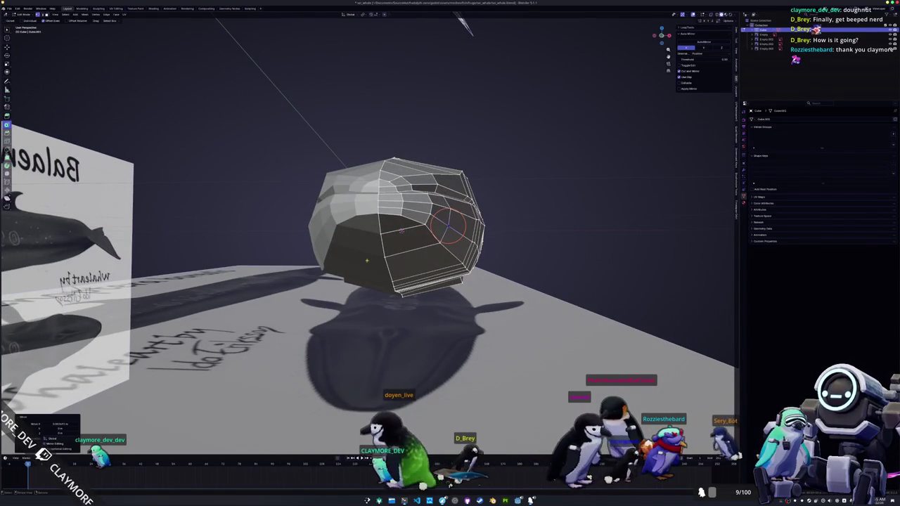
- Slide another vertex to complete the diamond-shaped patch above the pectoral fin
key("Tab")
left_click(381, 268)
mouse_move(380, 268)
middle_mouse_down()
mouse_move(389, 269)
mouse_move(344, 279)
mouse_move(455, 308)
mouse_move(429, 322)
middle_mouse_up()
key("Tab")
key("g")
key("g")
key("Return")
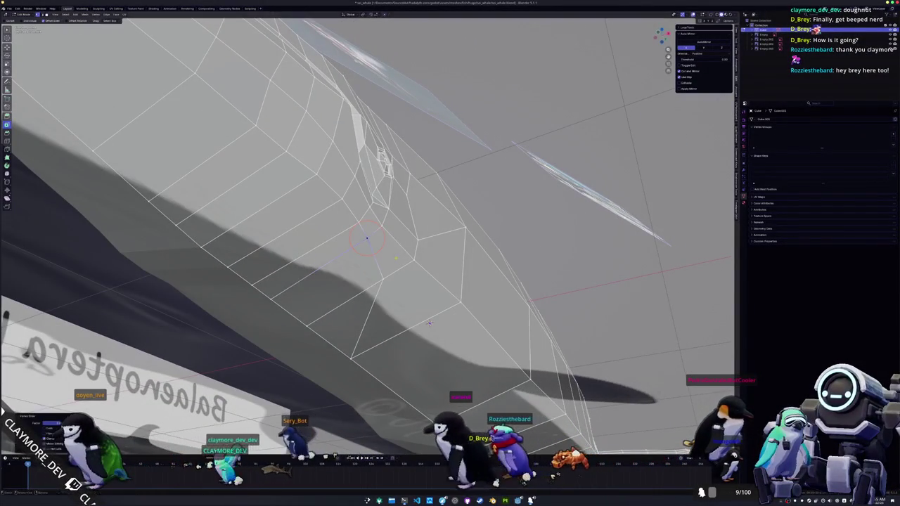
key("g")
key("g")
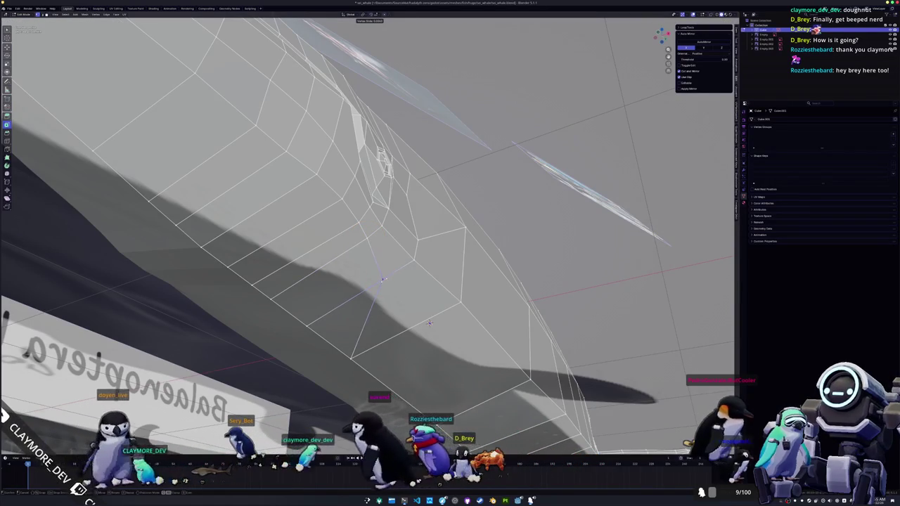
left_click(429, 323)
scroll(429, 323, "down", 3)
mouse_move(429, 323)
middle_mouse_down()
mouse_move(470, 248)
mouse_move(453, 242)
middle_mouse_up()
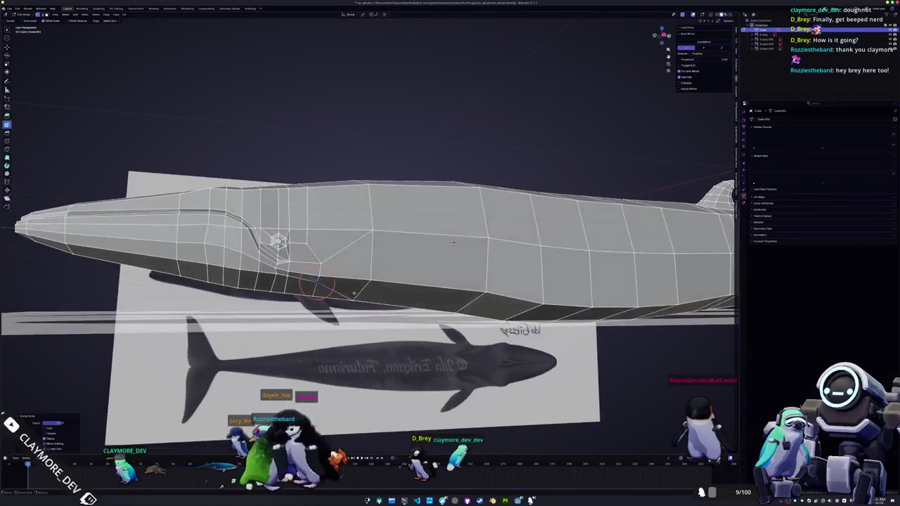
- Check the whale in side orthographic view, frame the tail and turn off see-through display
key("KP_3")
key("Tab")
key("Tab")
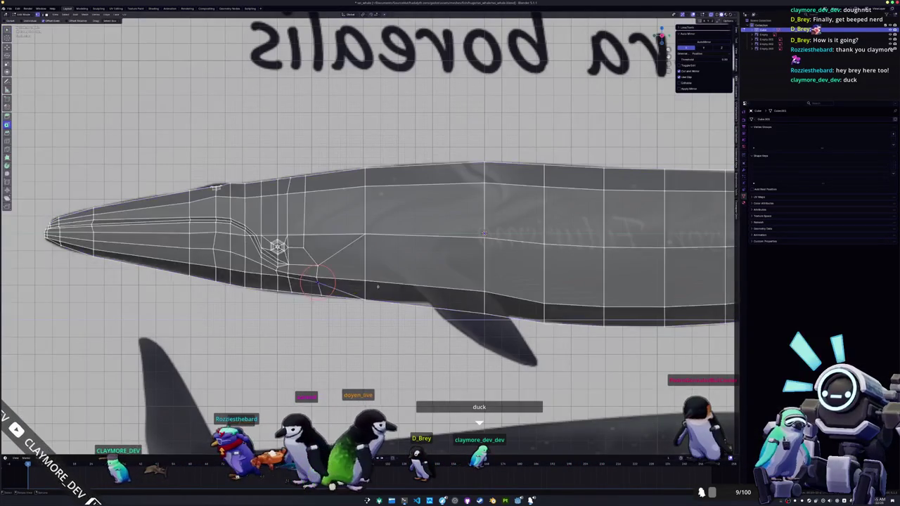
scroll(408, 246, "up", 2)
scroll(408, 246, "down", 1)
key("Tab")
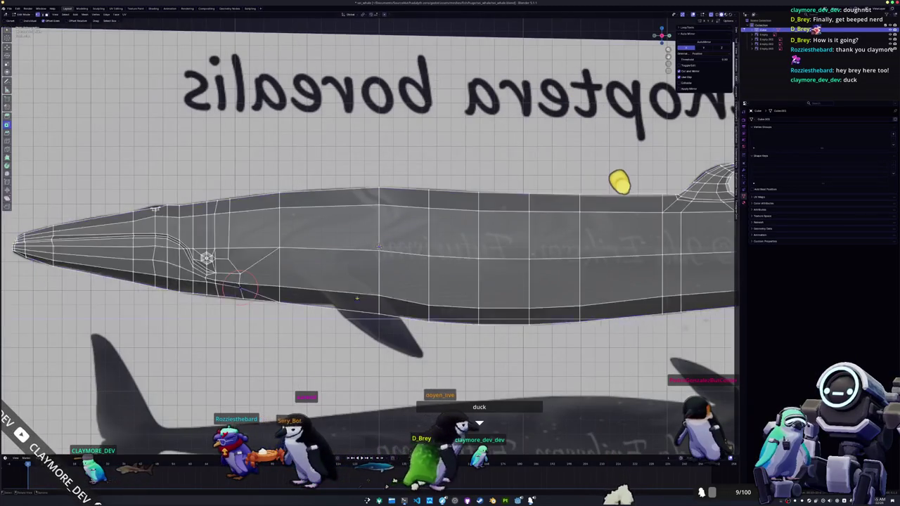
key("Tab")
key("KP_Decimal")
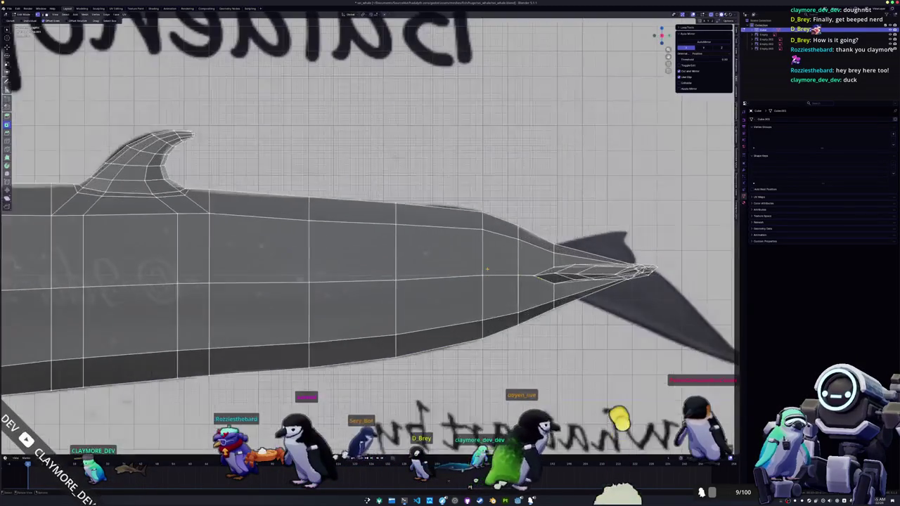
mouse_move(426, 254)
middle_mouse_down()
mouse_move(407, 271)
mouse_move(458, 270)
mouse_move(357, 239)
middle_mouse_up()
key("alt+z")
scroll(458, 270, "up", 2)
scroll(357, 243, "down", 2)
scroll(356, 243, "down", 3)
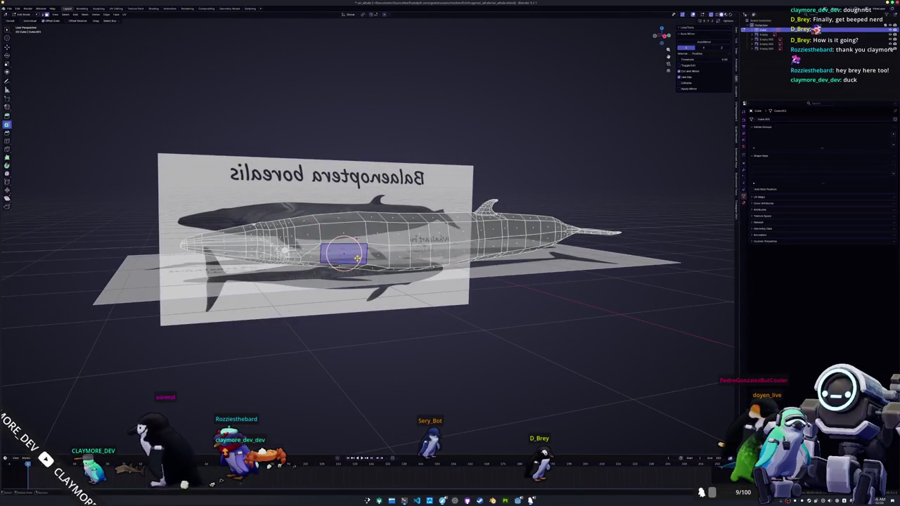
- Narrow the quad on the lower flank and select the small face where the fin will grow
key("KP_3")
key("KP_Decimal")
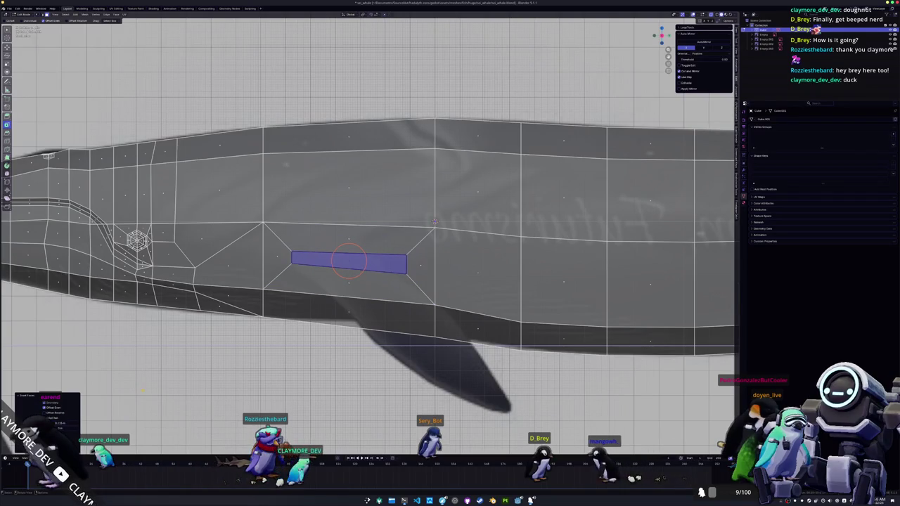
scroll(295, 258, "up", 1)
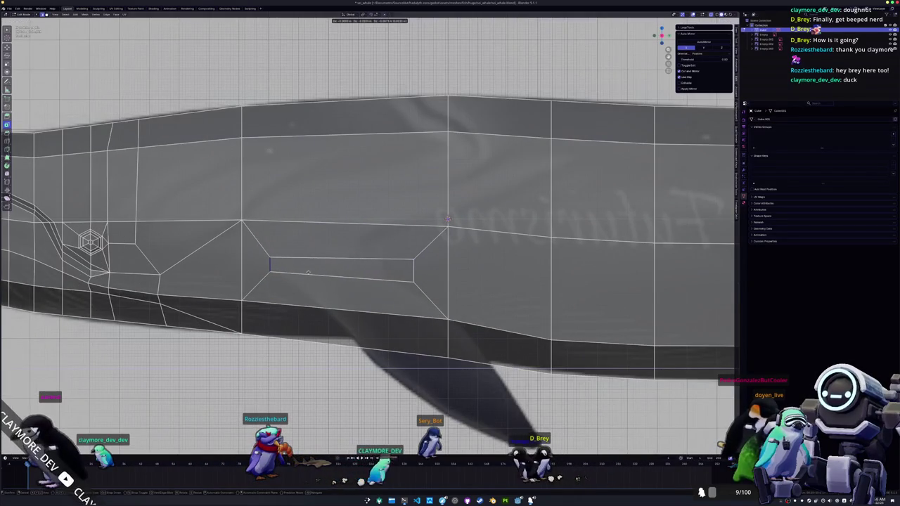
mouse_move(413, 270)
left_mouse_down()
mouse_move(382, 263)
mouse_move(387, 255)
left_mouse_up()
left_click(387, 255)
key("c")
left_click(386, 273)
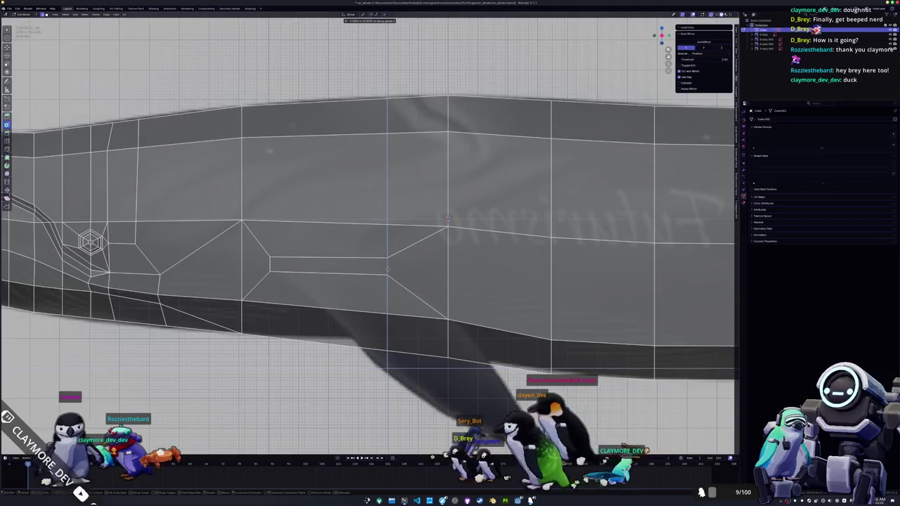
key("Escape")
key("3")
left_click(331, 267)
scroll(331, 268, "down", 3)
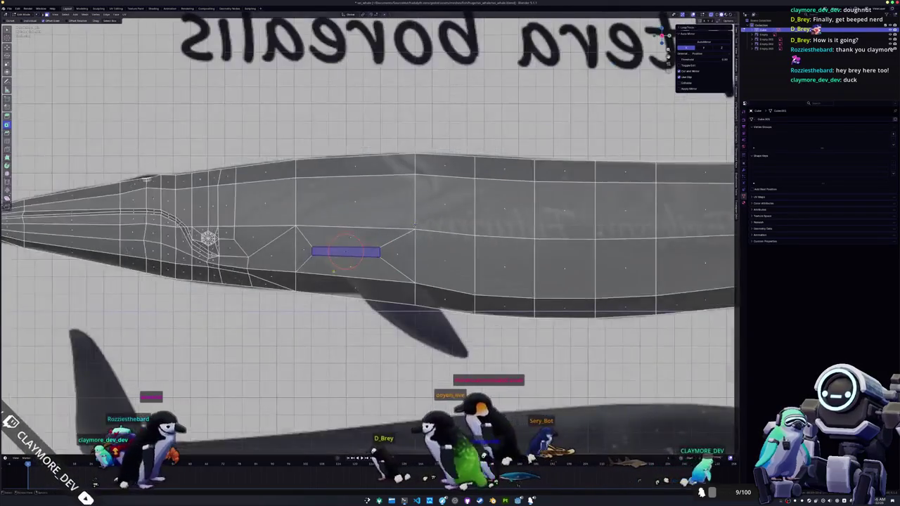
middle_click_drag(331, 268, 394, 232)
- Extrude the fin face outward and move and rotate its tip onto the reference fin
key("e")
left_click(444, 312)
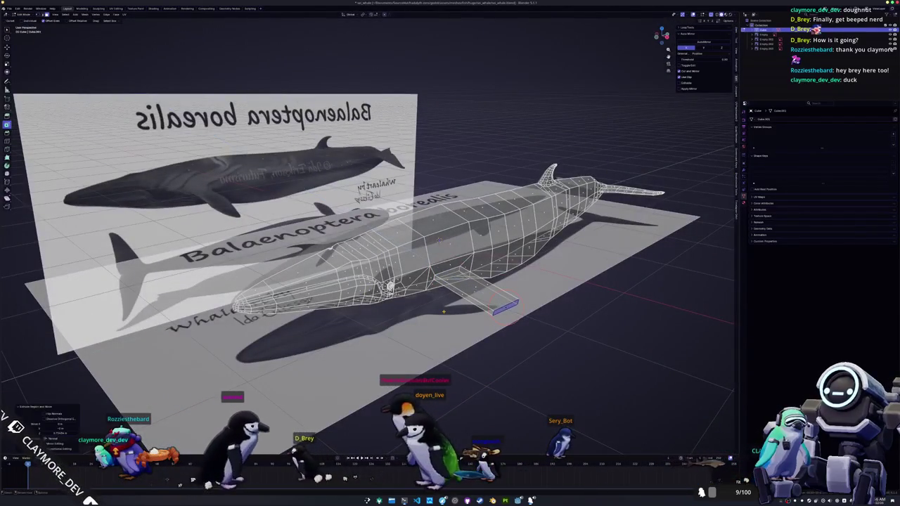
key("KP_7")
scroll(470, 294, "up", 3)
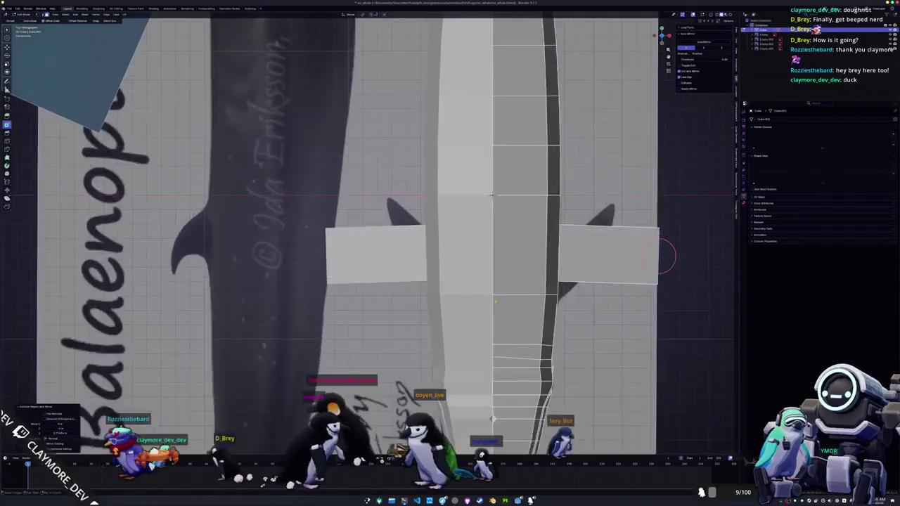
scroll(470, 294, "up", 2)
scroll(470, 294, "up", 1)
key("g")
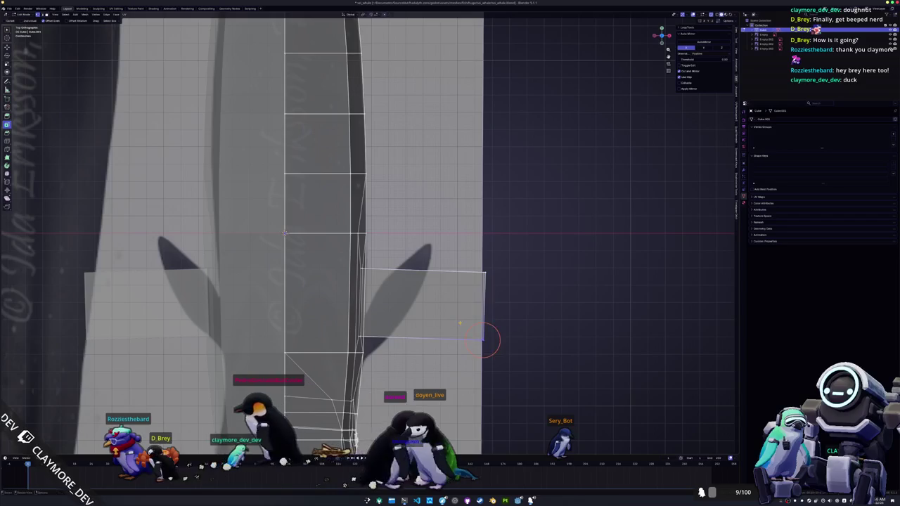
left_click(490, 282)
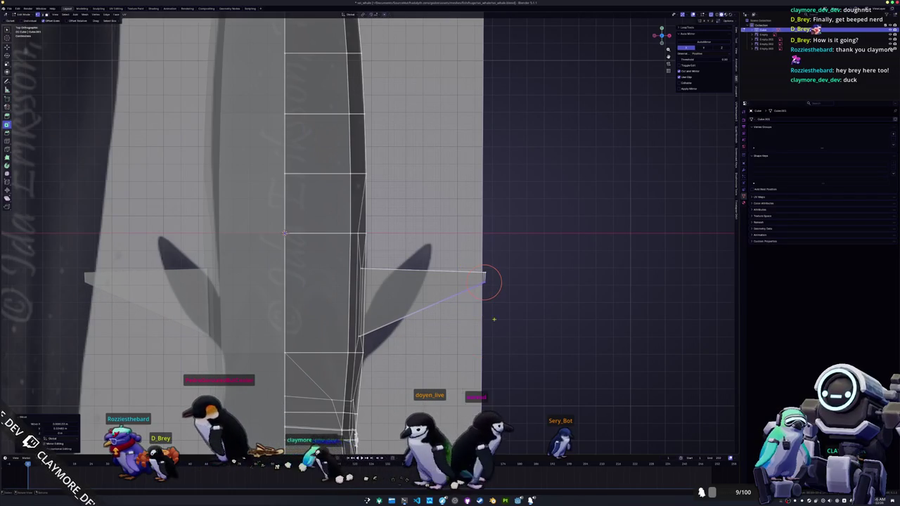
key("g")
left_click(423, 220)
key("r")
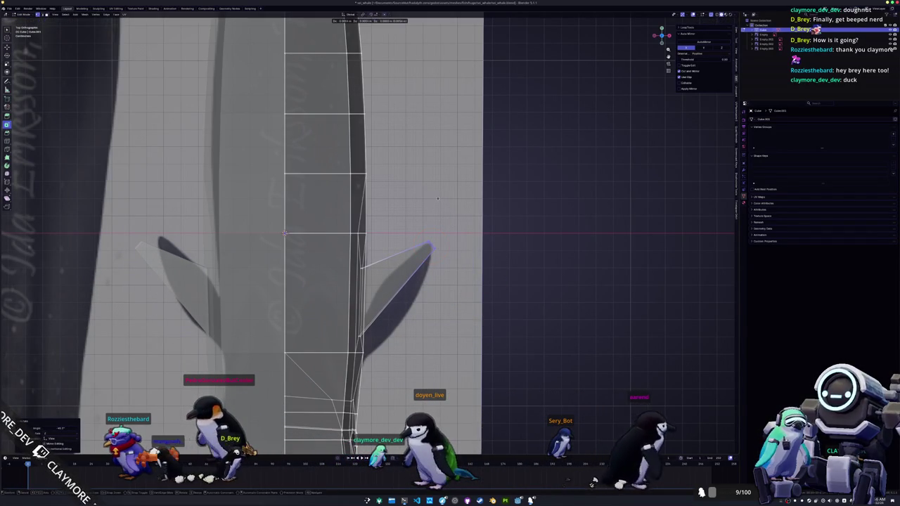
- Shift the new fin along the X axis
middle_click_drag(427, 248, 365, 296)
middle_click_drag(328, 262, 321, 249)
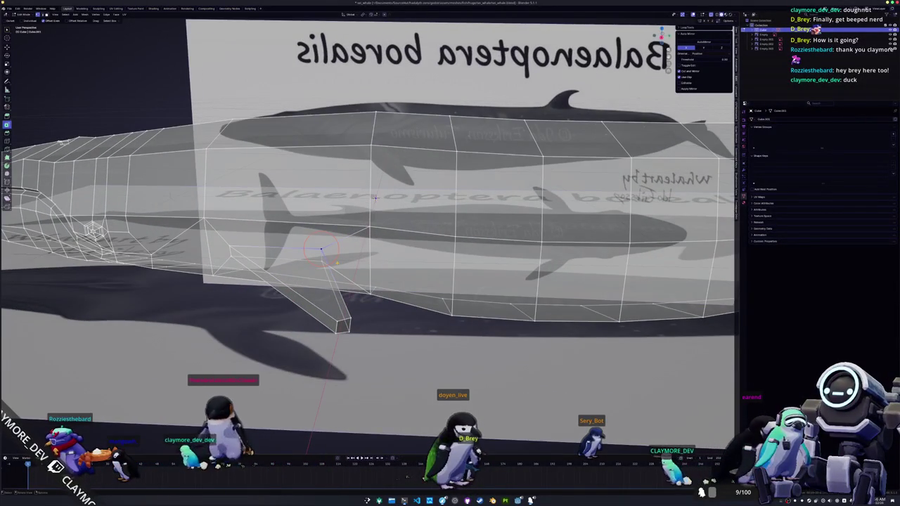
middle_click_drag(375, 198, 351, 186)
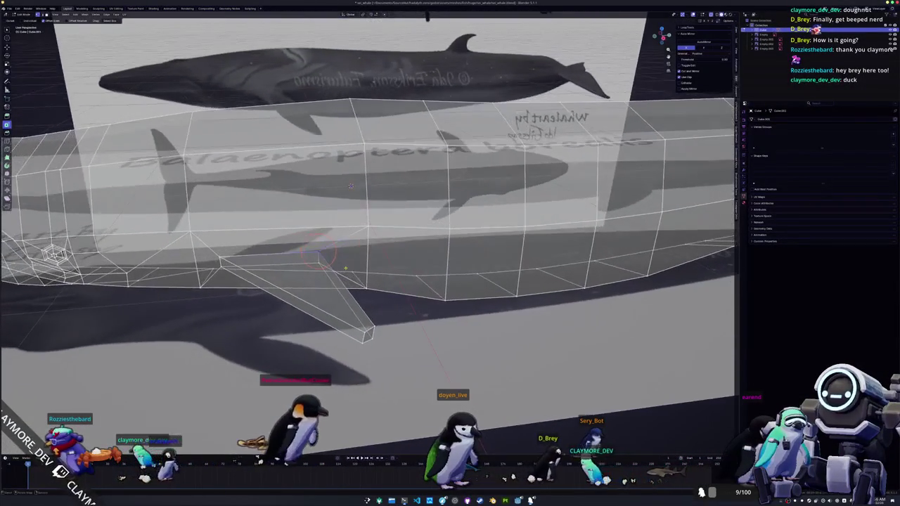
key("g")
key("x")
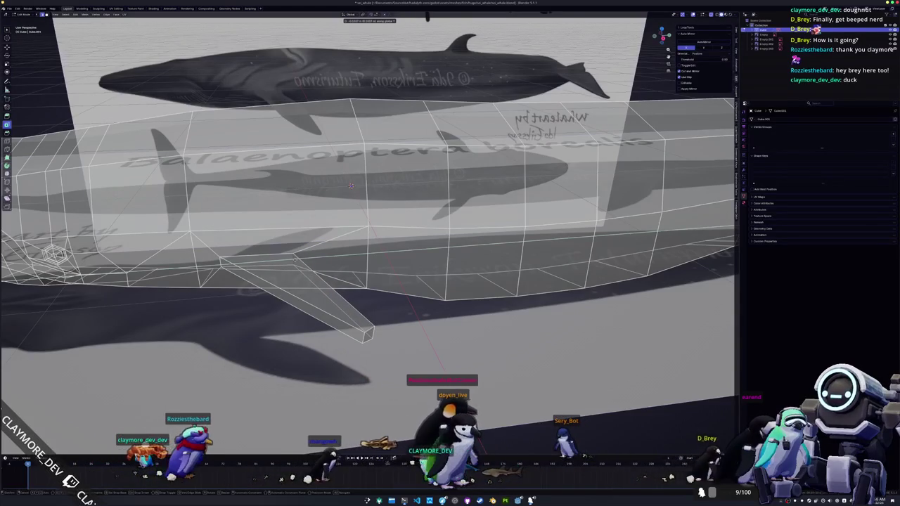
left_click(350, 186)
middle_click_drag(351, 186, 265, 199)
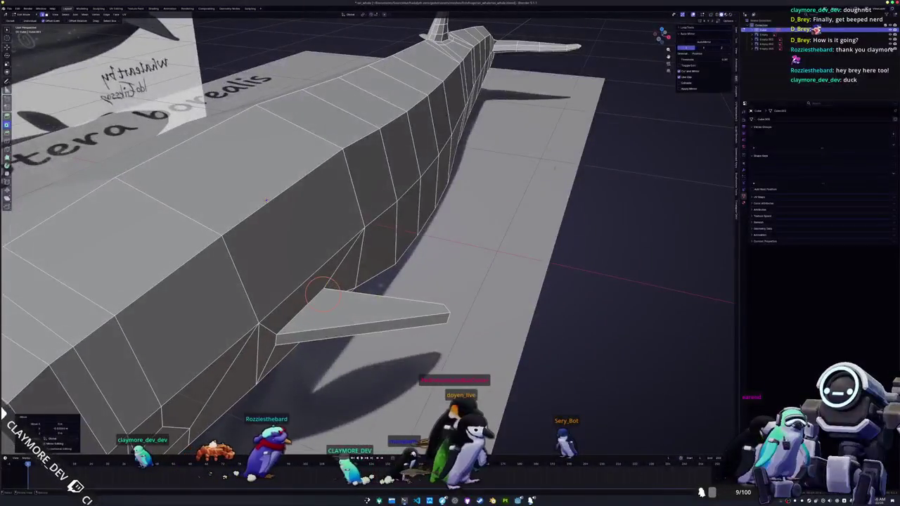
- Add a loop cut across the fin and move its upper vertex down and back
key("ctrl+r")
left_click(266, 200)
key("KP_7")
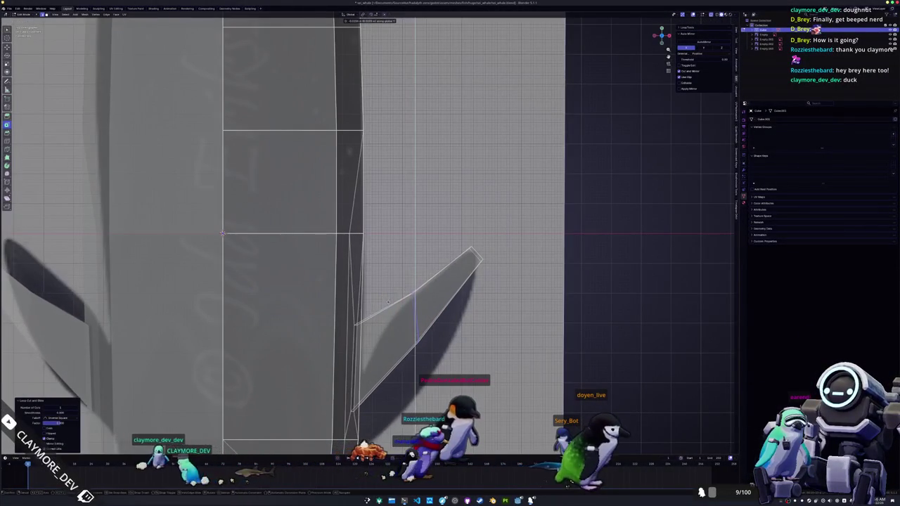
left_click(404, 329)
key("g")
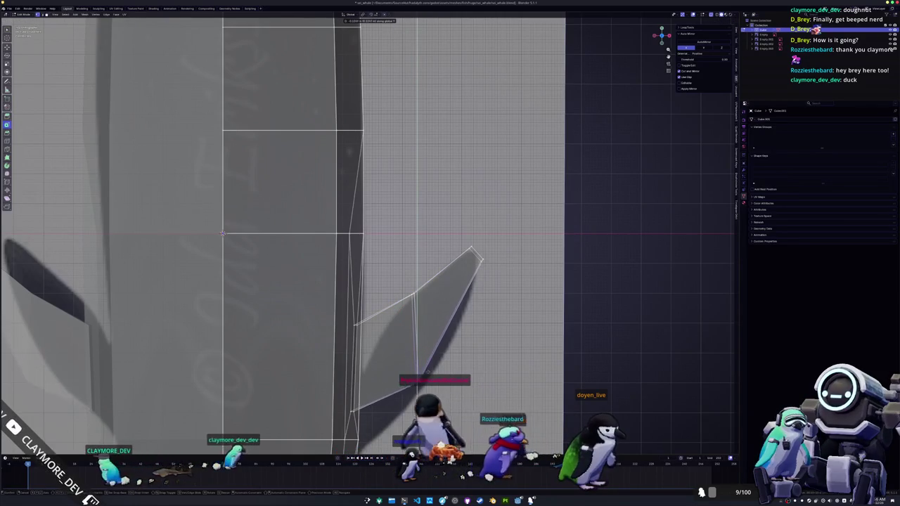
left_click(460, 381)
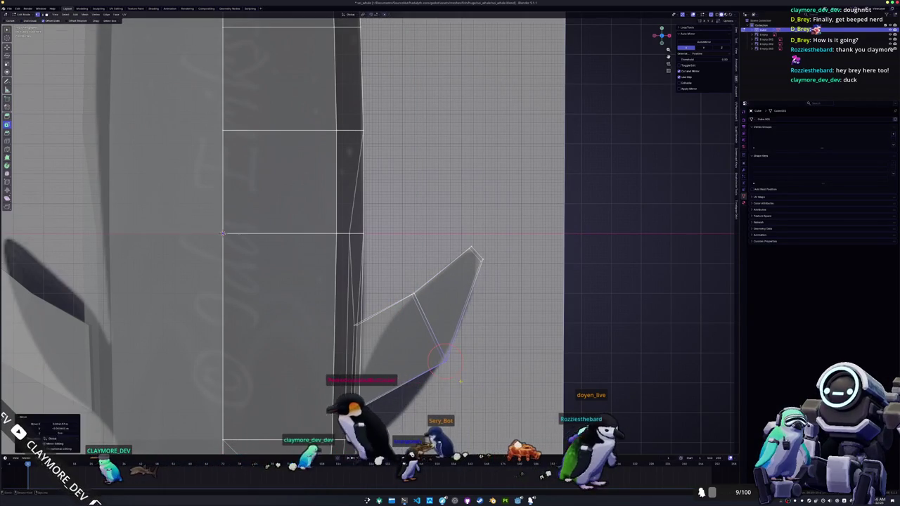
middle_click_drag(405, 374, 402, 194)
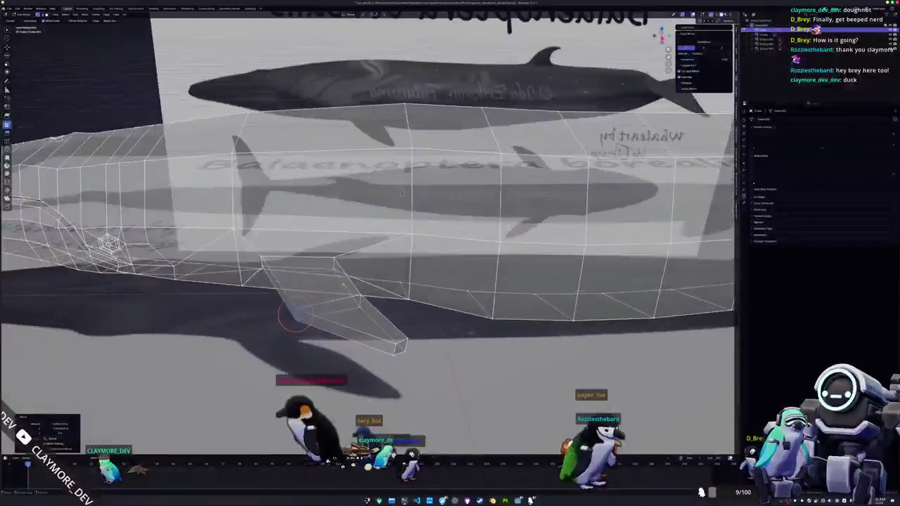
key("g")
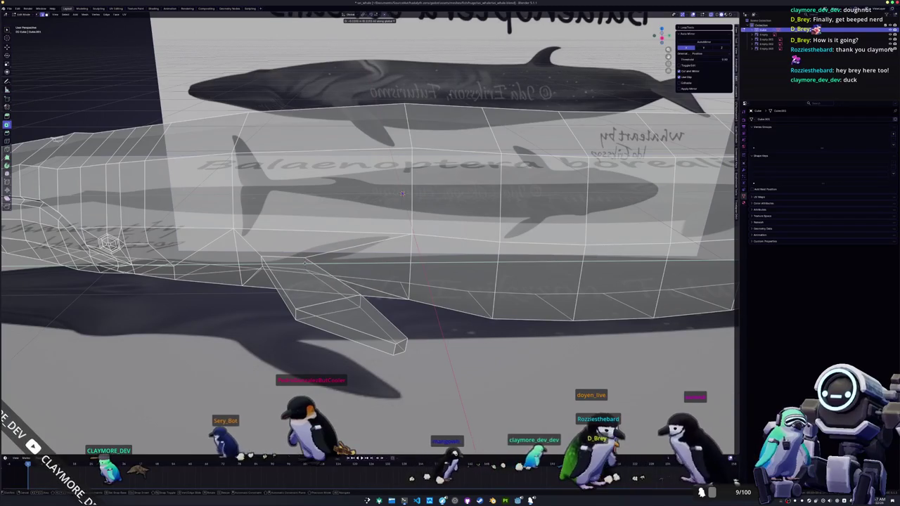
left_click(402, 193)
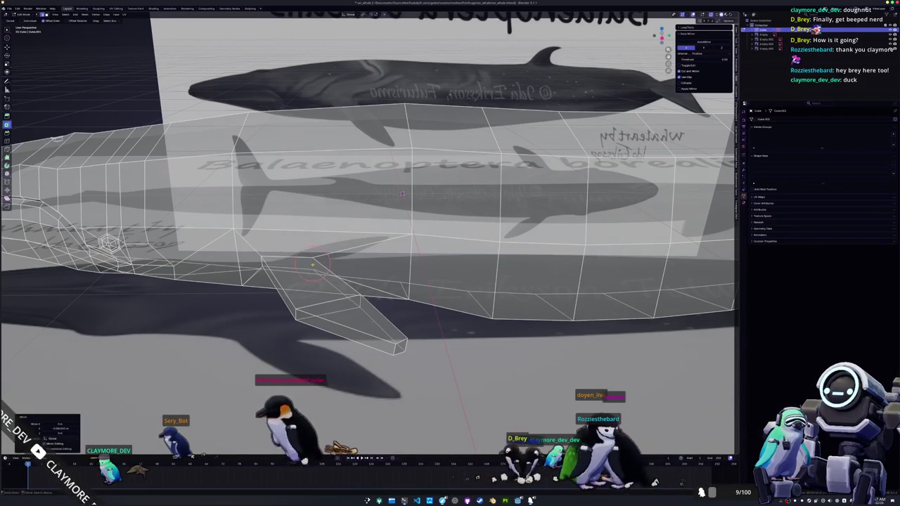
- In solid shading, add another edge loop across the fin and slide it into place
key("alt+z")
scroll(408, 170, "up", 3)
middle_click_drag(409, 170, 378, 148)
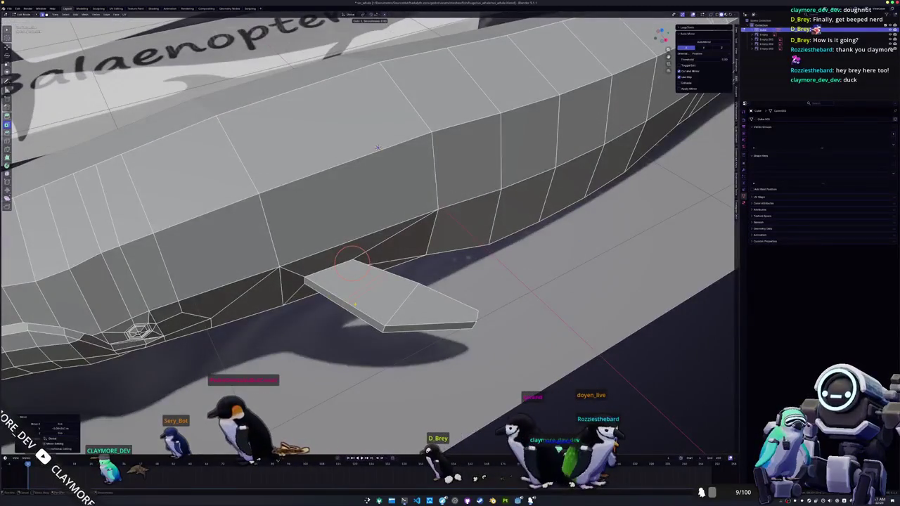
left_click_drag(351, 264, 364, 288)
key("KP_7")
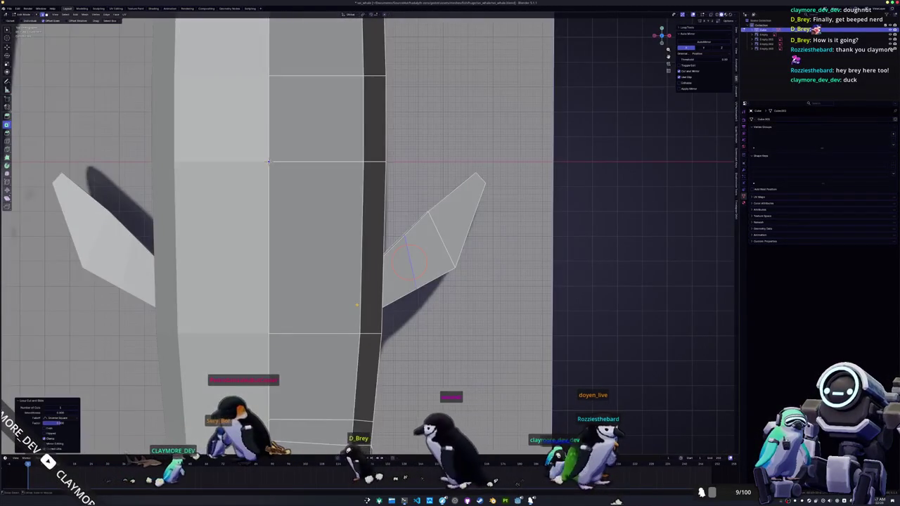
middle_click_drag(358, 304, 394, 303)
left_click_drag(426, 275, 430, 312)
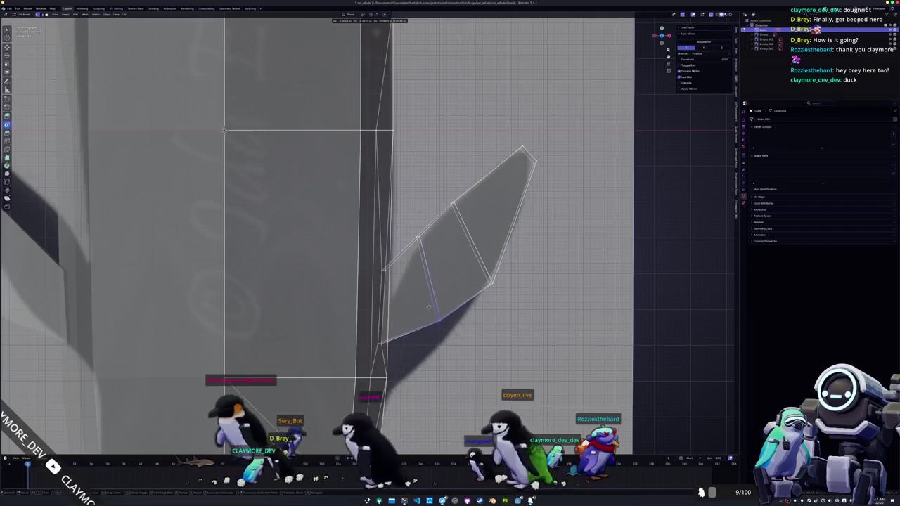
scroll(429, 311, "down", 3)
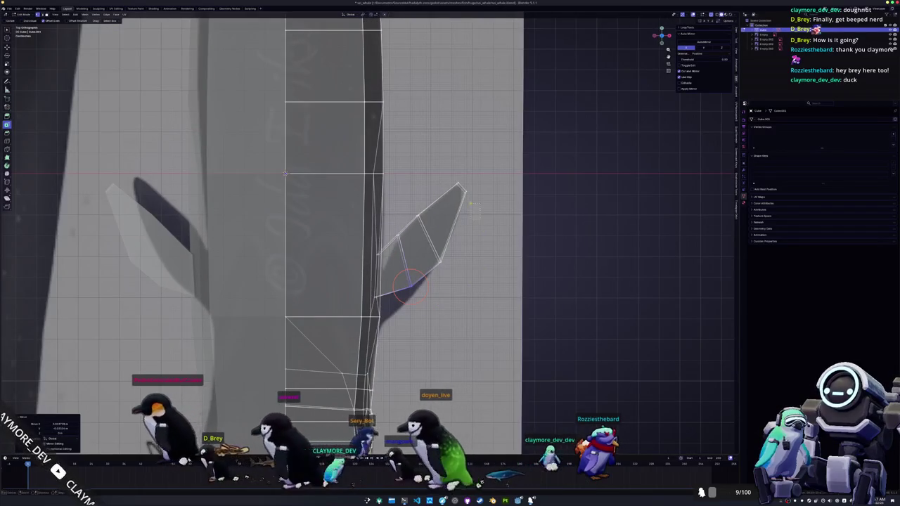
mouse_move(451, 167)
left_mouse_down()
mouse_move(434, 235)
mouse_move(460, 179)
left_mouse_up()
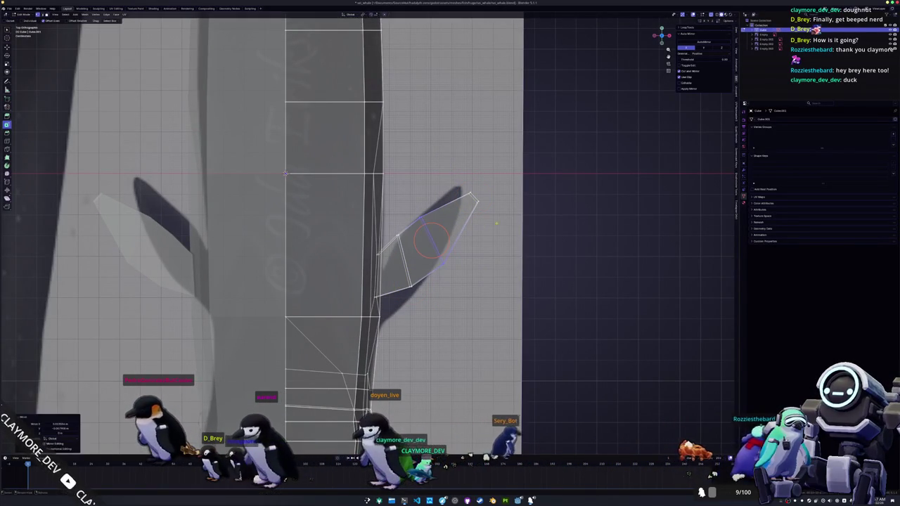
left_click(464, 187)
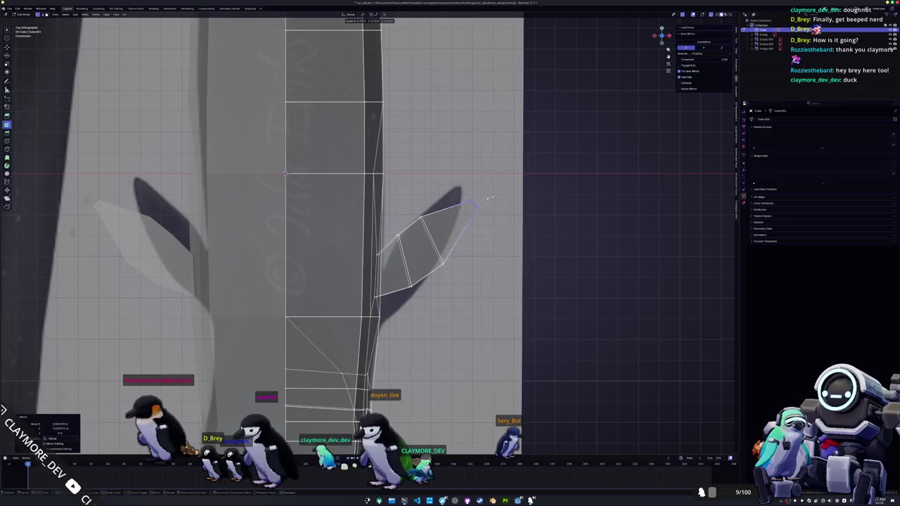
- Reposition the fin tip vertex to match the reference and reselect the fin-base vertices
middle_click_drag(480, 213, 442, 232, "shift")
scroll(443, 232, "up", 1)
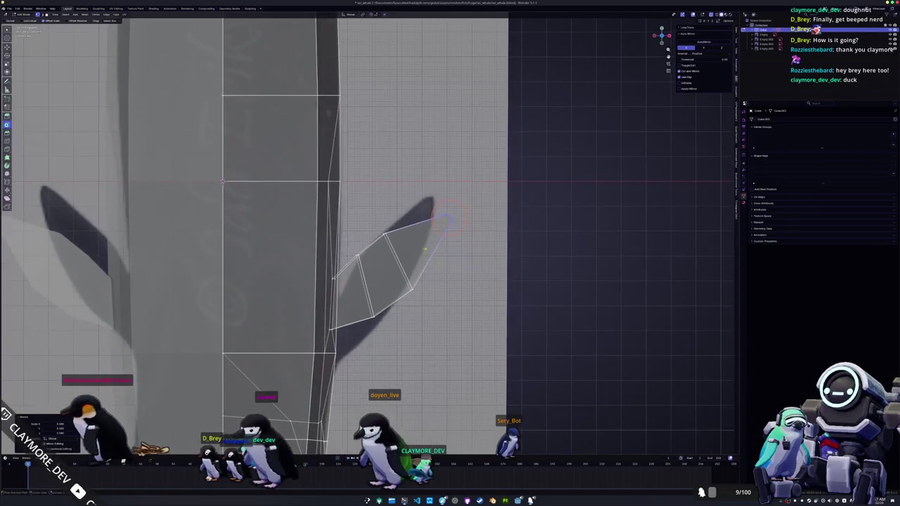
key("ctrl+r")
left_click(429, 246)
key("g")
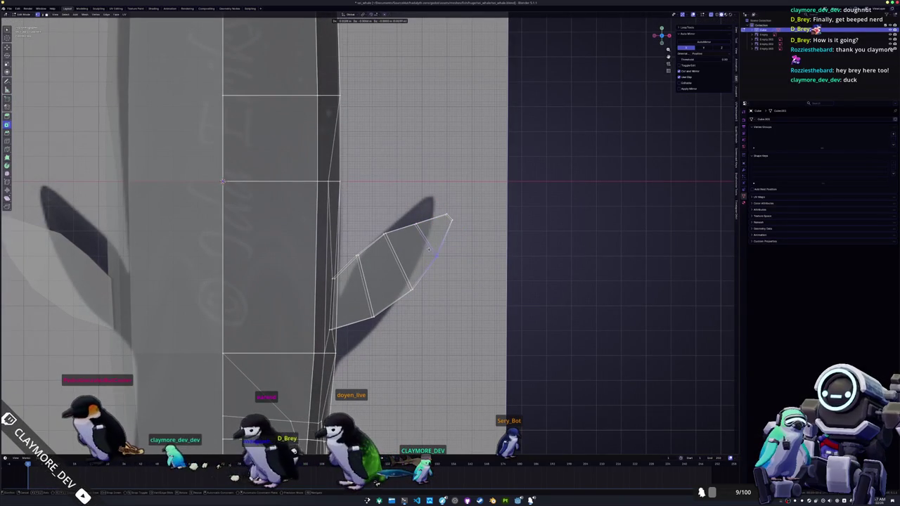
left_click(429, 250)
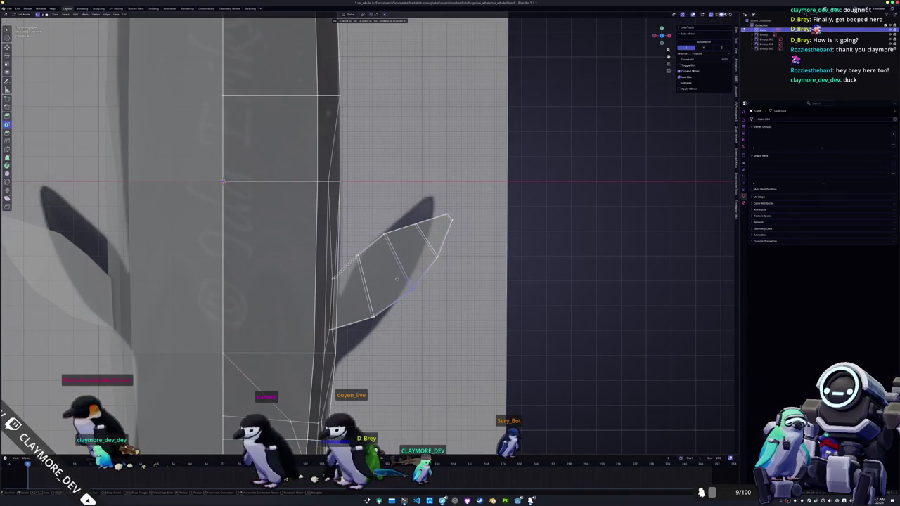
left_click(397, 280)
key("c")
mouse_move(367, 316)
middle_mouse_down()
mouse_move(323, 309)
mouse_move(412, 192)
middle_mouse_up()
key("Escape")
scroll(323, 309, "down", 5)
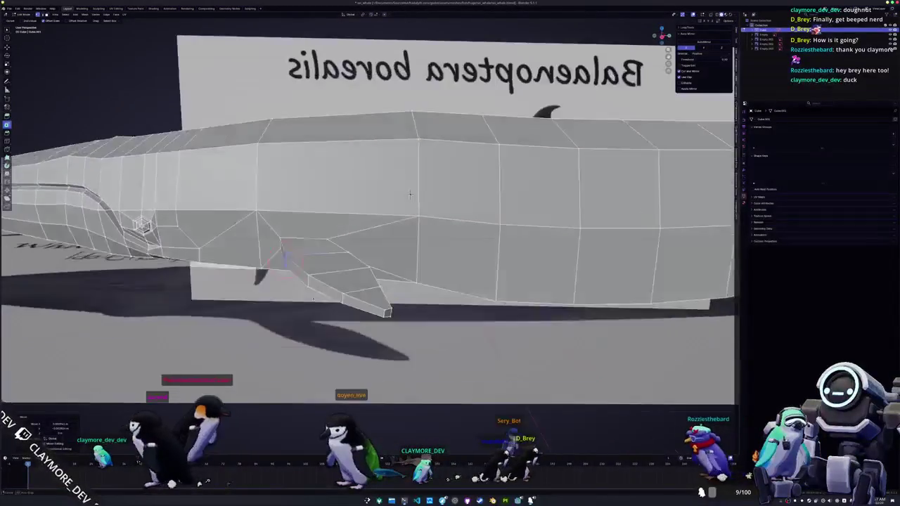
- Brush-select the fin faces and pick the leftmost face of the fin strip
key("c")
left_click_drag(299, 244, 340, 267)
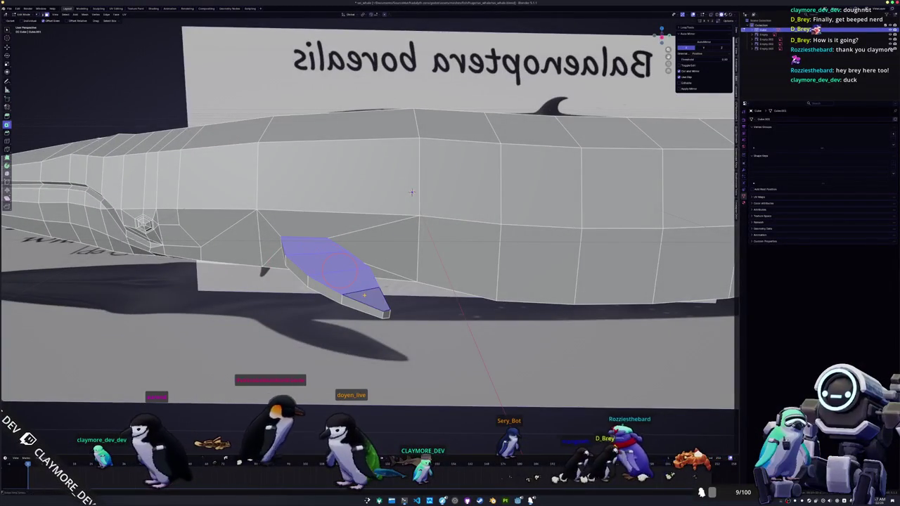
middle_click_drag(340, 267, 298, 260)
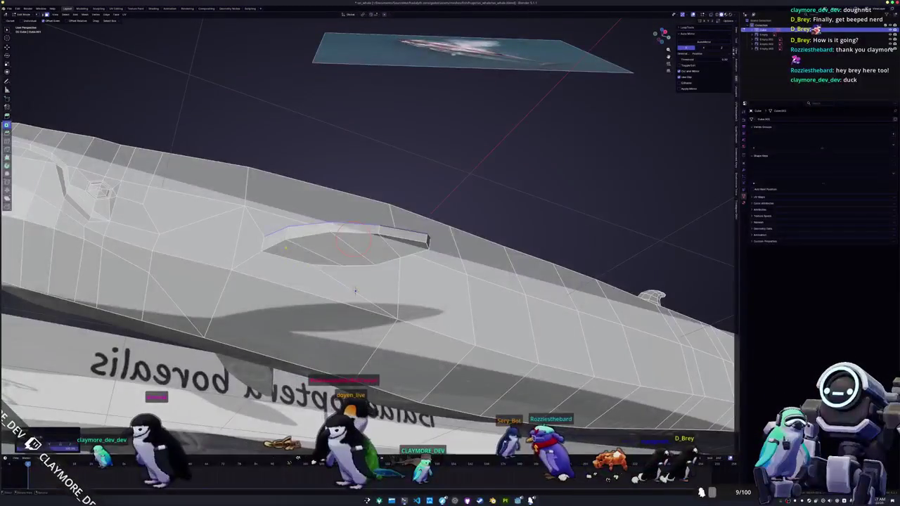
left_click_drag(299, 261, 400, 247)
mouse_move(401, 248)
middle_mouse_down()
mouse_move(380, 279)
mouse_move(377, 220)
middle_mouse_up()
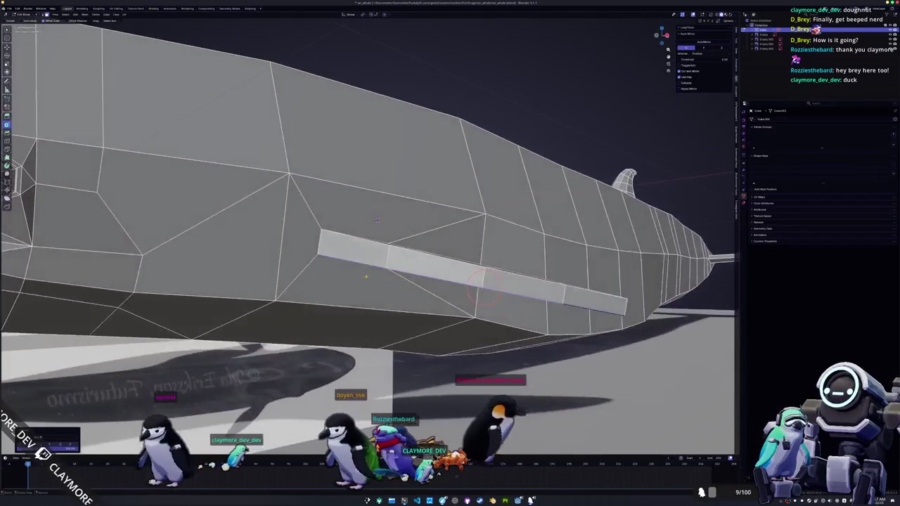
key("j")
left_click(352, 247)
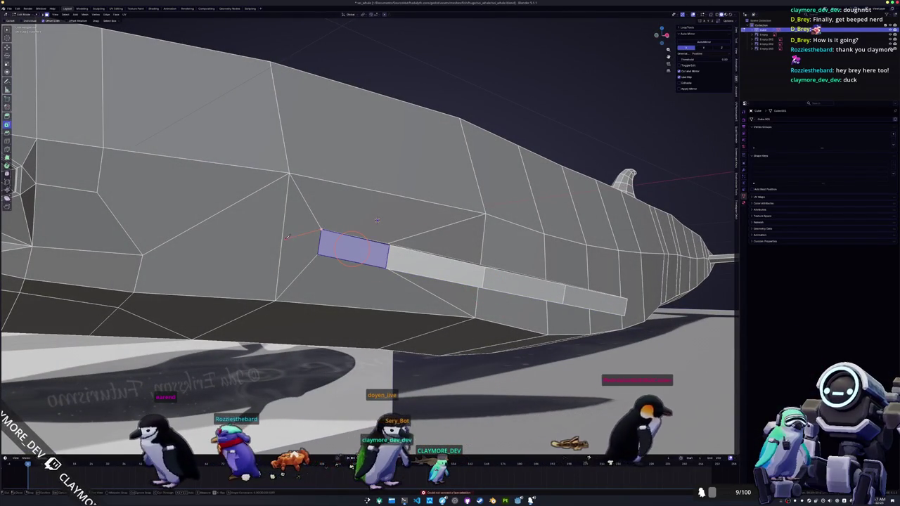
- Extrude the base face into a long box constrained to the Y axis, then select its left end face
middle_click_drag(322, 260, 284, 287)
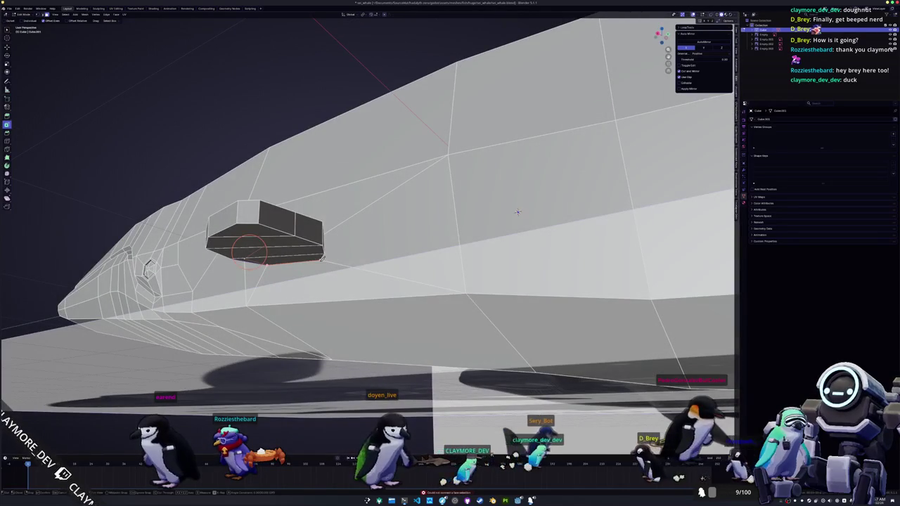
middle_click_drag(459, 225, 315, 244)
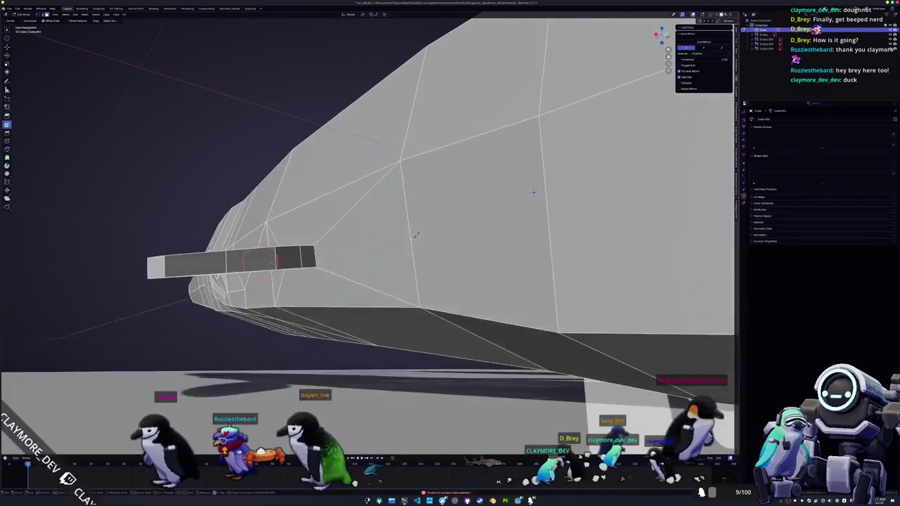
key("y")
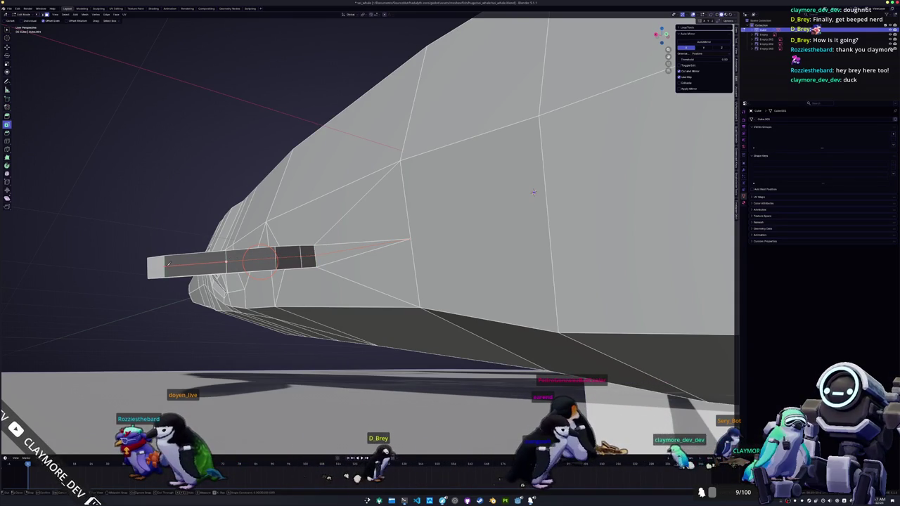
middle_click_drag(166, 263, 313, 257)
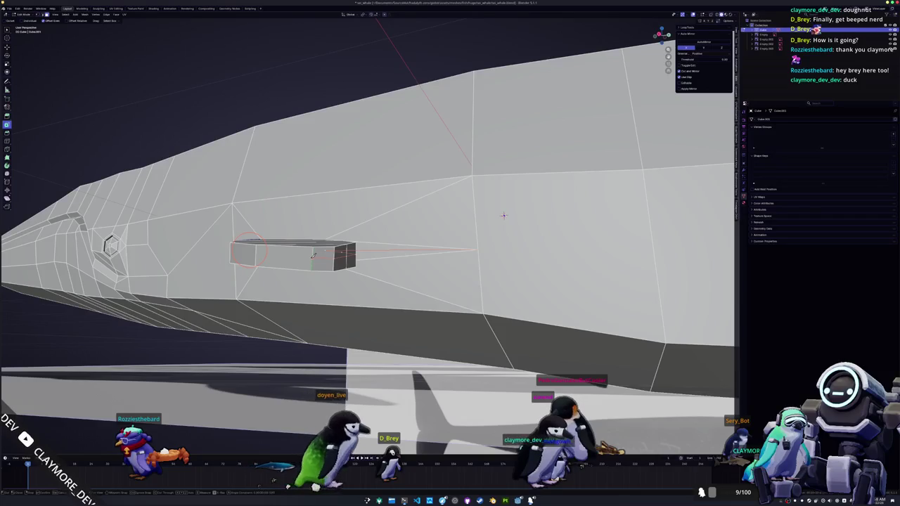
left_click(258, 253)
middle_click_drag(258, 254, 401, 265)
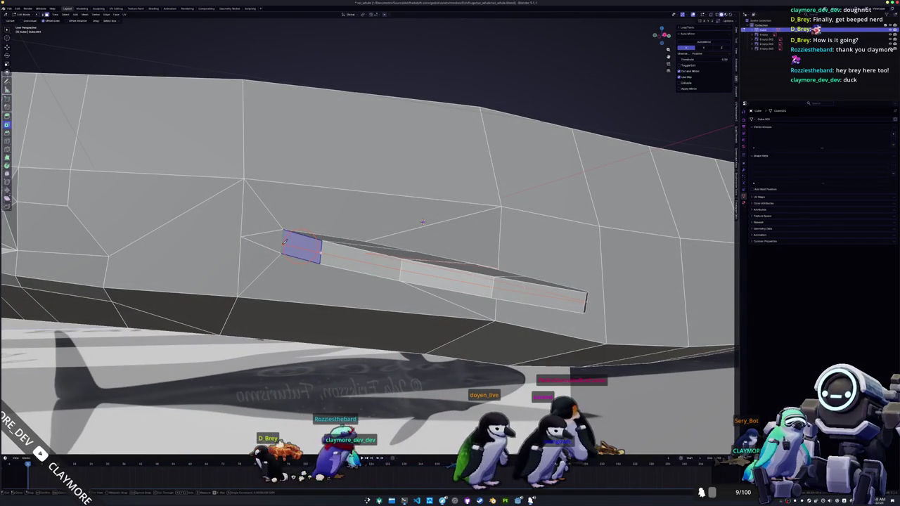
- Select the end face's top edge and knife-cut new edges across the body beside the fin
left_click(244, 236)
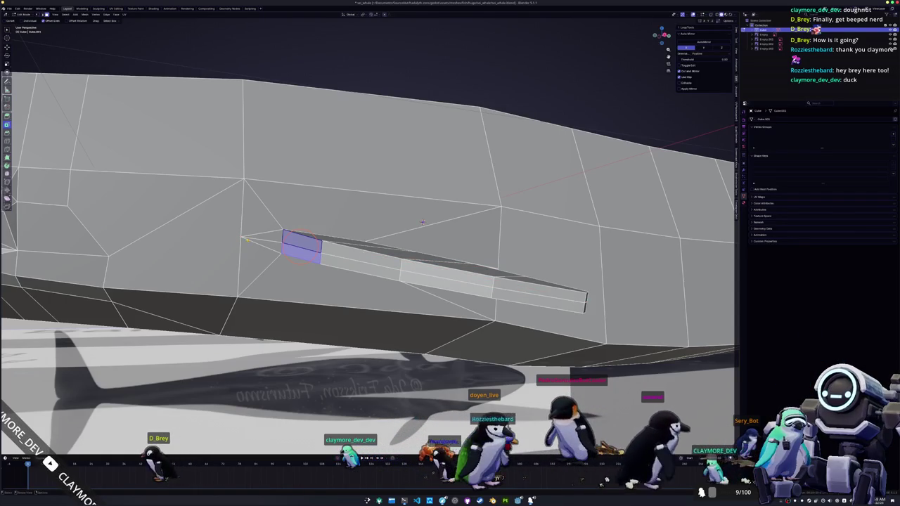
middle_click_drag(247, 240, 342, 218)
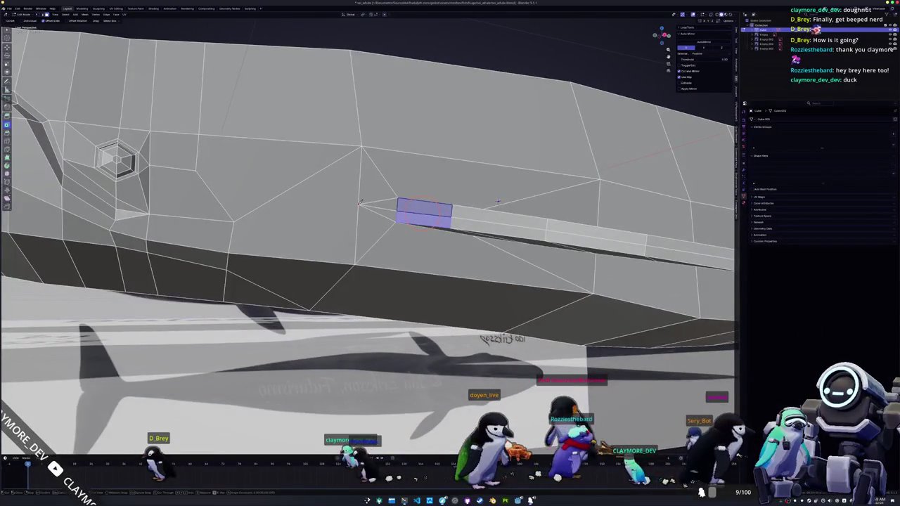
left_click(359, 203)
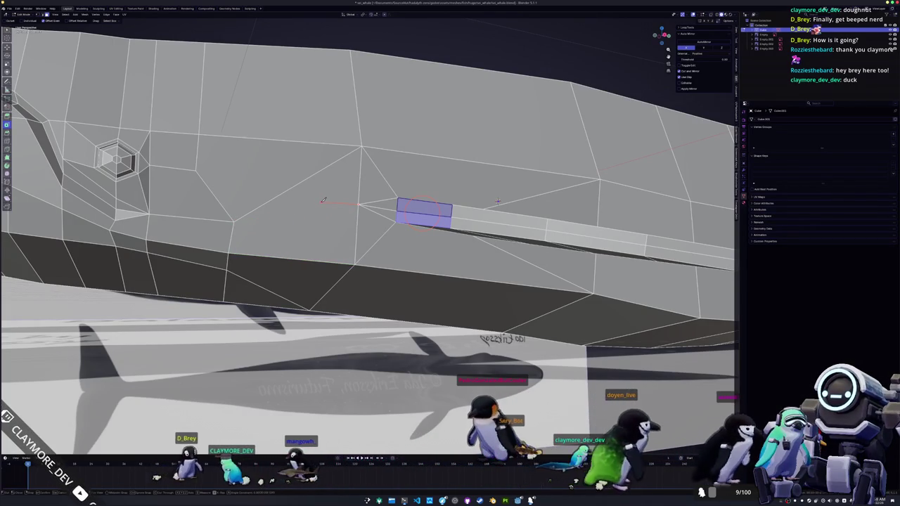
left_click(297, 223)
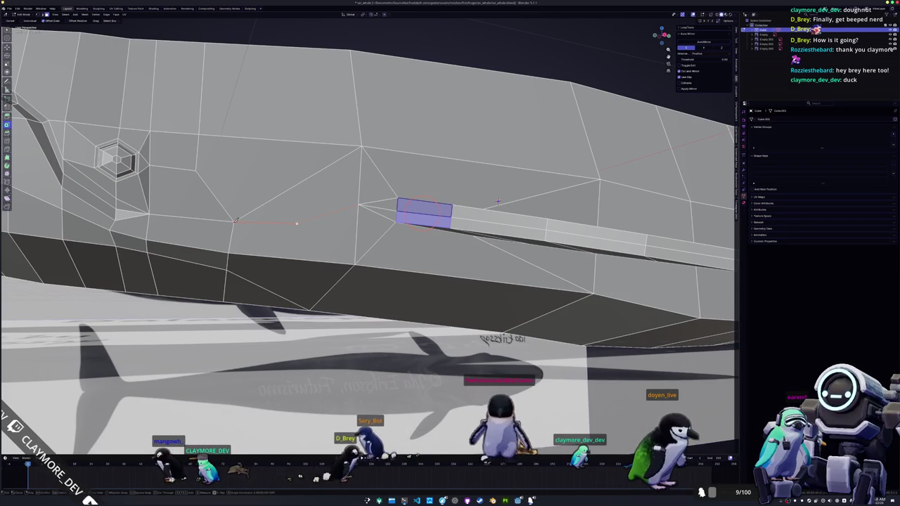
middle_click_drag(292, 234, 278, 241)
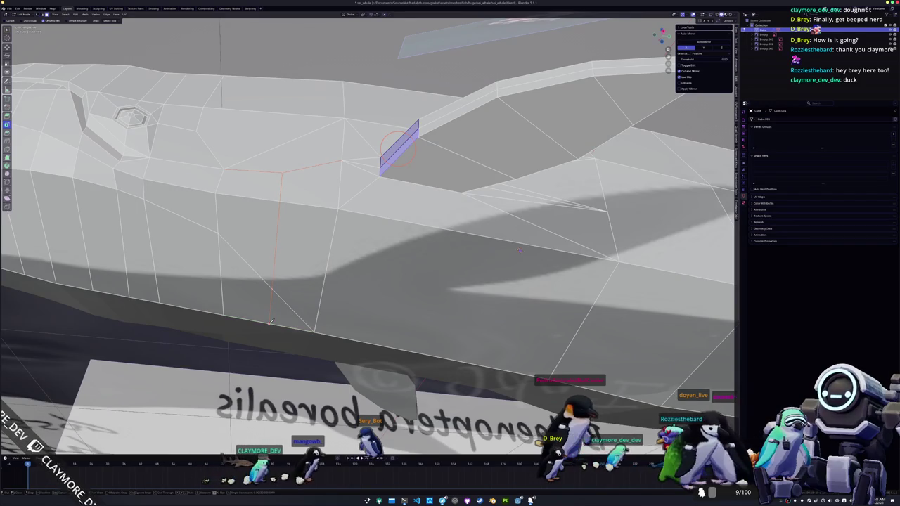
key("Return")
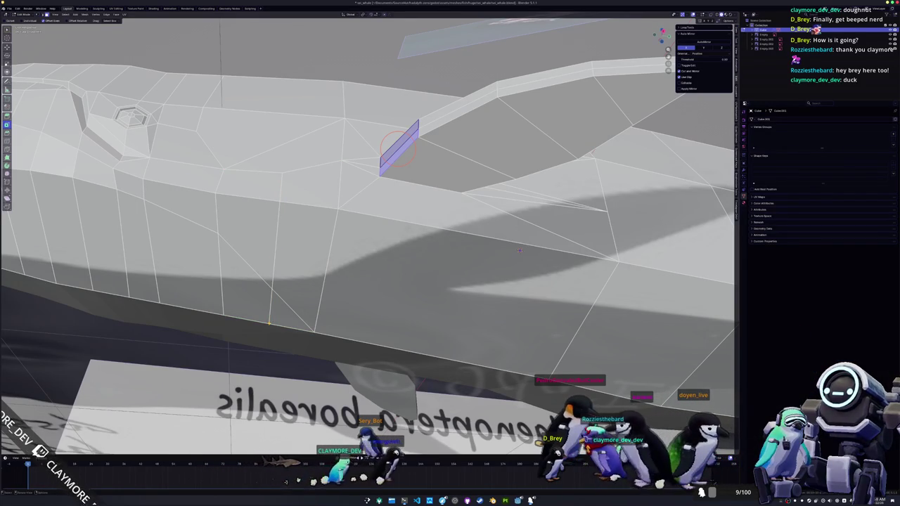
mouse_move(519, 250)
middle_mouse_down()
mouse_move(262, 271)
mouse_move(290, 211)
middle_mouse_up()
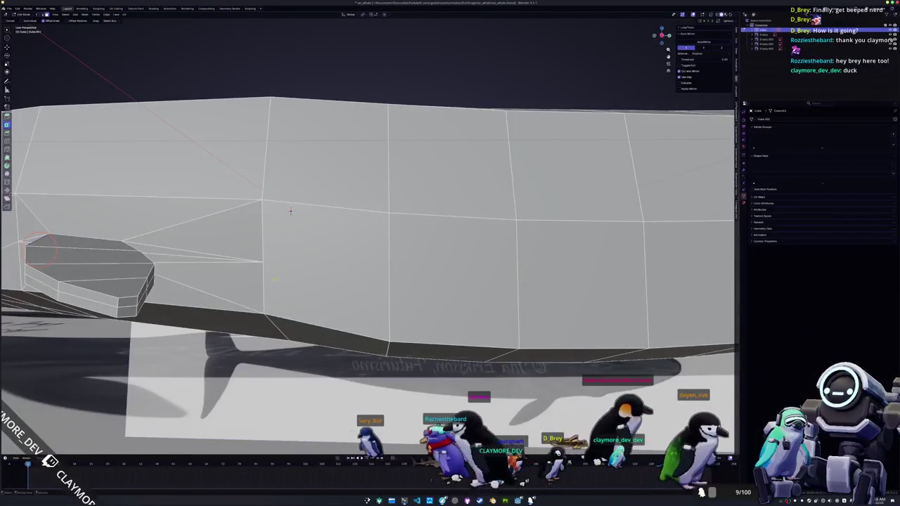
key("k")
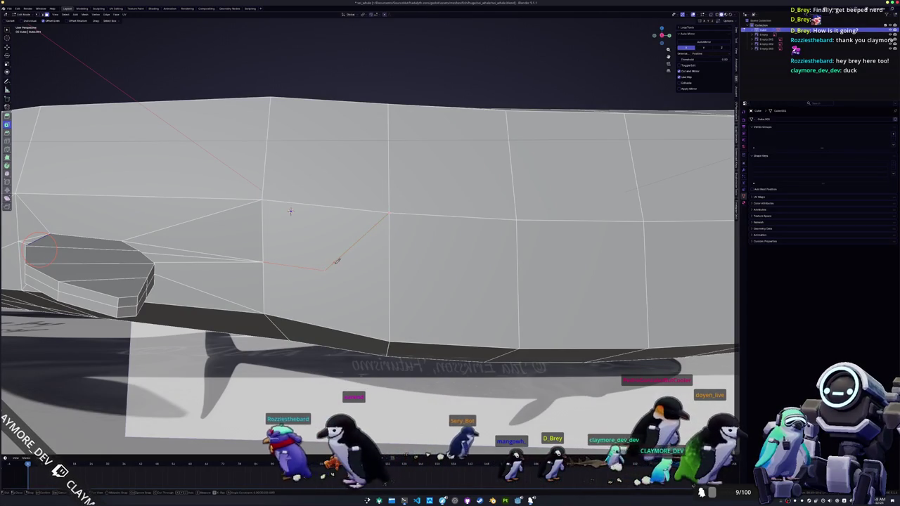
middle_click_drag(290, 210, 306, 286)
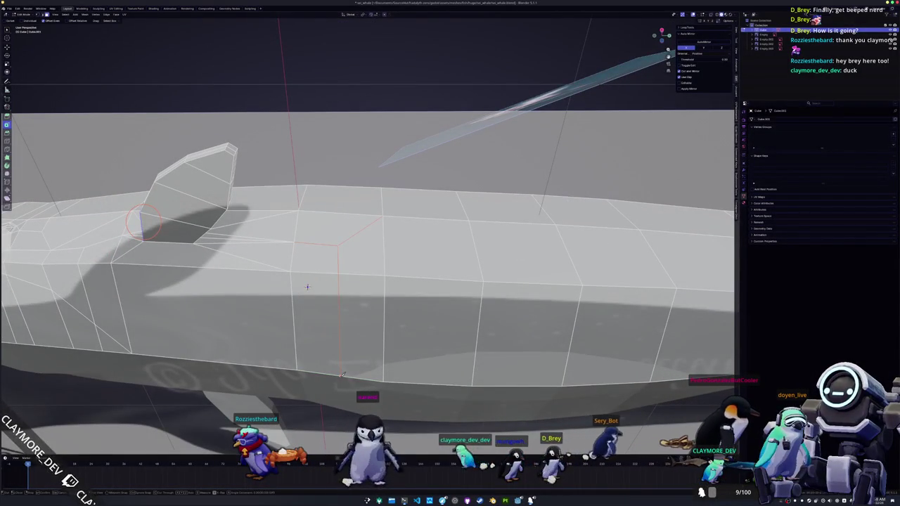
scroll(306, 286, "down", 3)
- Move the selected fin and head geometry along the global X axis
scroll(307, 286, "down", 6)
mouse_move(307, 287)
middle_mouse_down()
mouse_move(334, 329)
mouse_move(341, 296)
mouse_move(433, 206)
mouse_move(476, 132)
mouse_move(363, 140)
mouse_move(398, 145)
mouse_move(496, 195)
mouse_move(380, 307)
mouse_move(267, 267)
mouse_move(219, 225)
mouse_move(312, 223)
mouse_move(331, 196)
mouse_move(294, 239)
middle_mouse_up()
scroll(333, 329, "up", 3)
scroll(337, 309, "up", 3)
scroll(432, 206, "up", 3)
key("g")
key("x")
key("Escape")
scroll(476, 131, "down", 3)
key("g")
key("x")
left_click(496, 195)
scroll(497, 195, "up", 3)
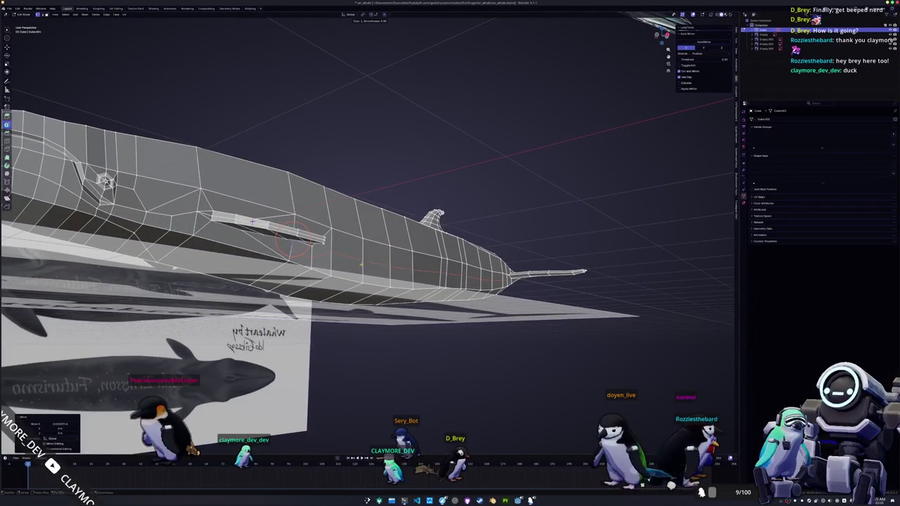
- Orbit around the whale to inspect the shape from the head, below, above and side
mouse_move(295, 239)
middle_mouse_down()
mouse_move(346, 255)
mouse_move(418, 237)
middle_mouse_up()
middle_click_drag(339, 273, 311, 270)
mouse_move(216, 220)
middle_mouse_down()
mouse_move(214, 140)
mouse_move(224, 106)
mouse_move(224, 157)
mouse_move(249, 252)
mouse_move(294, 275)
mouse_move(274, 291)
middle_mouse_up()
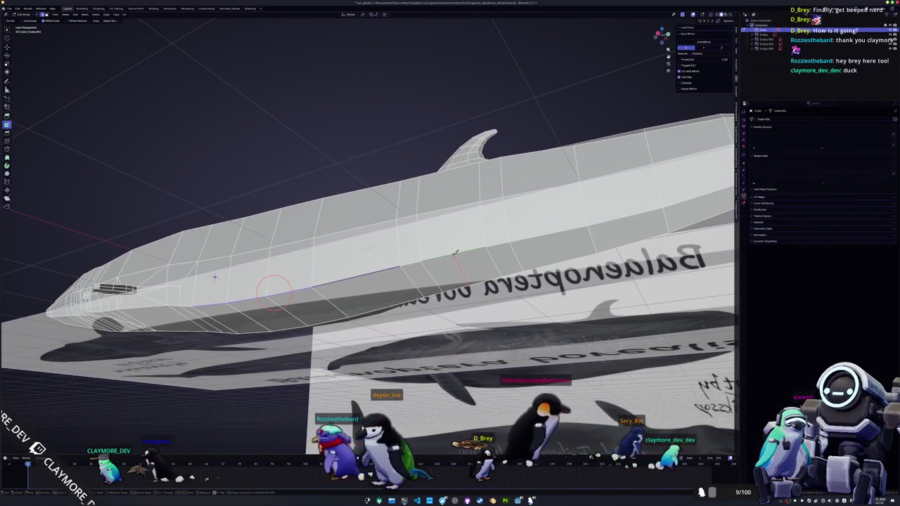
mouse_move(274, 292)
middle_mouse_down()
mouse_move(307, 272)
mouse_move(322, 285)
middle_mouse_up()
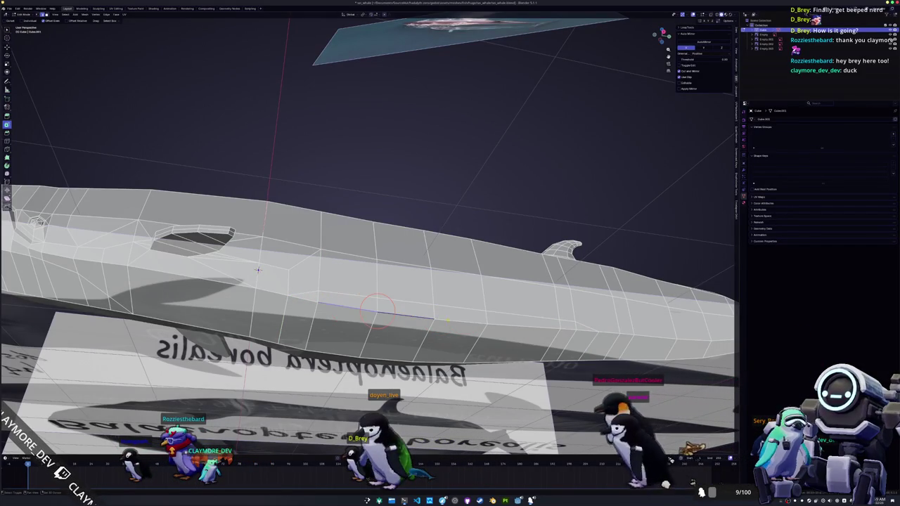
middle_click_drag(379, 309, 411, 327)
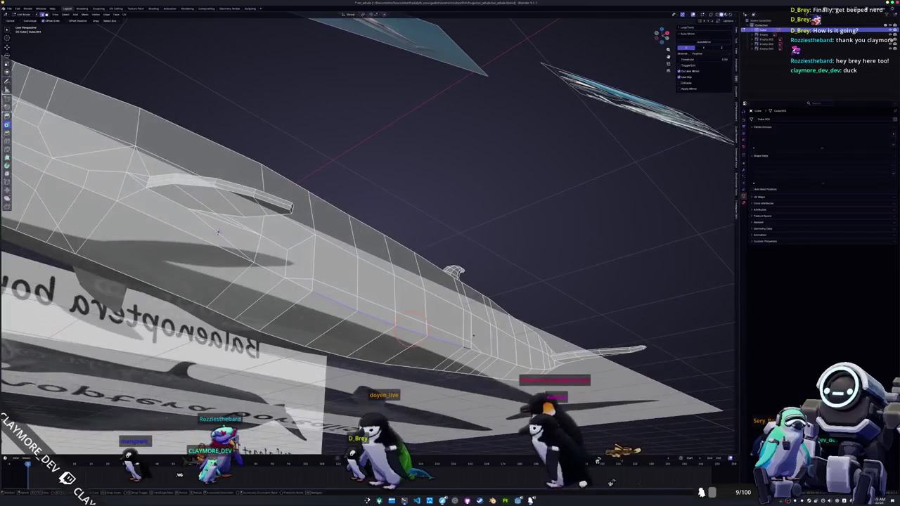
mouse_move(474, 336)
middle_mouse_down()
mouse_move(452, 350)
mouse_move(371, 323)
middle_mouse_up()
middle_click_drag(316, 281, 203, 291)
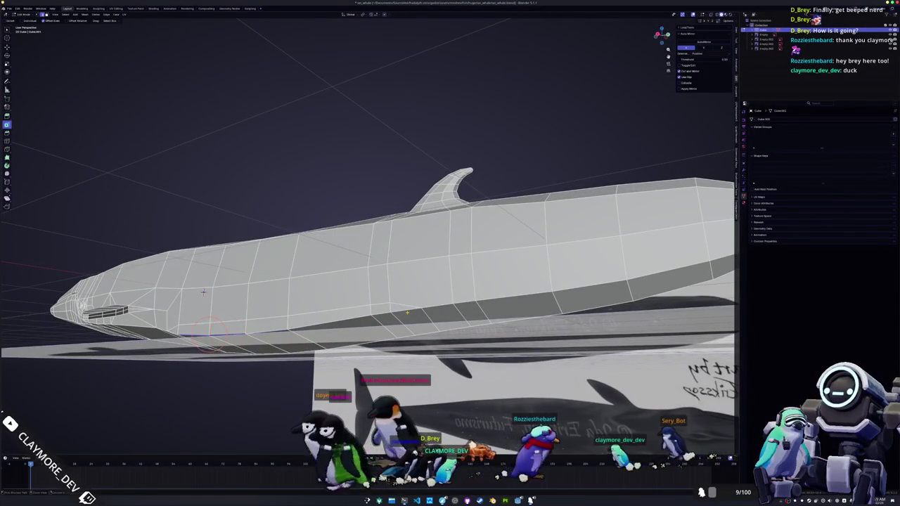
mouse_move(203, 292)
middle_mouse_down()
mouse_move(241, 235)
mouse_move(167, 246)
mouse_move(231, 220)
middle_mouse_up()
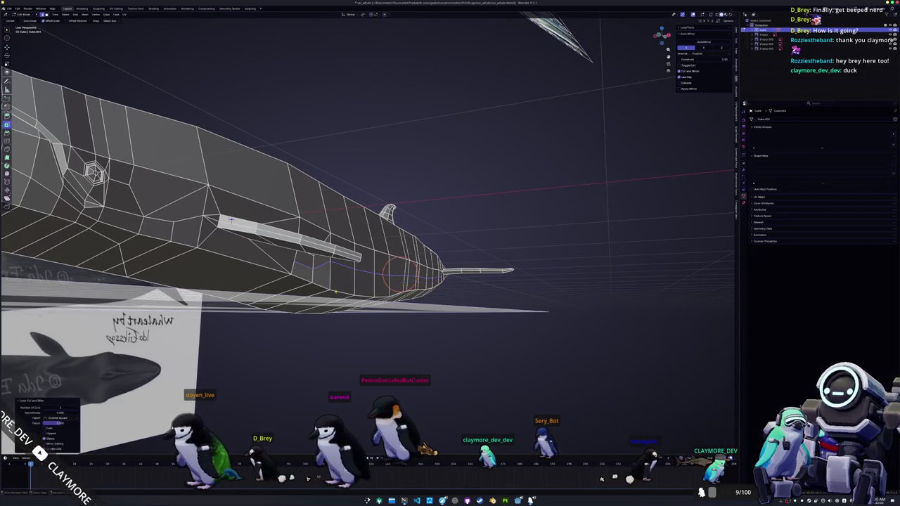
mouse_move(231, 220)
middle_mouse_down()
mouse_move(220, 263)
mouse_move(190, 249)
mouse_move(221, 246)
mouse_move(255, 172)
middle_mouse_up()
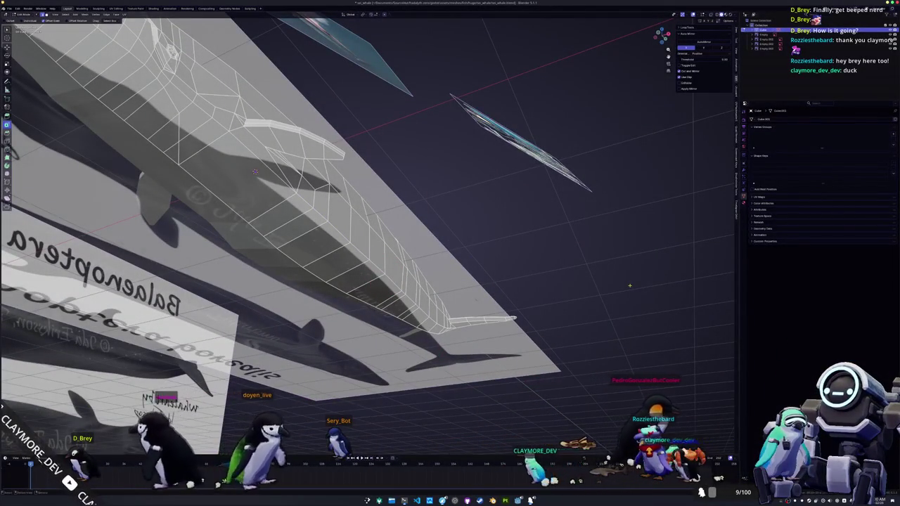
key("alt+Tab")
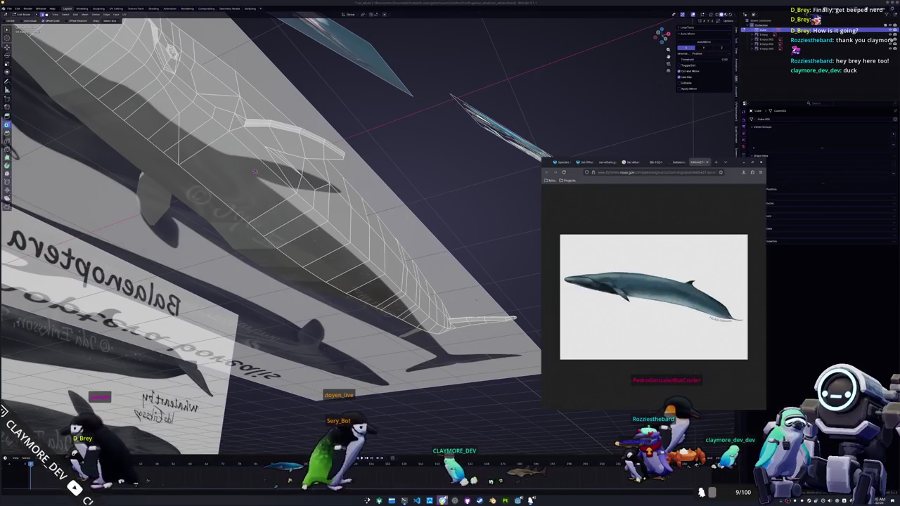
key("alt+Tab")
key("alt+Tab")
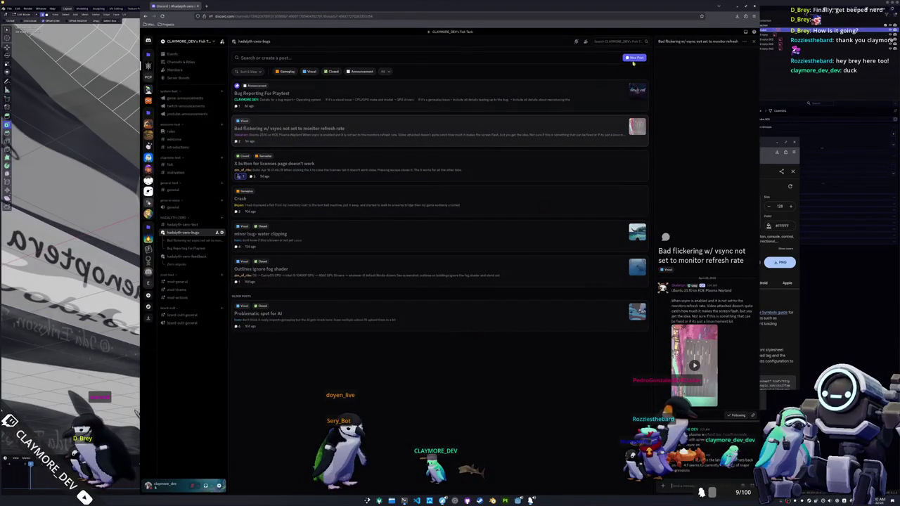
key("alt+Tab")
key("alt+Tab")
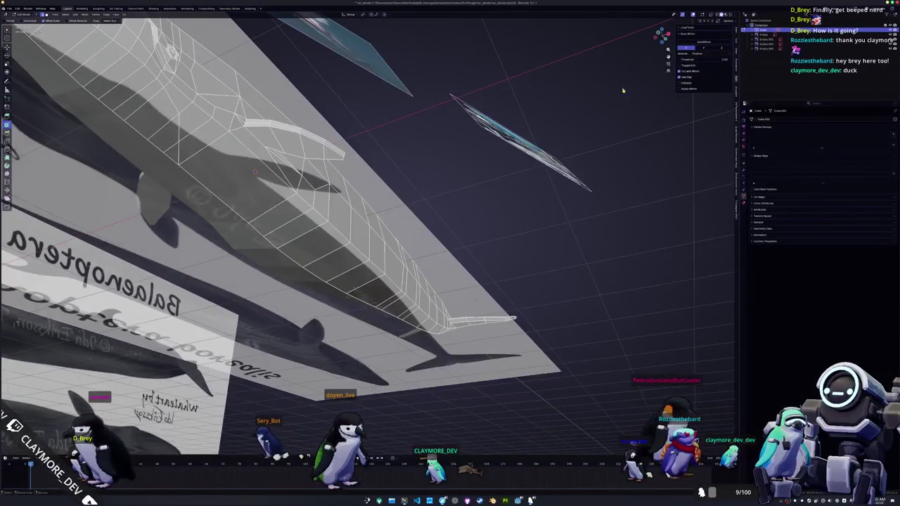
- Mark the edge path running along the whale's head as a seam
mouse_move(422, 211)
middle_mouse_down()
mouse_move(497, 167)
mouse_move(467, 176)
mouse_move(441, 235)
mouse_move(453, 196)
mouse_move(393, 267)
mouse_move(325, 224)
mouse_move(555, 186)
mouse_move(638, 210)
middle_mouse_up()
right_click(325, 224)
key("Escape")
key("Tab")
scroll(329, 229, "up", 3)
scroll(554, 186, "up", 2)
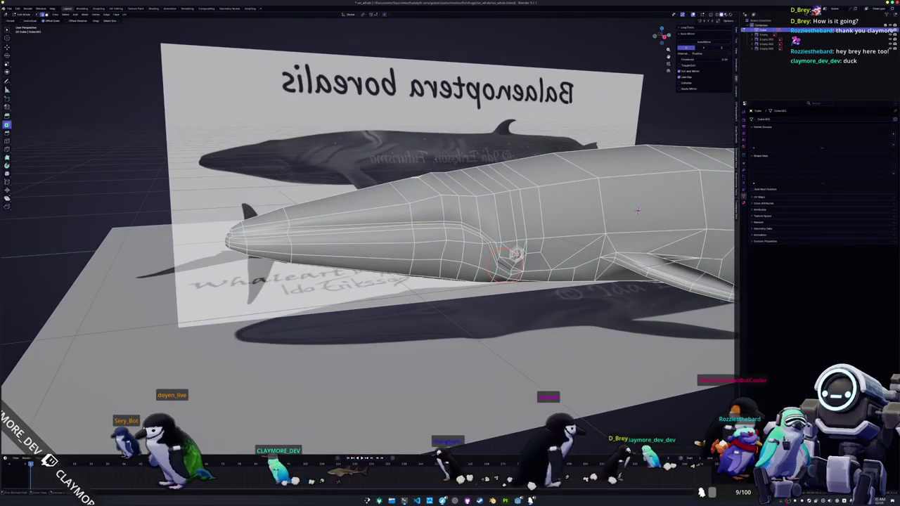
left_click(420, 223, "ctrl")
middle_click_drag(638, 210, 714, 169)
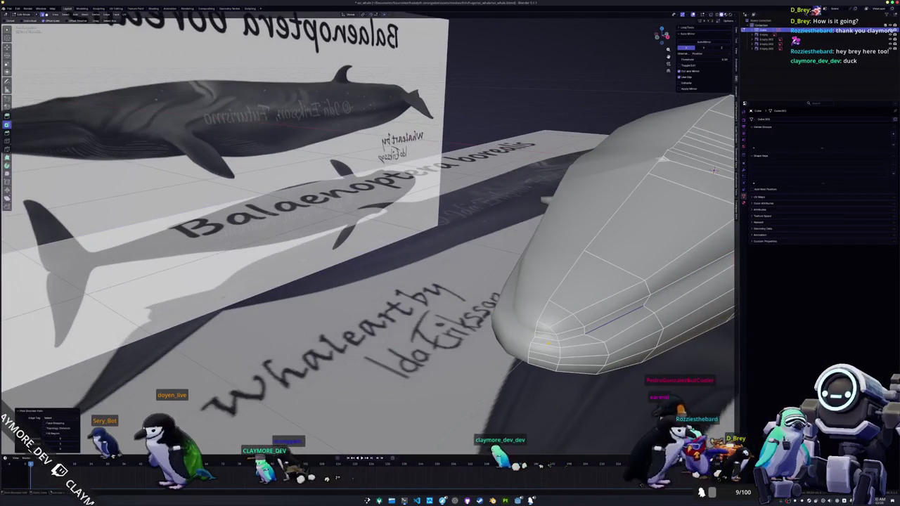
right_click(528, 437)
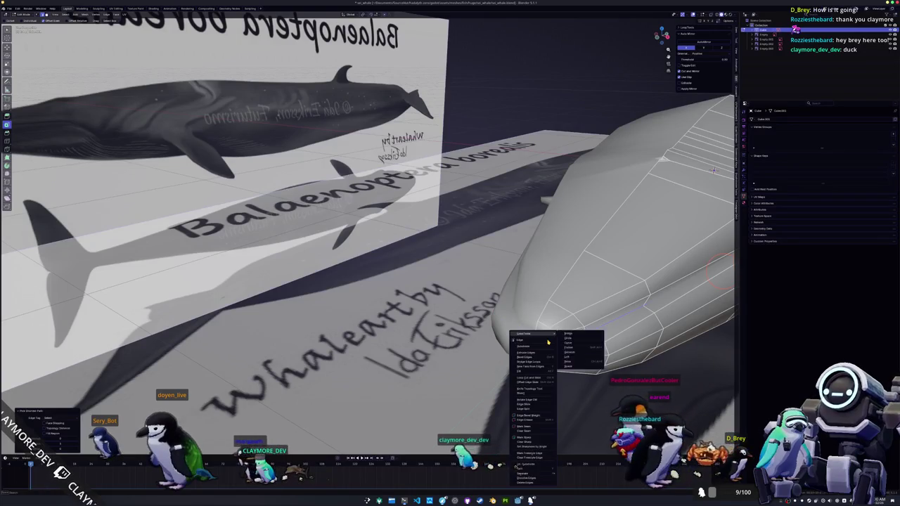
left_click(524, 437)
- Mark the edges beside the hexagonal eye as a seam
mouse_move(524, 437)
middle_mouse_down()
mouse_move(515, 154)
mouse_move(369, 211)
middle_mouse_up()
scroll(514, 154, "up", 2)
scroll(368, 210, "up", 2)
scroll(368, 210, "up", 2)
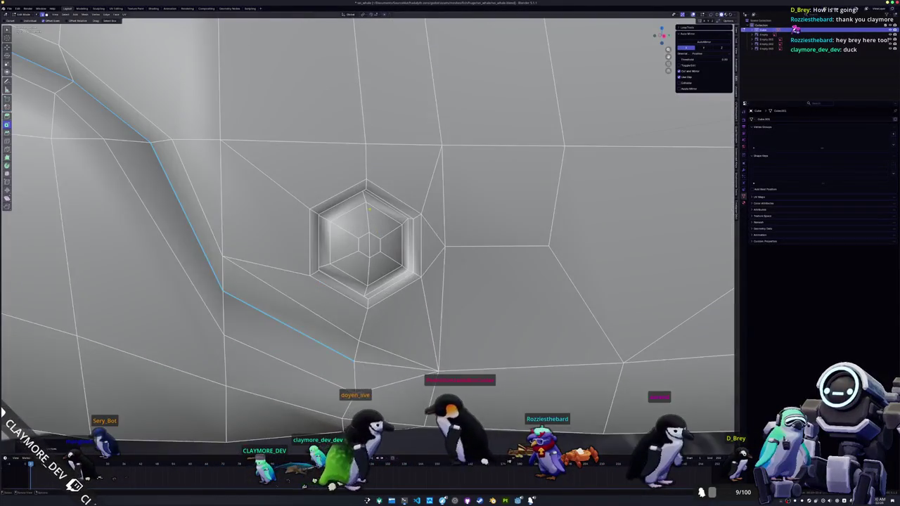
middle_click_drag(369, 210, 354, 211)
right_click(354, 211)
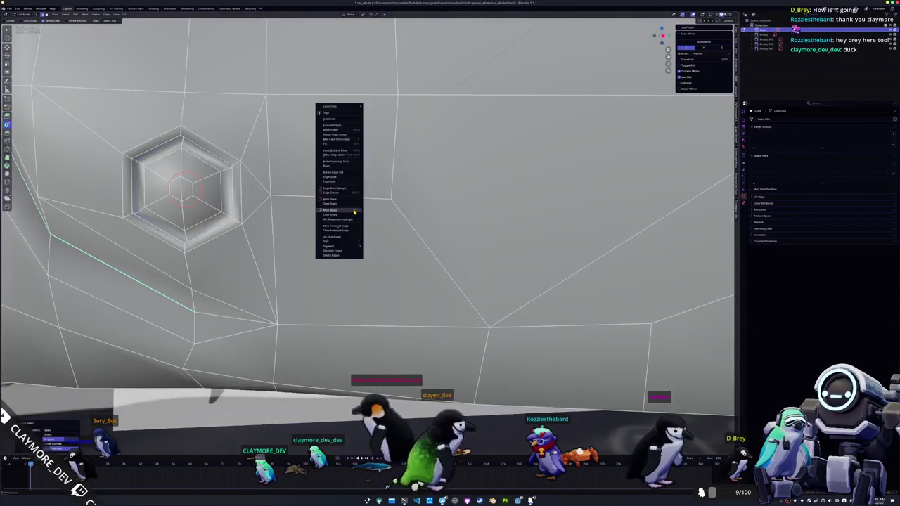
left_click(354, 211)
scroll(354, 211, "down", 4)
scroll(533, 211, "down", 2)
- Select the edge path along the fin and slide it into place
mouse_move(532, 211)
middle_mouse_down()
mouse_move(436, 206)
mouse_move(448, 201)
middle_mouse_up()
scroll(498, 209, "up", 1)
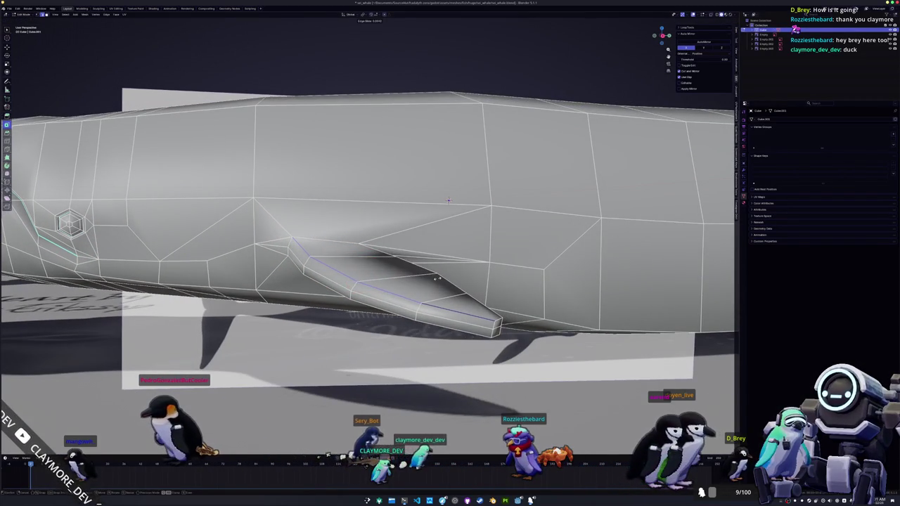
mouse_move(448, 201)
middle_mouse_down()
mouse_move(431, 168)
mouse_move(399, 188)
middle_mouse_up()
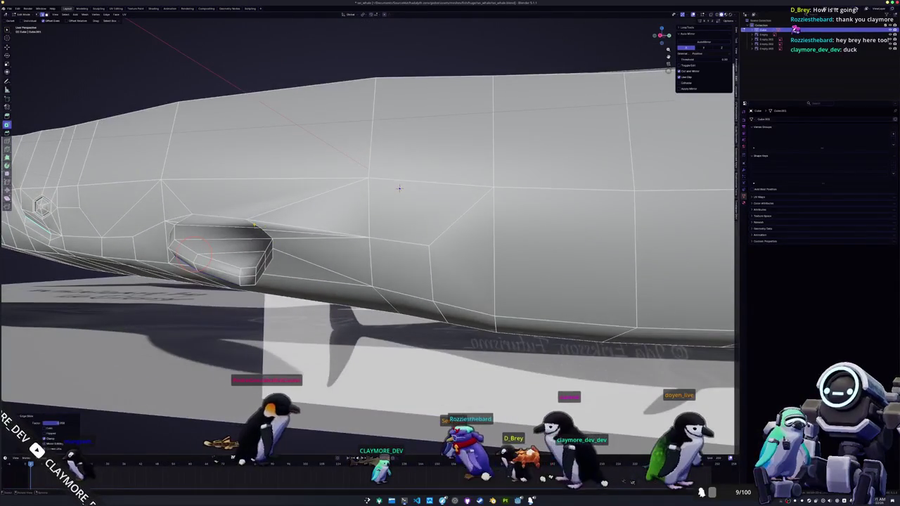
left_click(270, 255, "ctrl")
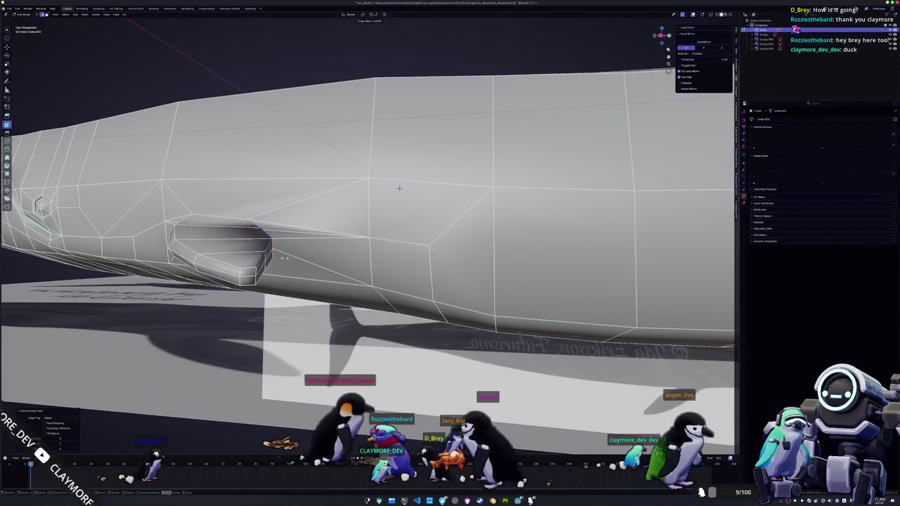
key("g")
key("g")
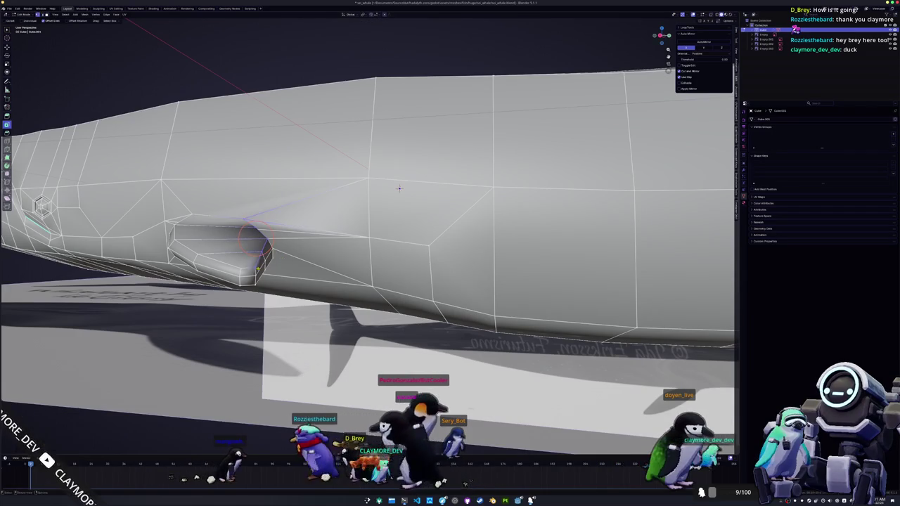
left_click(398, 188)
- Mark the fin edges as sharp
mouse_move(398, 188)
middle_mouse_down()
mouse_move(380, 162)
mouse_move(413, 179)
middle_mouse_up()
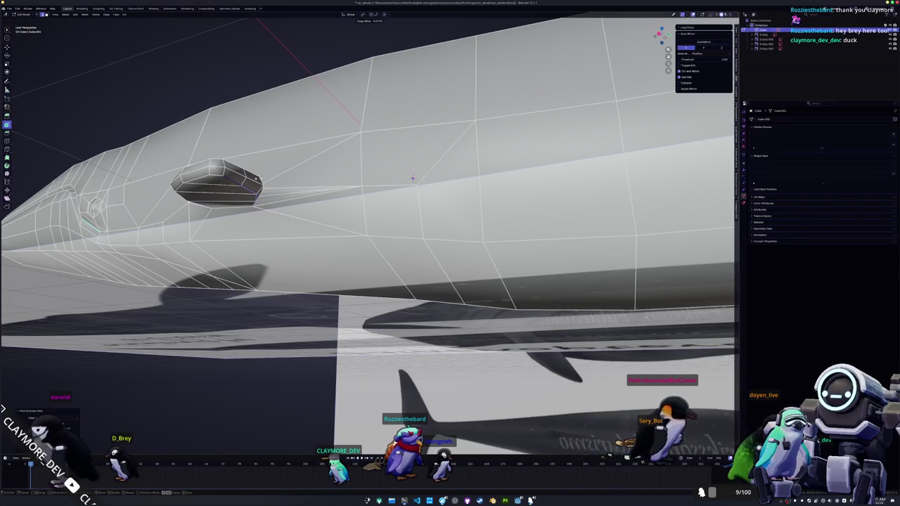
mouse_move(413, 179)
middle_mouse_down()
mouse_move(437, 202)
mouse_move(455, 194)
middle_mouse_up()
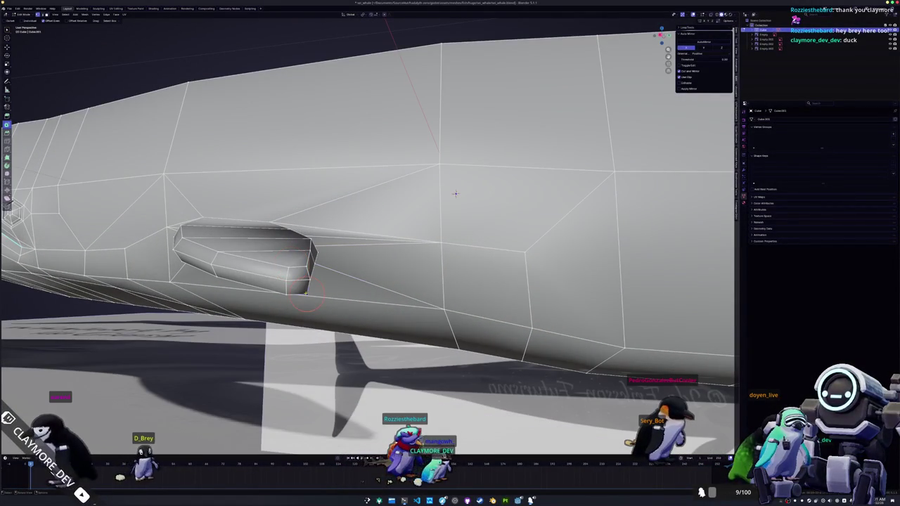
mouse_move(456, 194)
middle_mouse_down()
mouse_move(377, 203)
mouse_move(416, 201)
mouse_move(387, 183)
middle_mouse_up()
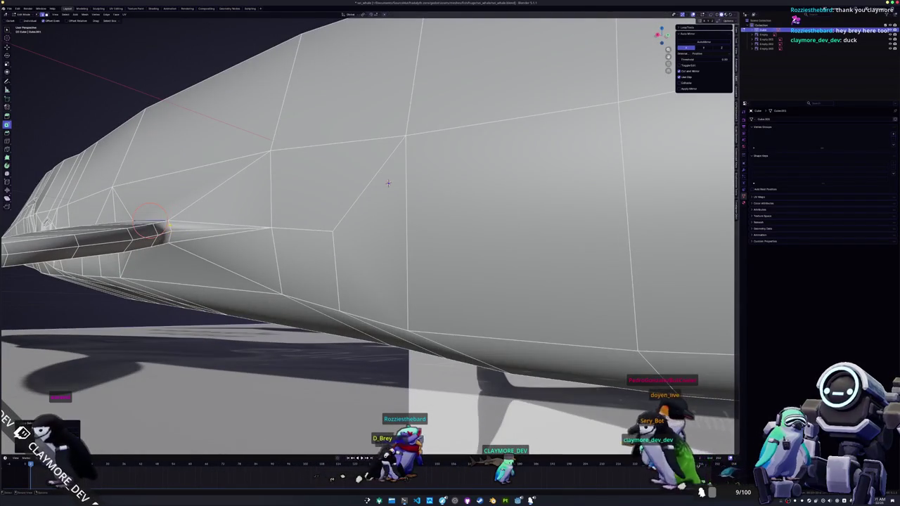
right_click(170, 235)
left_click(171, 238)
middle_click_drag(171, 238, 479, 188)
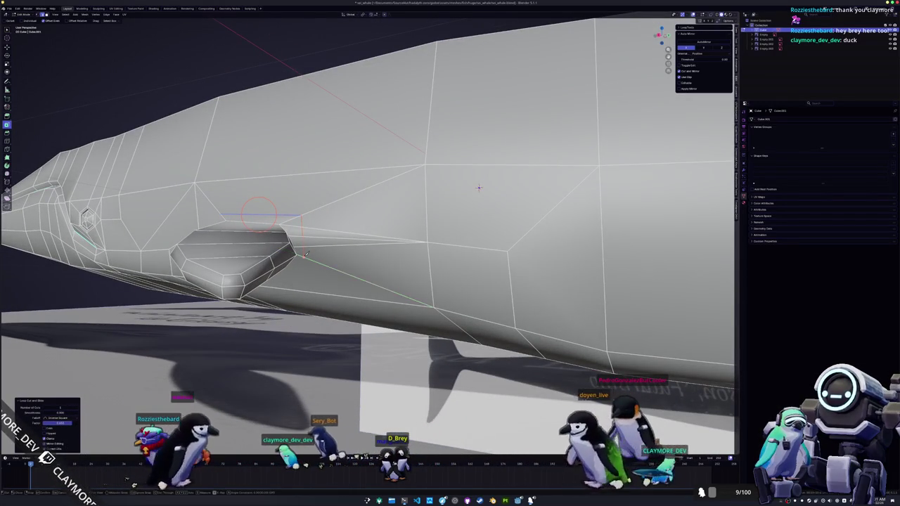
middle_click_drag(305, 253, 360, 203)
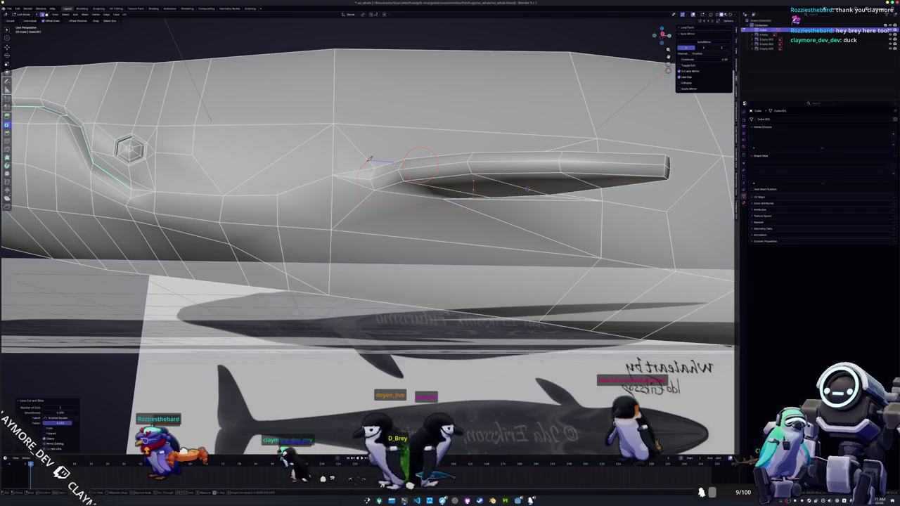
- Commit the knife cut beside the fin and slide the two new vertices along their edges
key("Return")
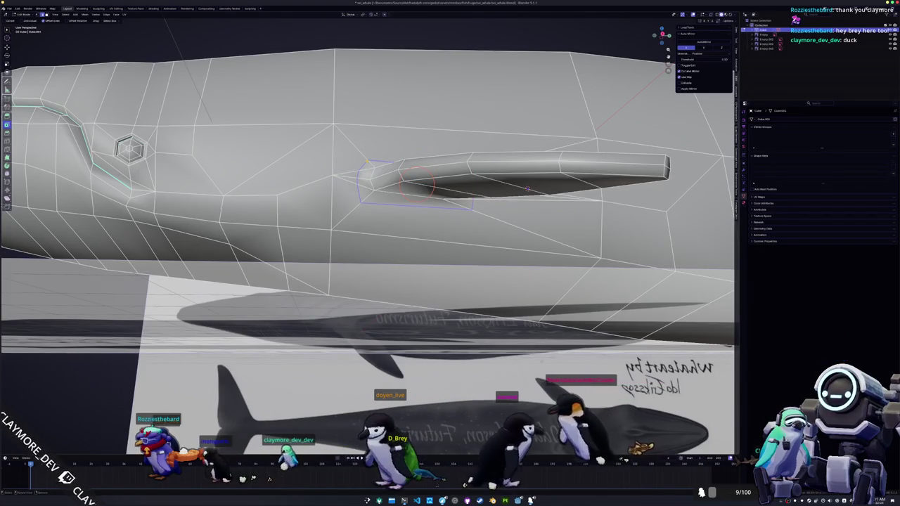
middle_click_drag(527, 189, 474, 166)
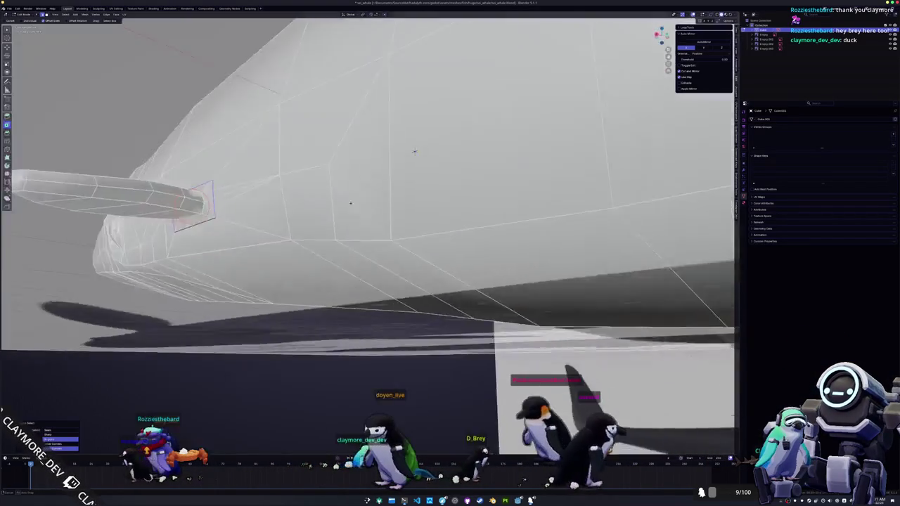
key("g")
key("g")
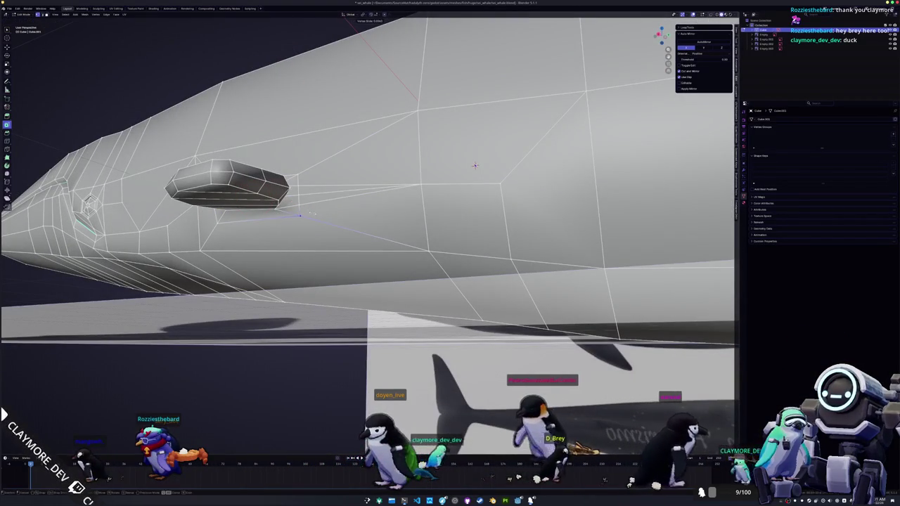
left_click(294, 214)
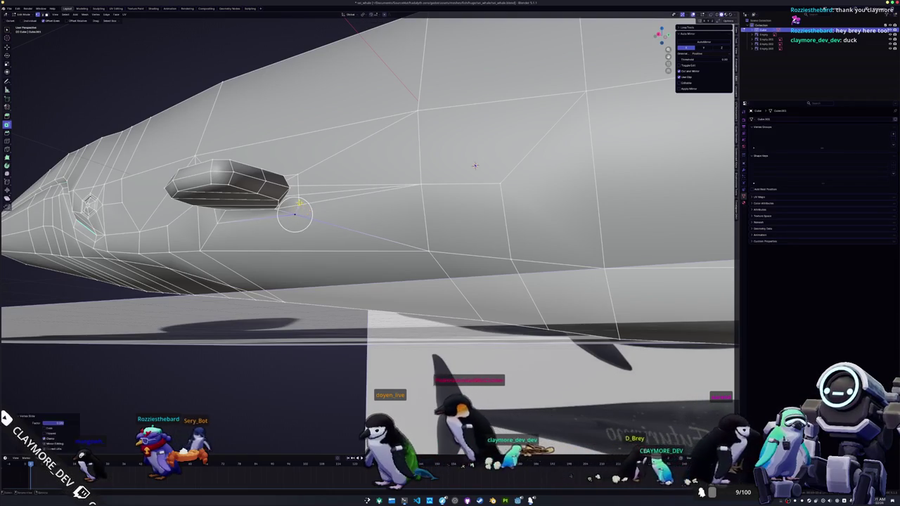
key("g")
key("g")
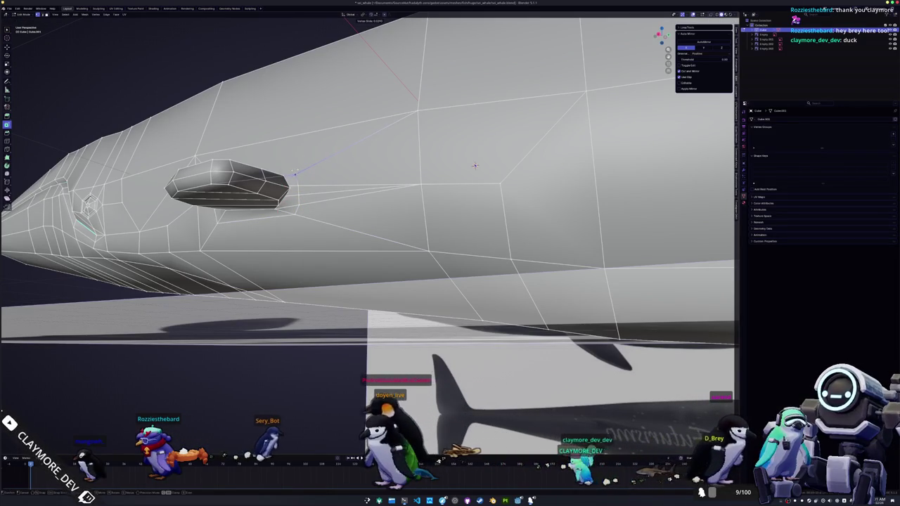
left_click(294, 173)
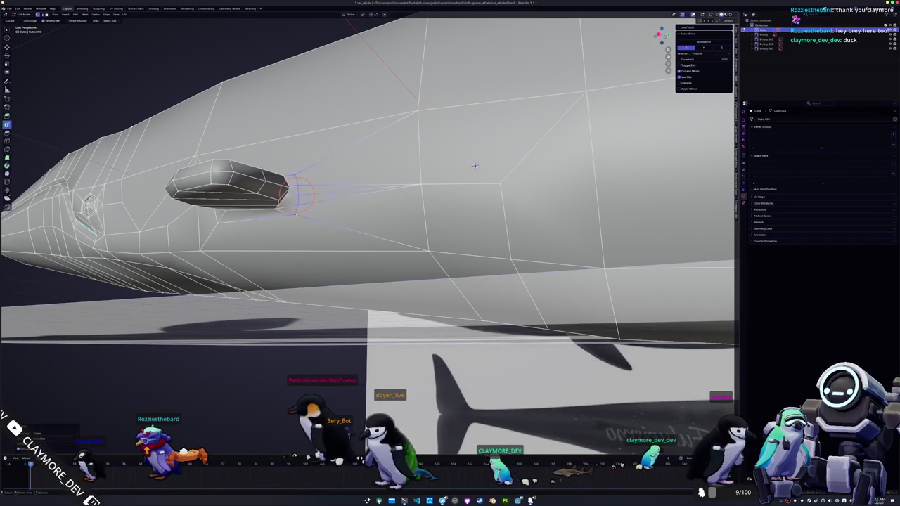
- Move the fin's edge loop toward the tip, checking it from below and side-on
middle_click_drag(474, 165, 530, 195)
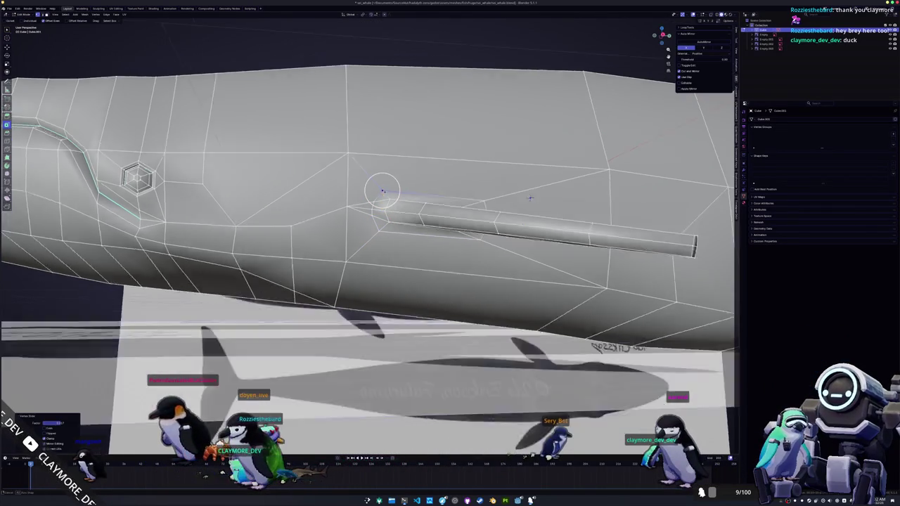
middle_click_drag(385, 173, 357, 232)
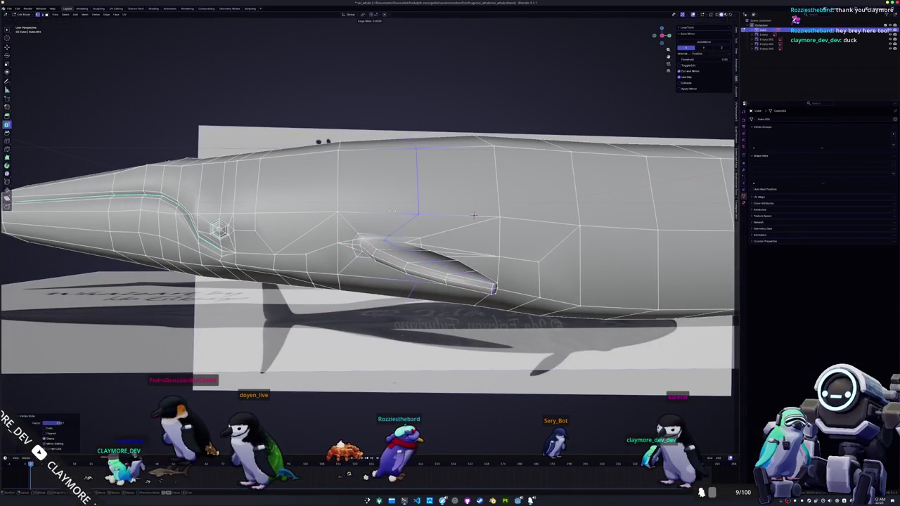
mouse_move(474, 215)
middle_mouse_down()
mouse_move(347, 246)
mouse_move(462, 206)
middle_mouse_up()
key("Tab")
key("Tab")
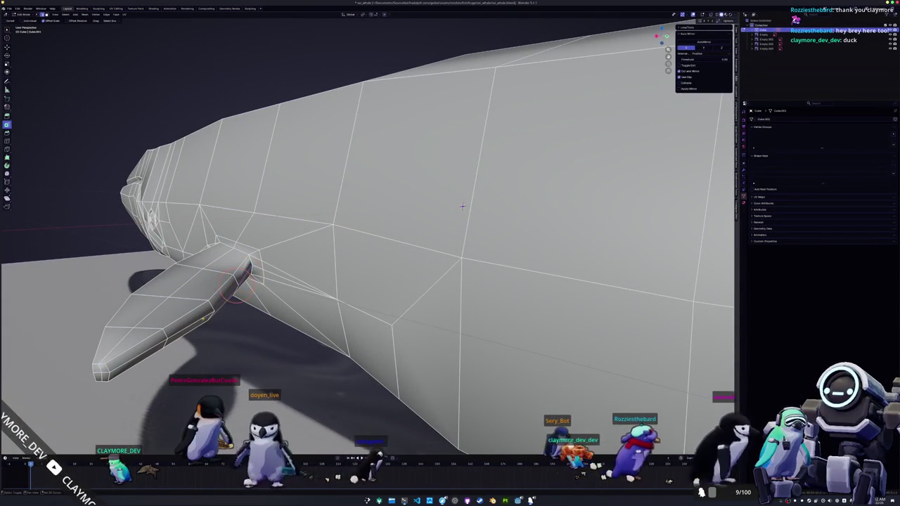
middle_click_drag(462, 206, 597, 153)
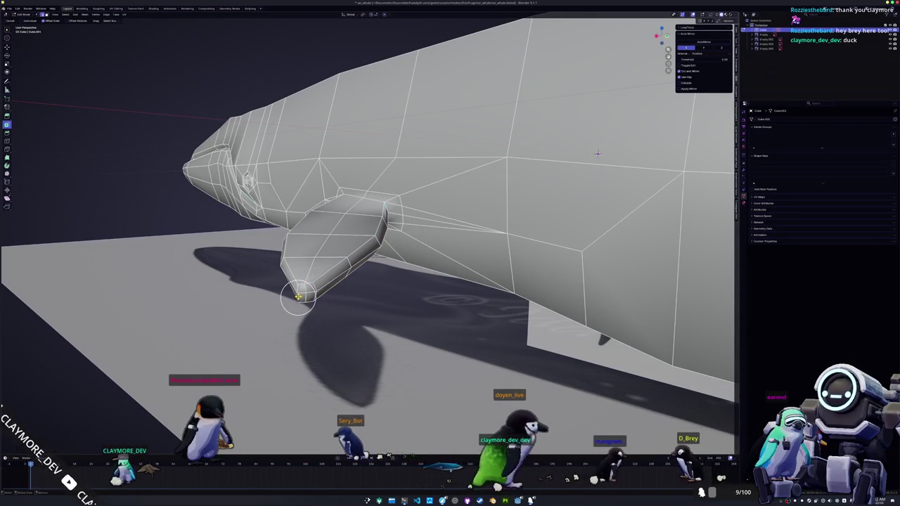
middle_click_drag(597, 153, 612, 154)
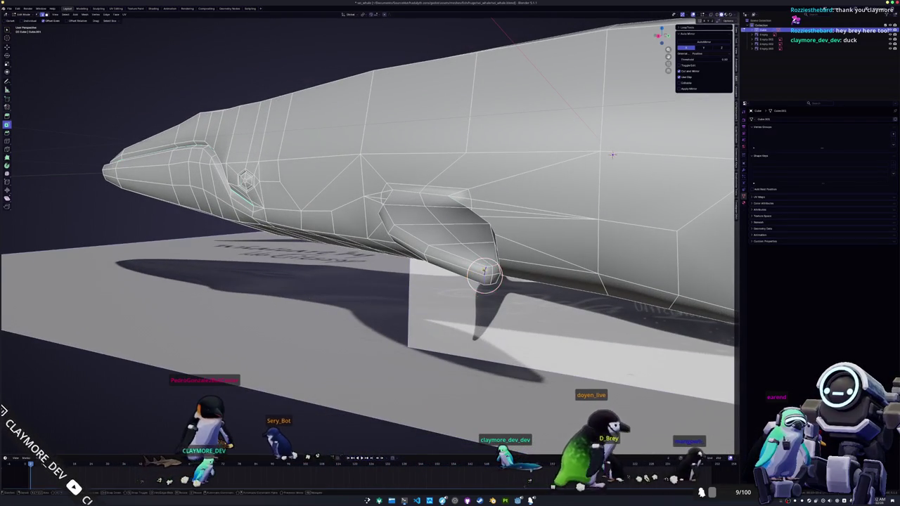
left_click(482, 270)
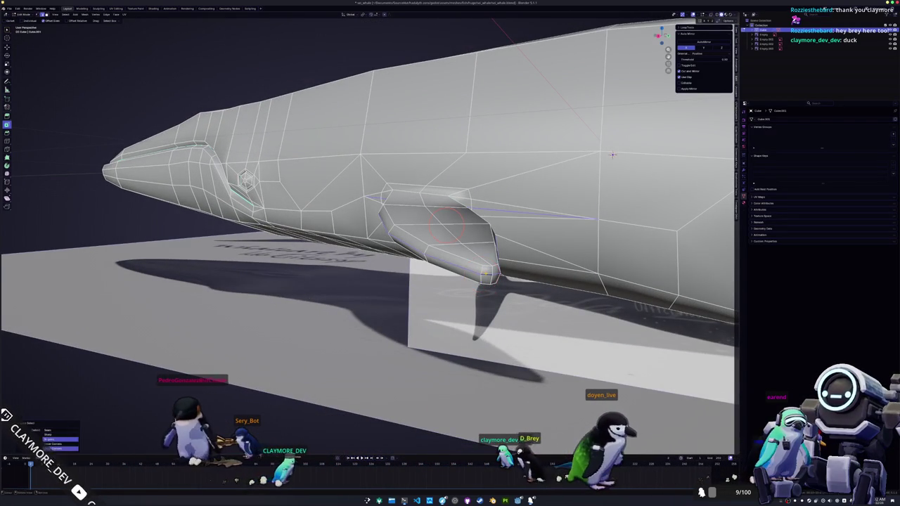
- Mark the selected pectoral fin edges as Sharp
right_click(364, 304)
left_click(365, 305)
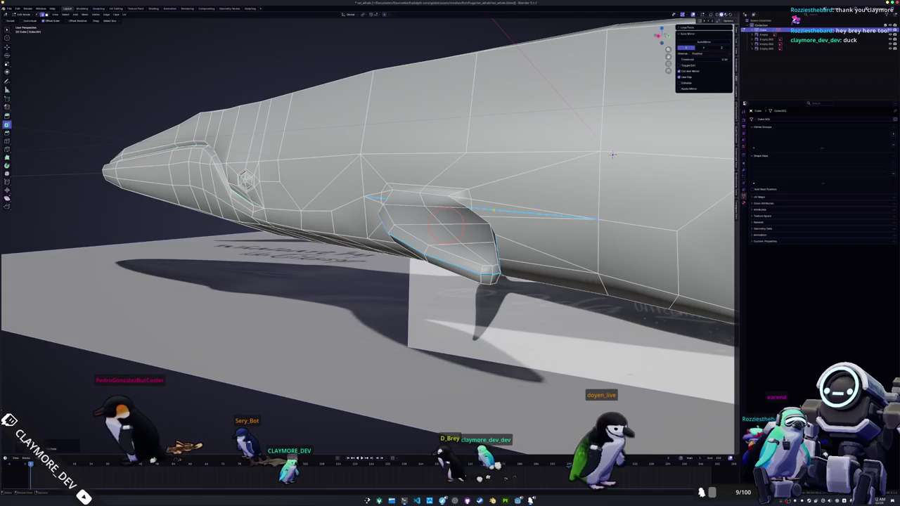
right_click(494, 212)
left_click(494, 215)
middle_click_drag(494, 214, 430, 201)
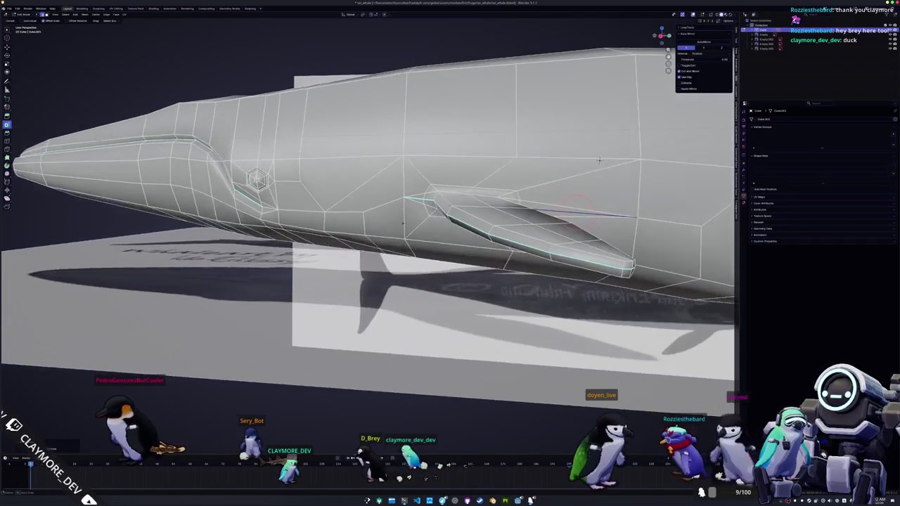
mouse_move(597, 160)
middle_mouse_down()
mouse_move(404, 197)
mouse_move(525, 184)
mouse_move(394, 190)
mouse_move(517, 184)
middle_mouse_up()
- Mark further fin edges sharp and toggle out of Edit Mode to check the smooth fin
right_click(405, 197)
key("Tab")
key("Tab")
scroll(517, 184, "up", 2)
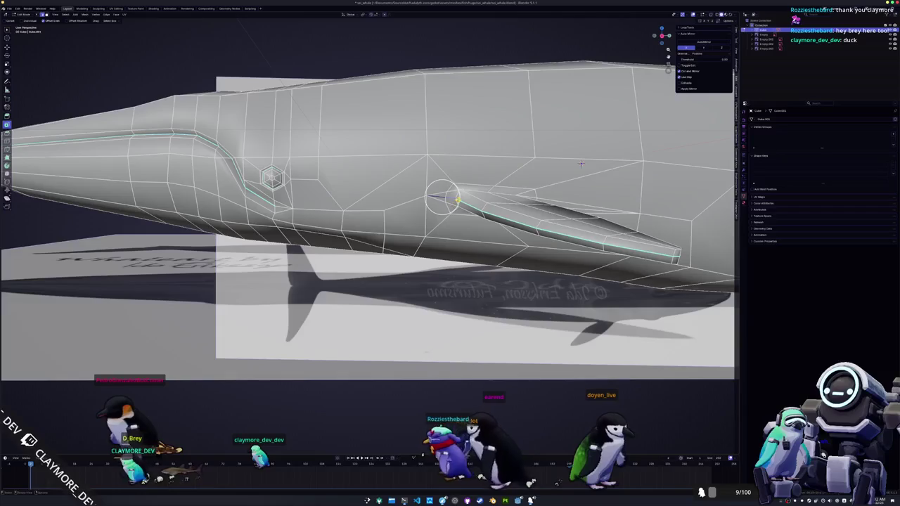
right_click(580, 163)
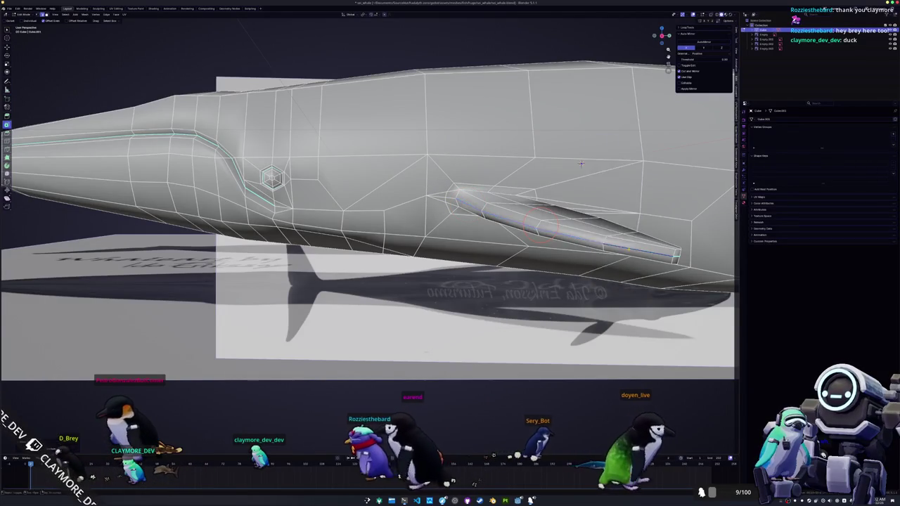
middle_click_drag(581, 164, 517, 167)
right_click(485, 232)
left_click(486, 231)
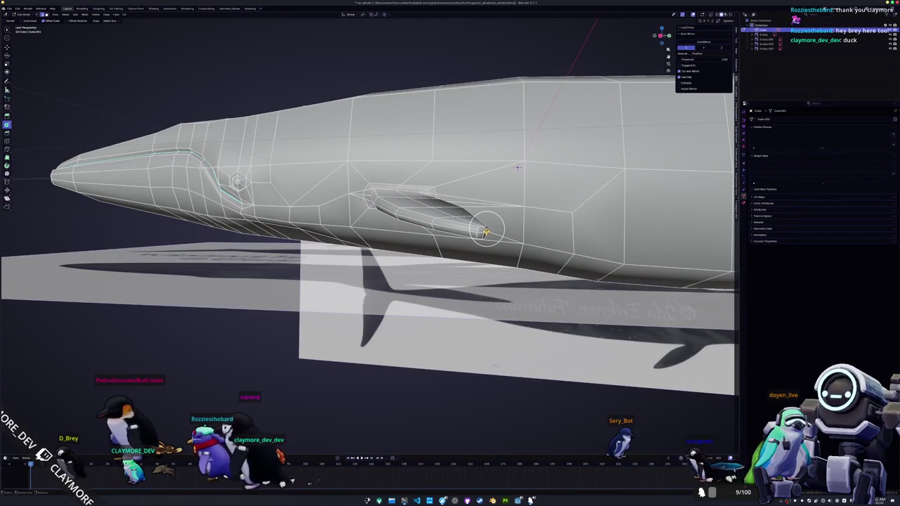
right_click(485, 232)
mouse_move(485, 232)
middle_mouse_down()
mouse_move(325, 283)
mouse_move(257, 278)
mouse_move(250, 268)
middle_mouse_up()
key("Tab")
key("Tab")
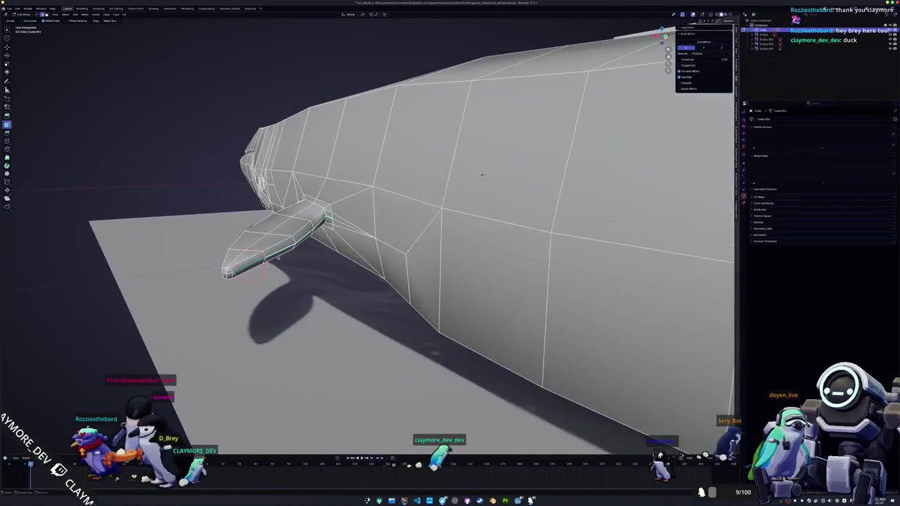
right_click(319, 223)
left_click(319, 223)
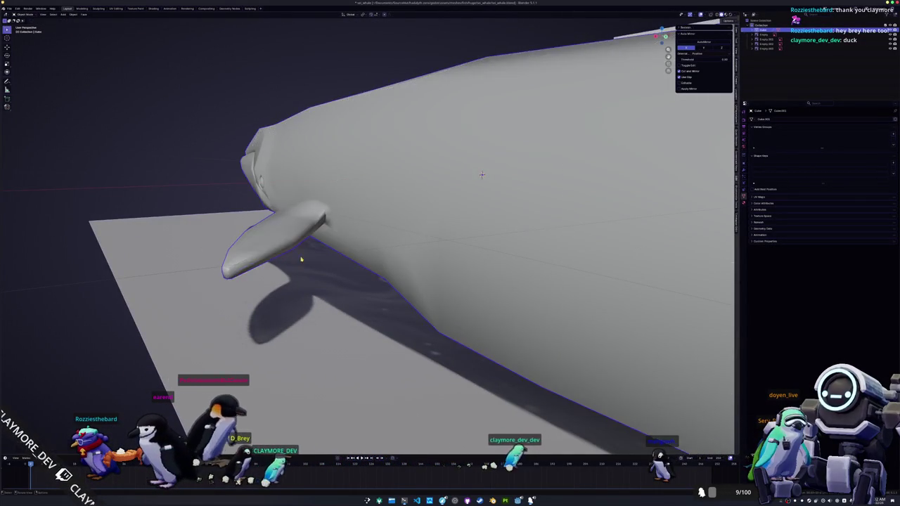
- Review the whole whale, then mark edges along the back near the blowhole via the Ctrl+E menu
key("Tab")
mouse_move(319, 224)
middle_mouse_down()
mouse_move(464, 230)
mouse_move(357, 273)
mouse_move(296, 265)
mouse_move(422, 260)
middle_mouse_up()
key("Tab")
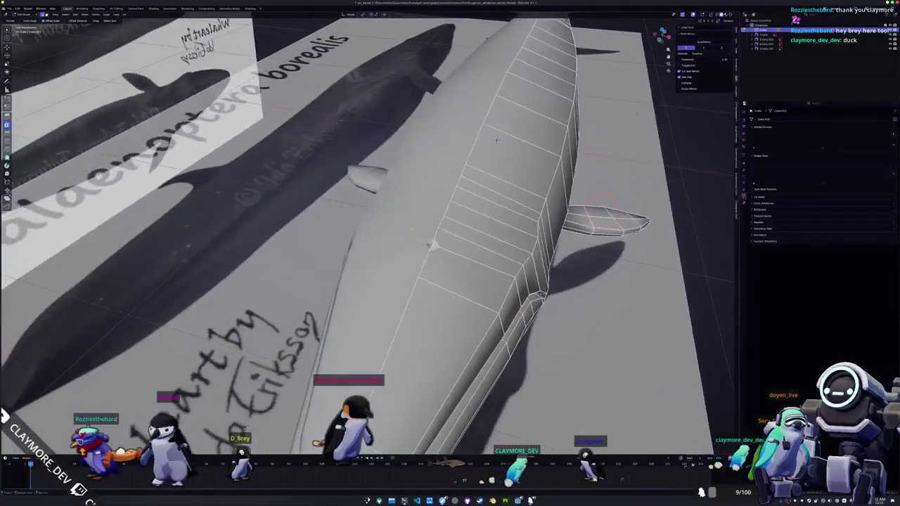
scroll(448, 257, "up", 5)
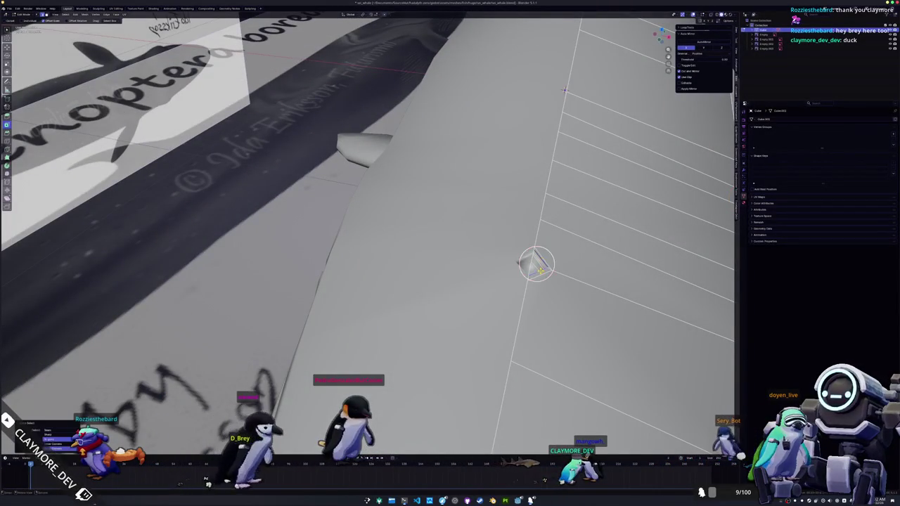
key("ctrl+e")
key("Escape")
scroll(534, 274, "down", 3)
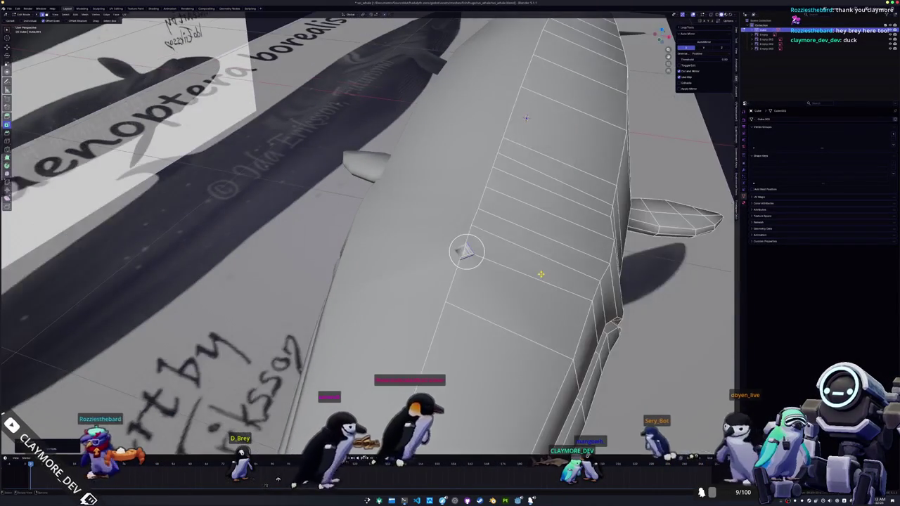
key("ctrl+e")
key("Escape")
key("Tab")
- Adjust edges near the tail, then view the smooth-shaded whale from a high angle
scroll(528, 216, "down", 5)
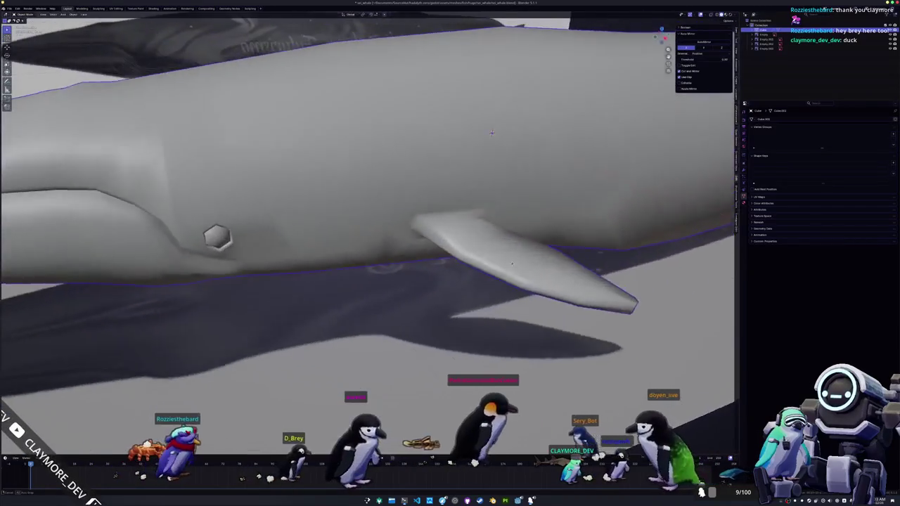
mouse_move(528, 217)
middle_mouse_down()
mouse_move(330, 249)
mouse_move(467, 234)
middle_mouse_up()
key("Tab")
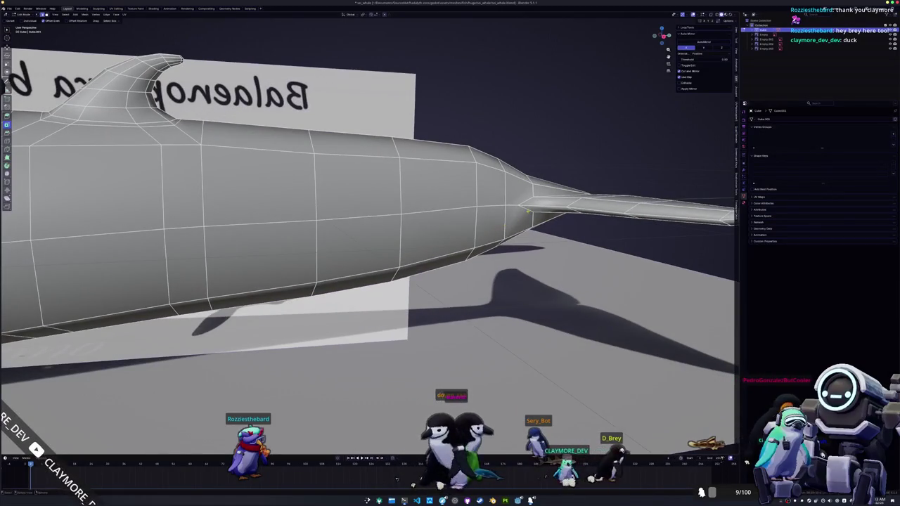
right_click(523, 204)
key("Escape")
key("Tab")
mouse_move(532, 201)
middle_mouse_down()
mouse_move(506, 255)
mouse_move(389, 246)
mouse_move(406, 251)
mouse_move(361, 257)
mouse_move(469, 236)
middle_mouse_up()
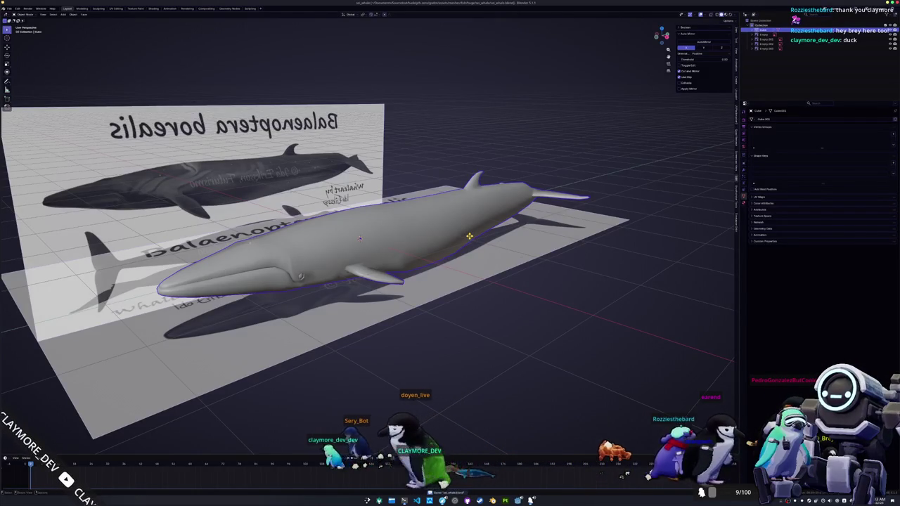
- Show the whale's transform values in the Item panel, then bring up the File > Open browser
scroll(462, 190, "down", 4)
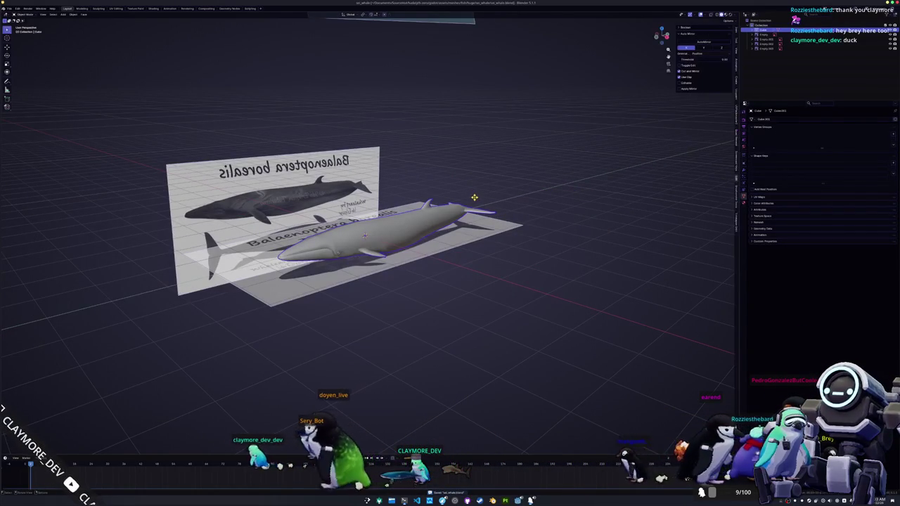
left_click(735, 51)
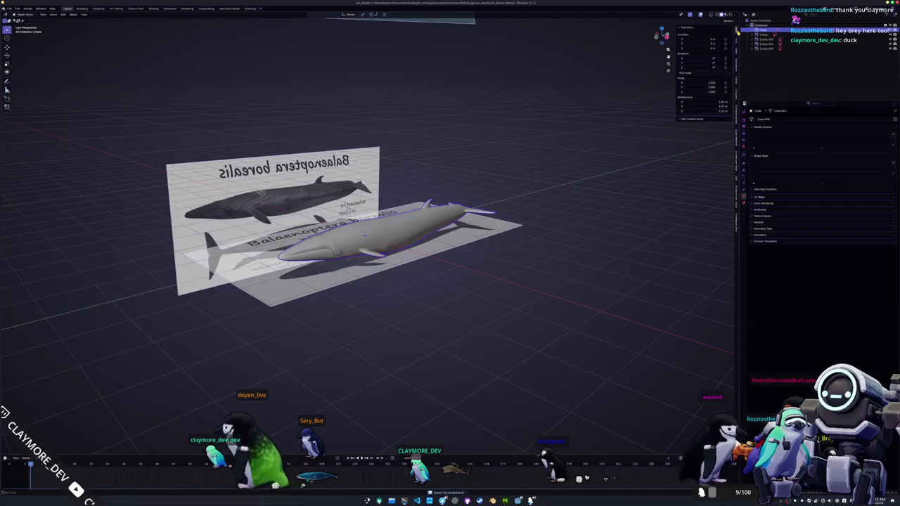
scroll(565, 129, "down", 3)
middle_click_drag(565, 129, 539, 159)
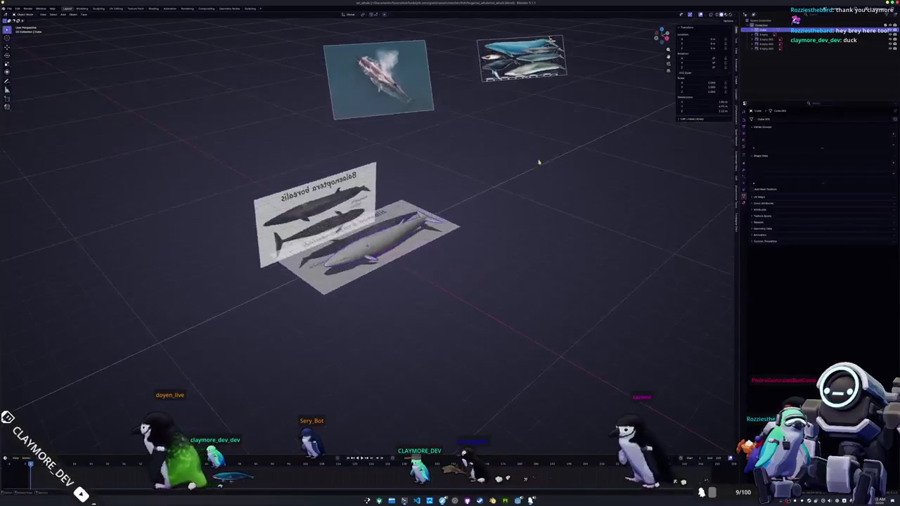
left_click(9, 8)
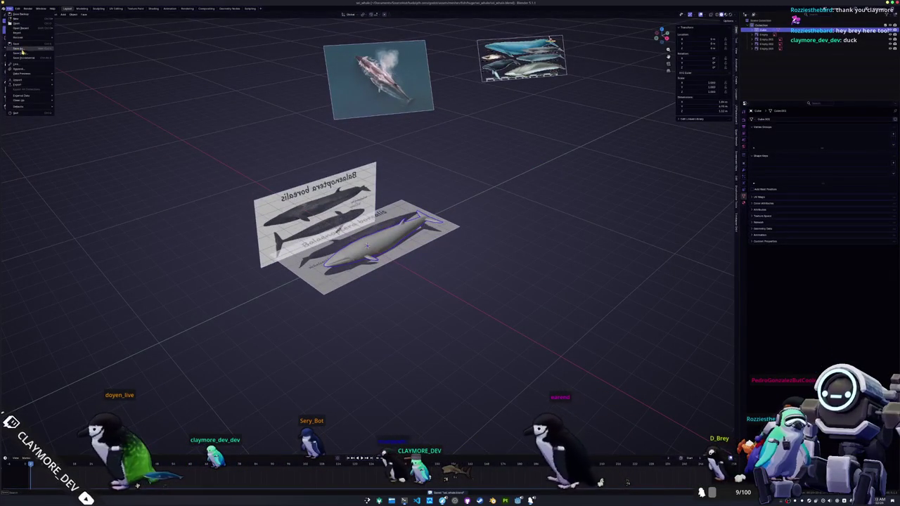
left_click(21, 29)
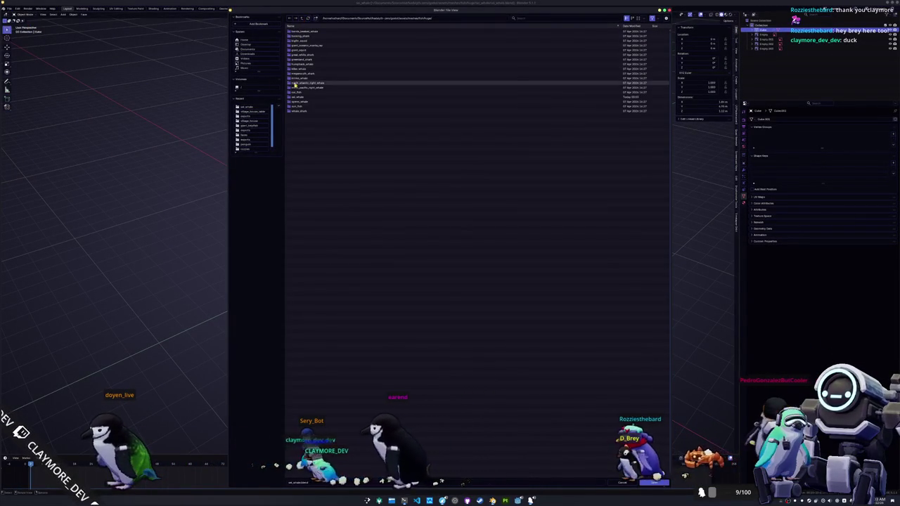
- Open the other whale project's .blend file from its folder and look around it
double_click(297, 80)
double_click(305, 36)
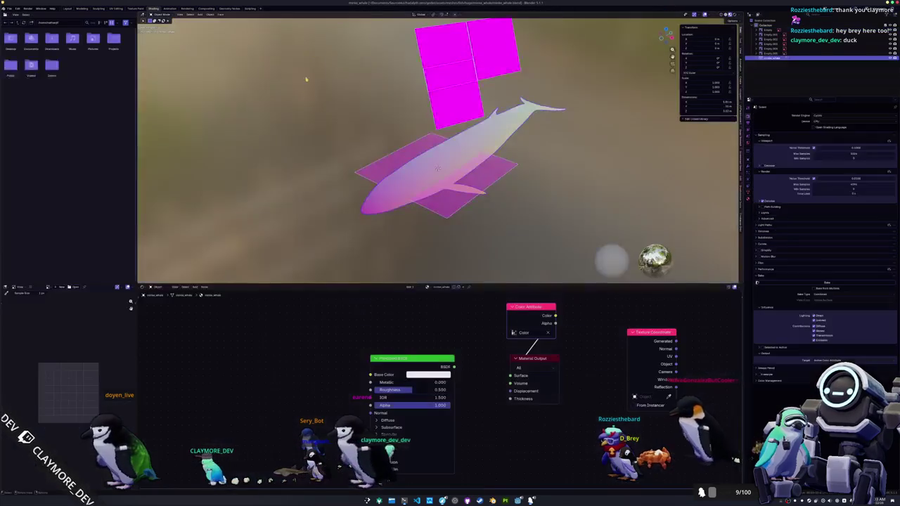
middle_click_drag(531, 139, 527, 128)
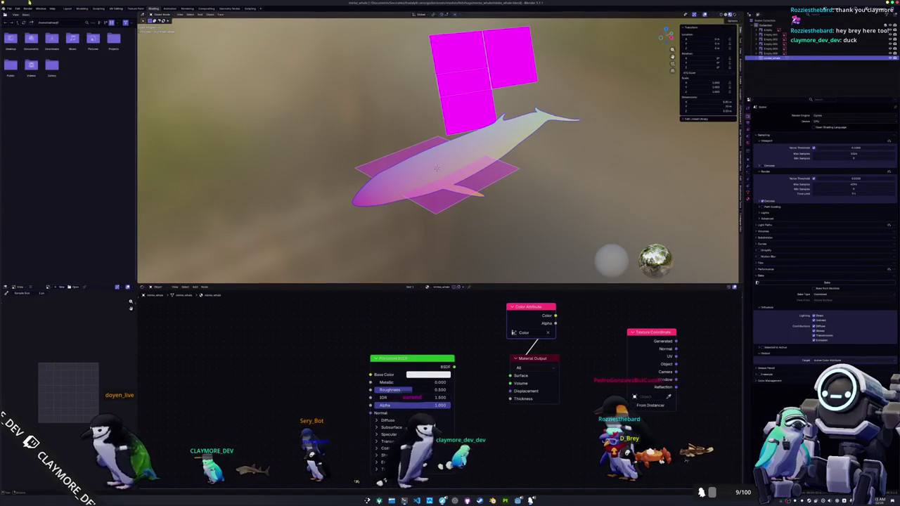
- Reopen the sei whale file from Open Recent and start scaling the whale up
left_click(9, 7)
mouse_move(21, 32)
left_click(74, 33)
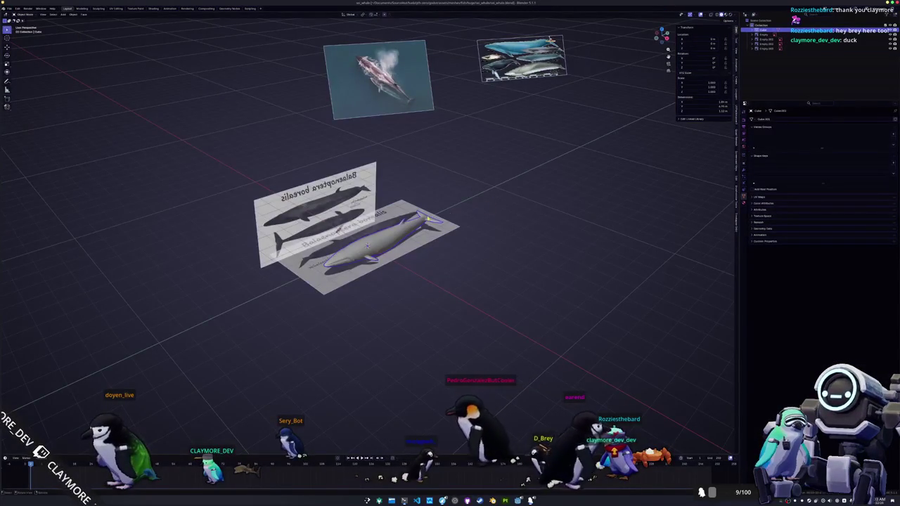
scroll(549, 205, "up", 3)
key("s")
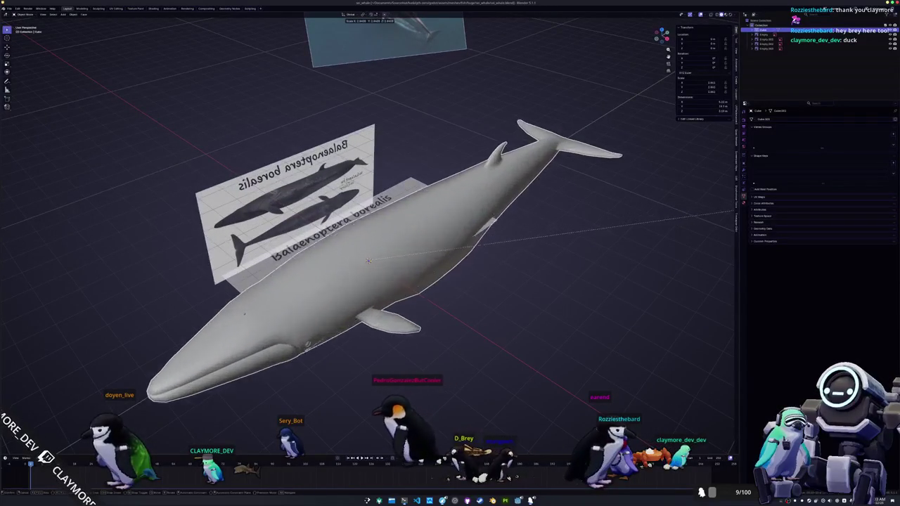
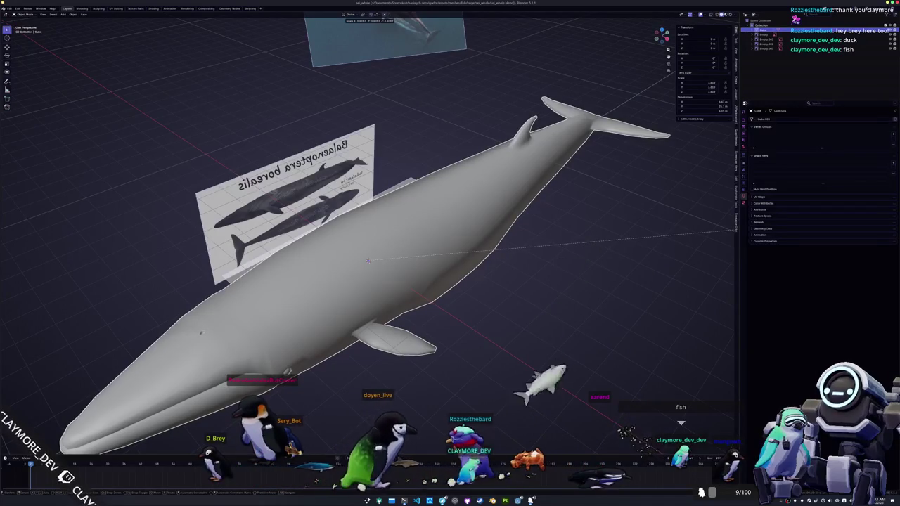
- Confirm the whale's new scale, apply its transform with Ctrl+A, and switch to the UV Editing workspace
key("Return")
scroll(397, 220, "down", 3)
key("ctrl+a")
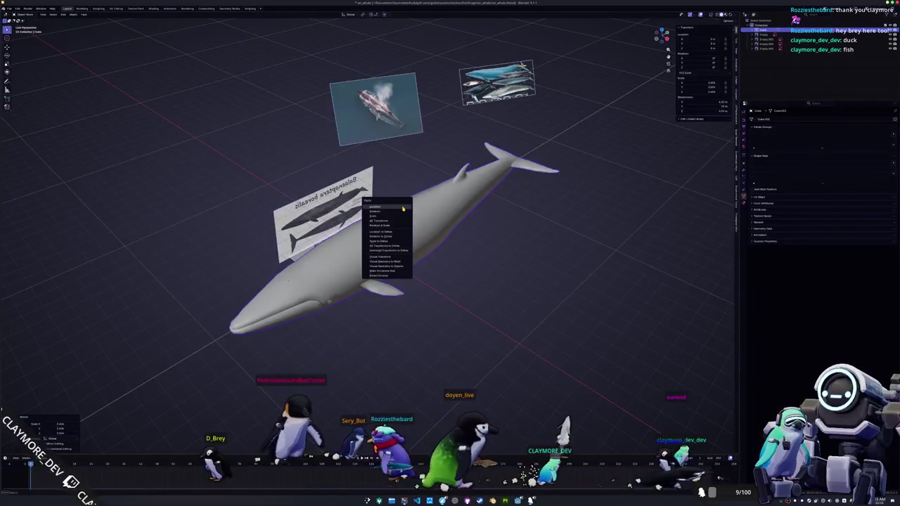
left_click(397, 221)
mouse_move(397, 220)
middle_mouse_down()
mouse_move(429, 196)
mouse_move(403, 206)
mouse_move(414, 209)
middle_mouse_up()
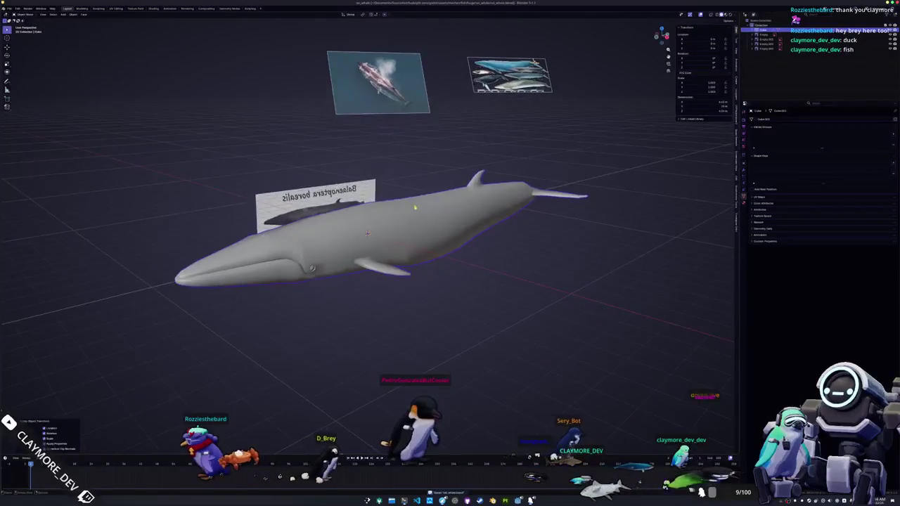
left_click(119, 9)
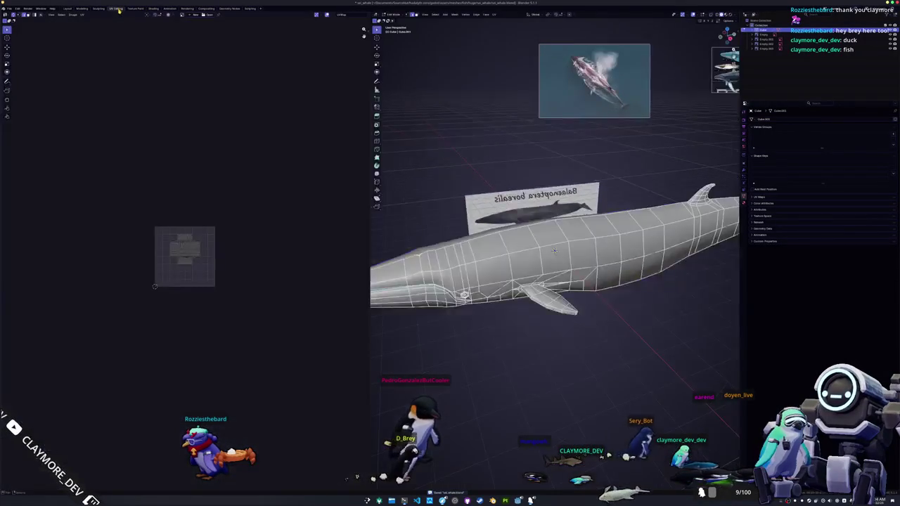
- Widen the 3D view, then orbit and zoom to inspect the whale's sides and underside
middle_click_drag(405, 191, 412, 190)
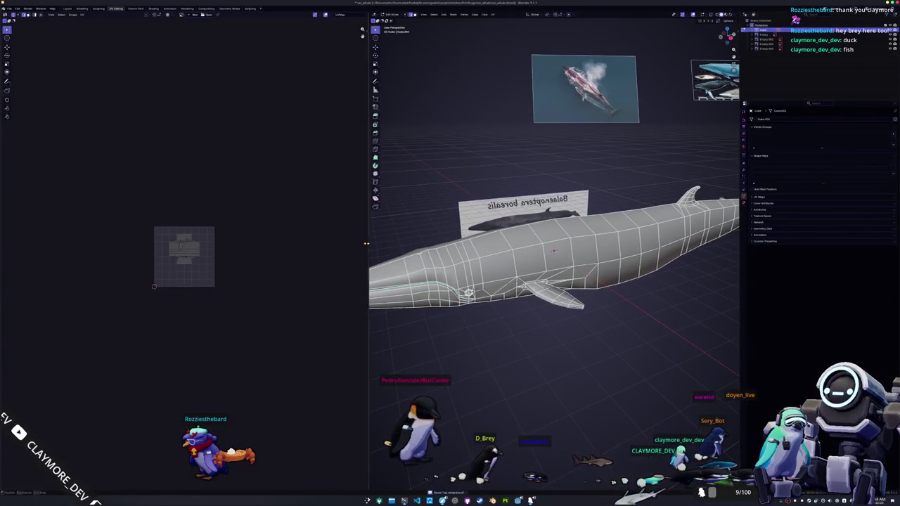
left_click_drag(368, 244, 302, 246)
scroll(229, 263, "up", 5)
middle_click_drag(436, 281, 514, 476)
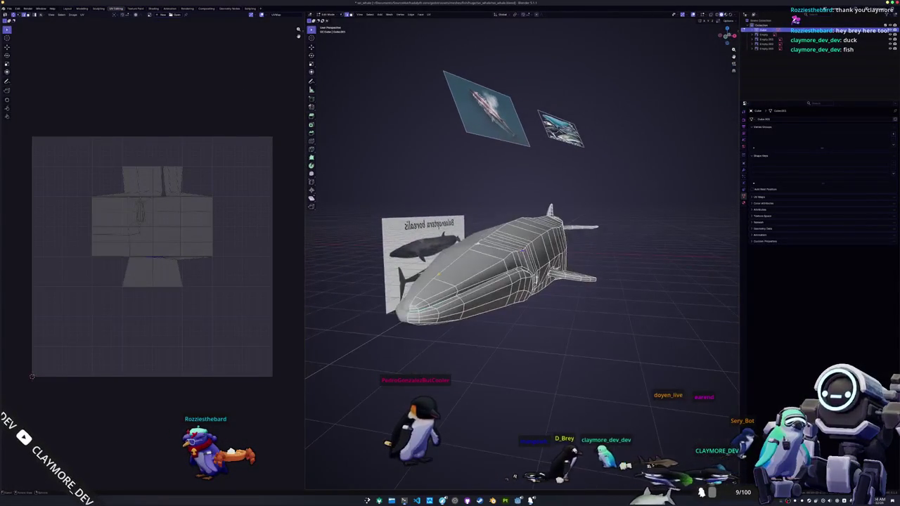
scroll(469, 281, "up", 4)
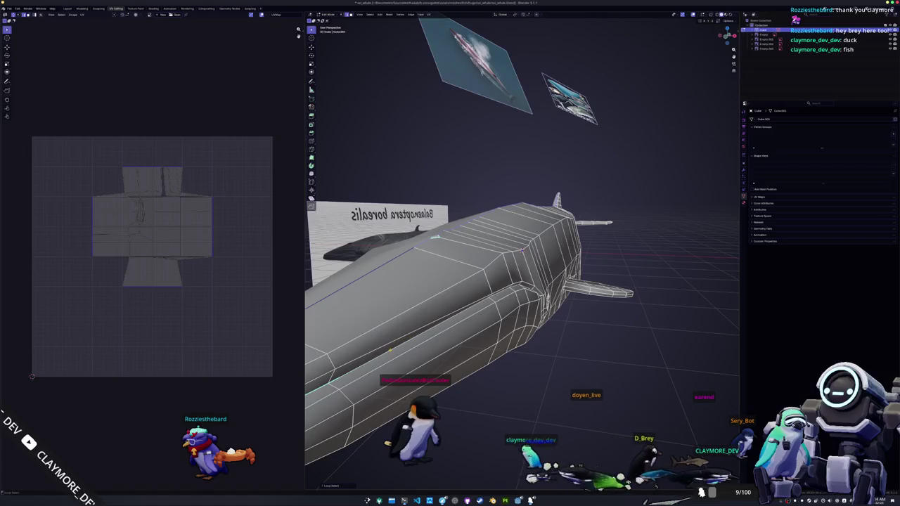
scroll(468, 281, "down", 2)
middle_click_drag(468, 282, 506, 302)
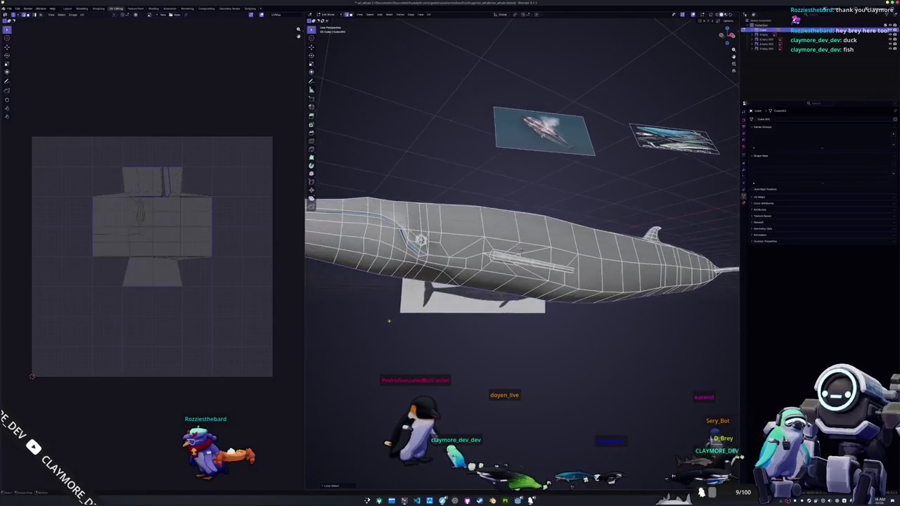
scroll(506, 281, "up", 3)
scroll(506, 282, "up", 2)
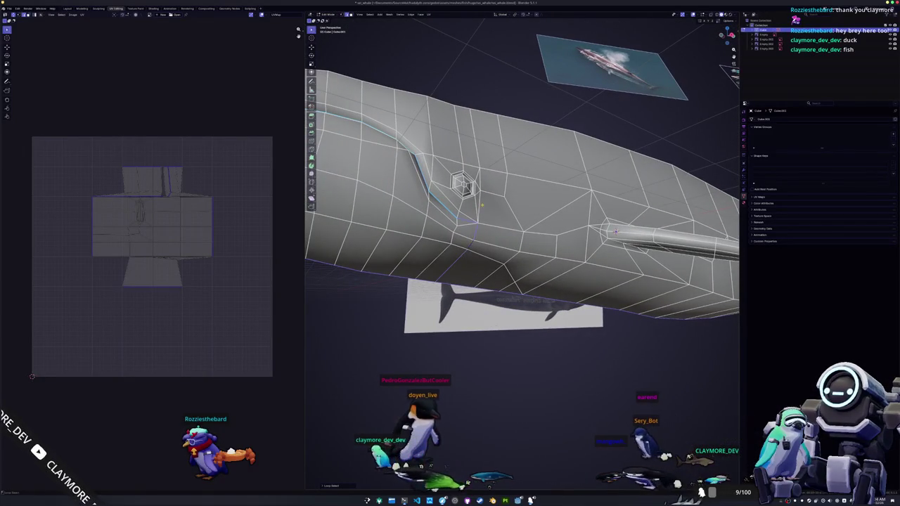
scroll(492, 211, "down", 3)
mouse_move(492, 211)
middle_mouse_down()
mouse_move(438, 226)
mouse_move(478, 260)
mouse_move(457, 241)
middle_mouse_up()
scroll(457, 225, "down", 2)
scroll(478, 261, "up", 3)
scroll(482, 269, "up", 2)
scroll(480, 270, "up", 2)
scroll(480, 270, "up", 3)
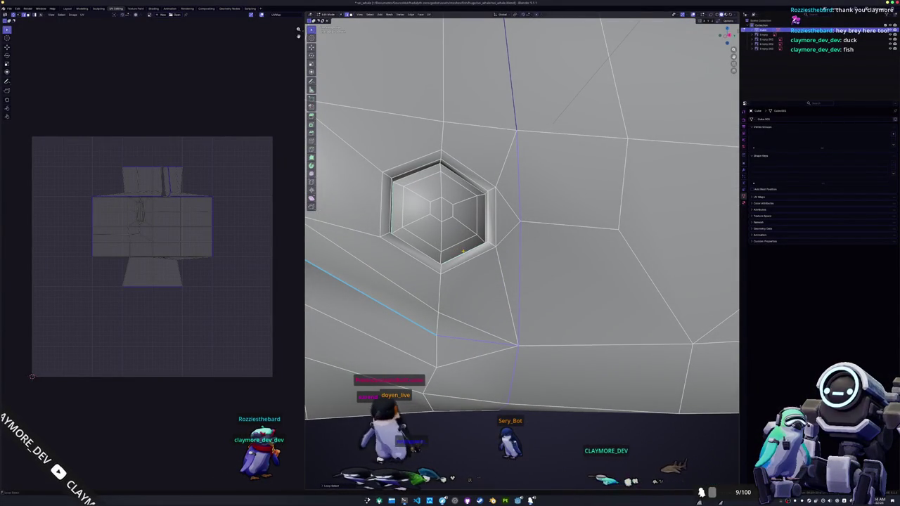
scroll(464, 251, "down", 5)
scroll(464, 251, "down", 2)
- Examine the fins, body and tail seams up close, then bring up the Edge context menu
mouse_move(463, 251)
middle_mouse_down()
mouse_move(640, 256)
mouse_move(713, 205)
middle_mouse_up()
scroll(668, 232, "down", 4)
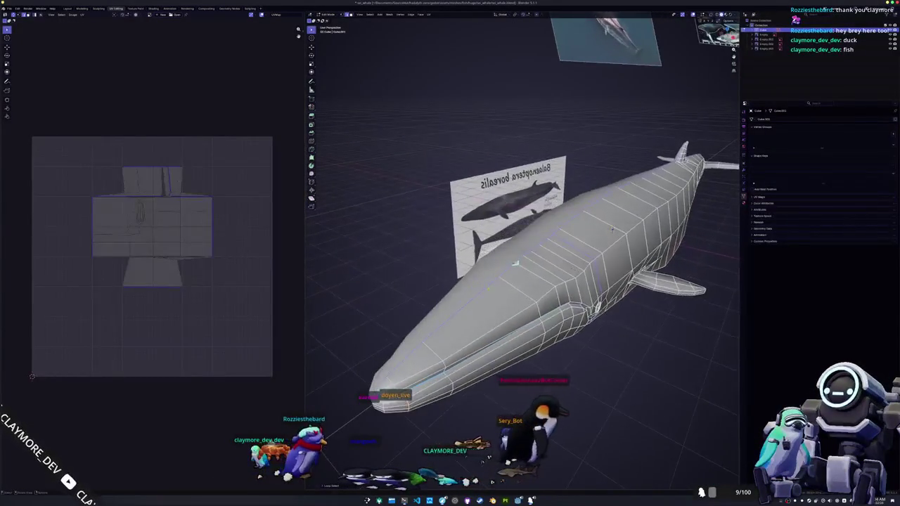
scroll(714, 205, "up", 5)
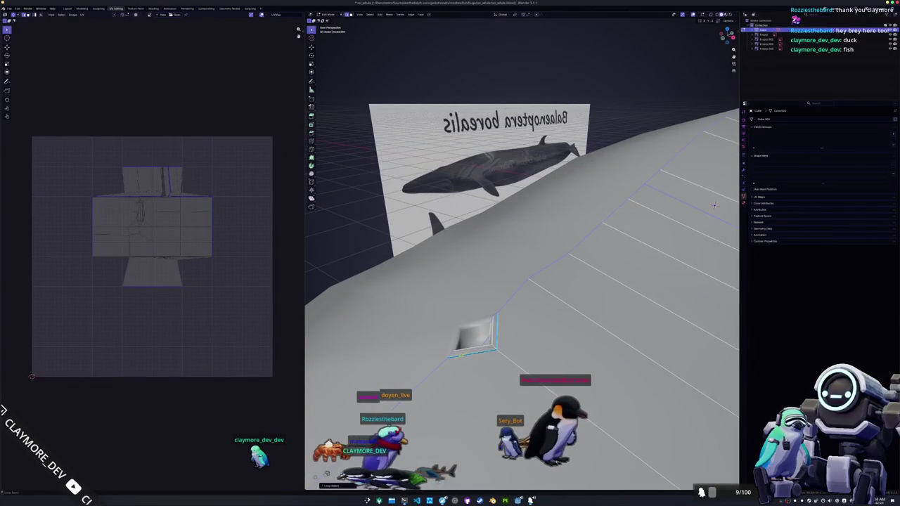
scroll(713, 205, "down", 2)
scroll(714, 205, "down", 3)
scroll(633, 245, "up", 2)
middle_click_drag(714, 205, 463, 354)
middle_click_drag(641, 243, 618, 253)
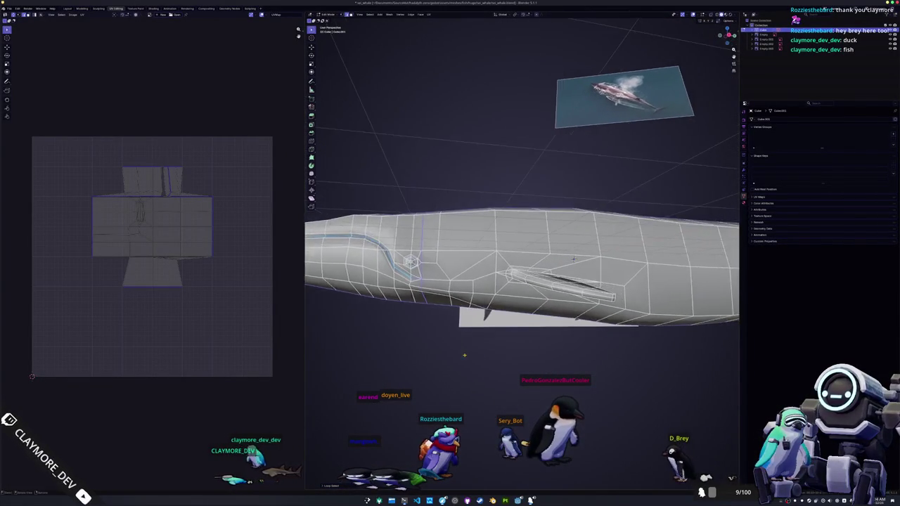
scroll(599, 263, "up", 2)
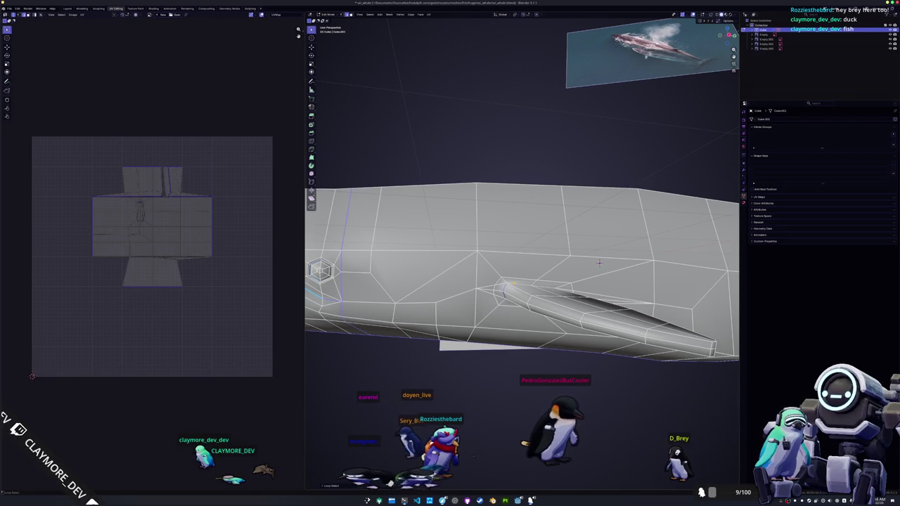
mouse_move(599, 263)
middle_mouse_down()
mouse_move(599, 249)
mouse_move(551, 244)
middle_mouse_up()
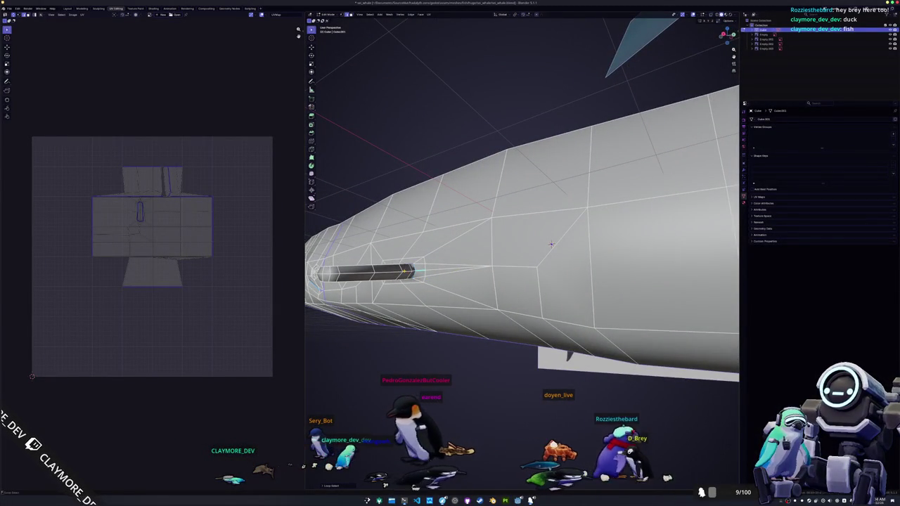
mouse_move(552, 244)
middle_mouse_down()
mouse_move(601, 262)
mouse_move(524, 241)
mouse_move(498, 255)
mouse_move(510, 262)
middle_mouse_up()
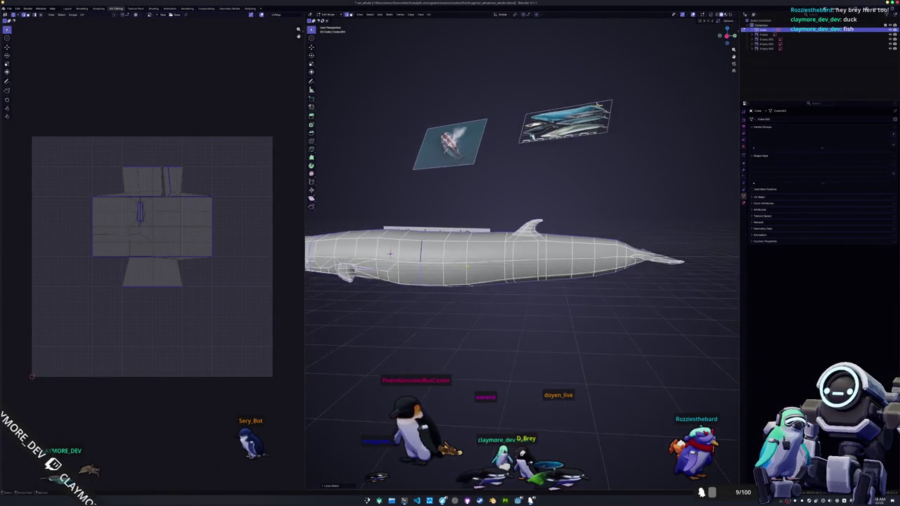
scroll(514, 270, "up", 3)
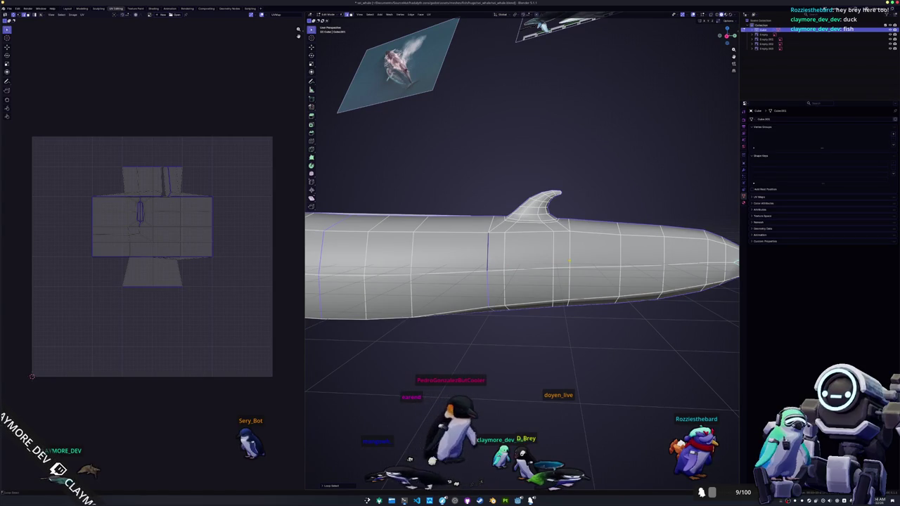
middle_click_drag(521, 253, 543, 242)
mouse_move(529, 278)
middle_mouse_down()
mouse_move(567, 268)
mouse_move(516, 281)
mouse_move(516, 253)
mouse_move(552, 248)
mouse_move(540, 241)
mouse_move(497, 279)
mouse_move(513, 280)
middle_mouse_up()
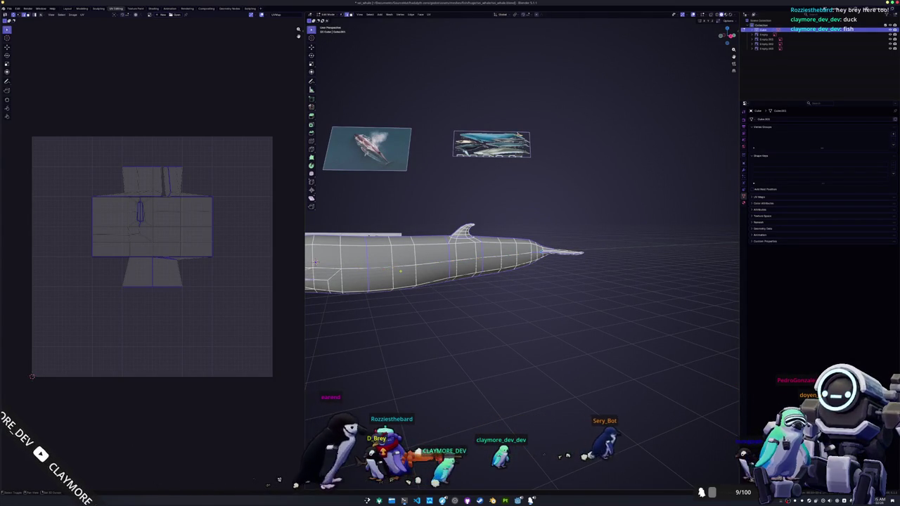
middle_click_drag(497, 279, 520, 274)
scroll(520, 274, "up", 3)
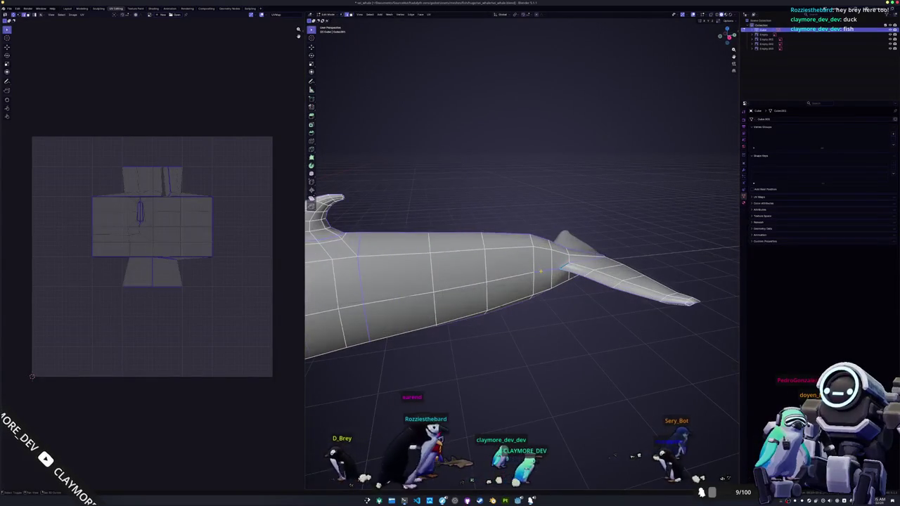
scroll(530, 276, "down", 2)
right_click(530, 275)
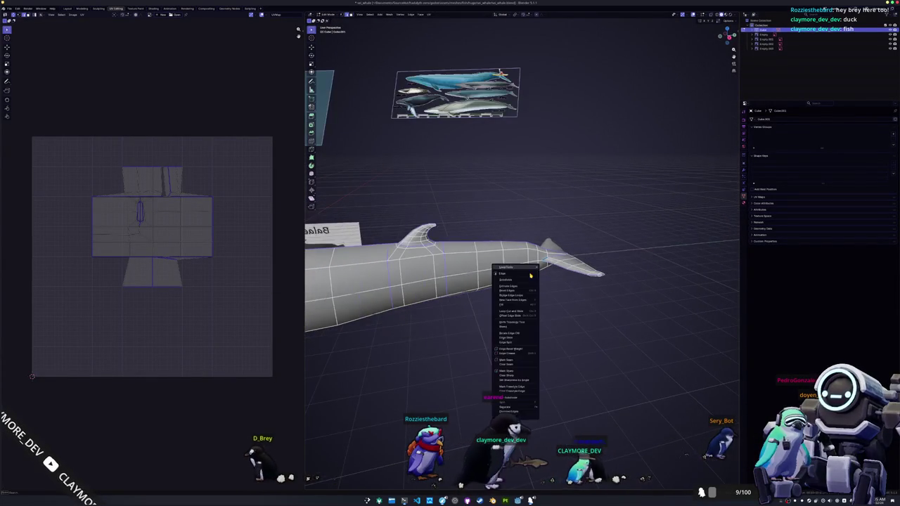
- In Edit Mode, select the whole whale mesh and move it along the Y axis
left_click(513, 360)
key("Tab")
mouse_move(516, 356)
middle_mouse_down()
mouse_move(428, 316)
mouse_move(580, 300)
mouse_move(578, 286)
middle_mouse_up()
key("Tab")
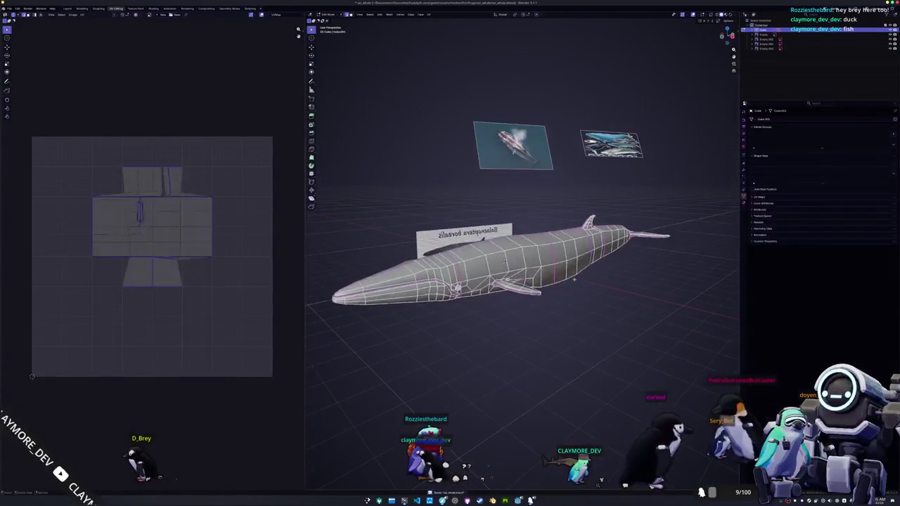
key("Tab")
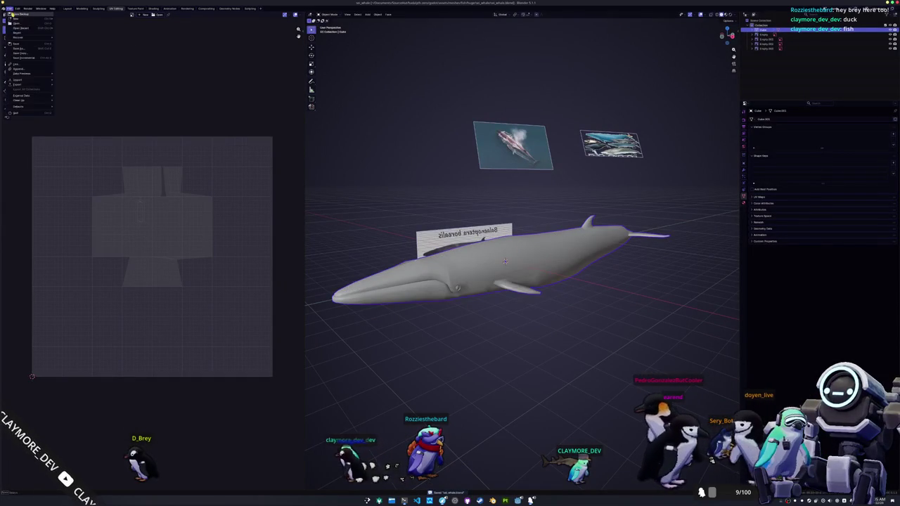
key("Tab")
middle_click_drag(504, 262, 495, 294)
key("a")
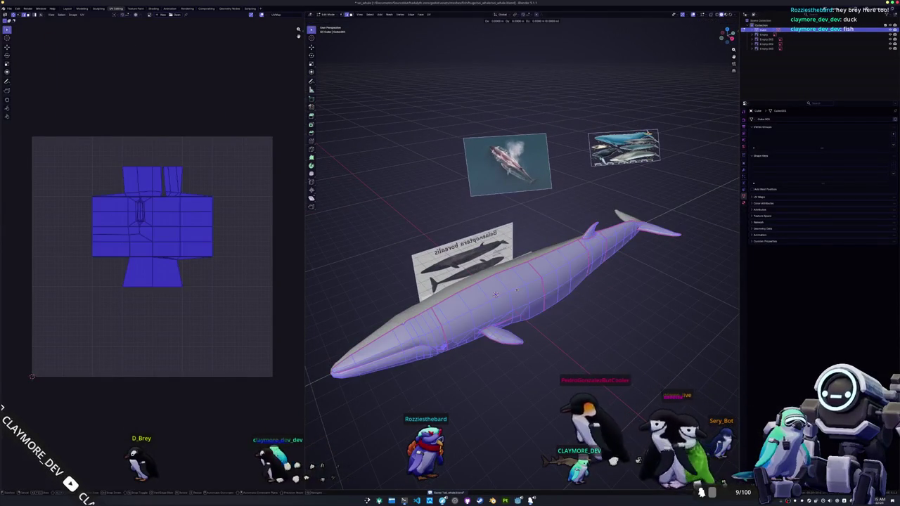
key("g")
key("y")
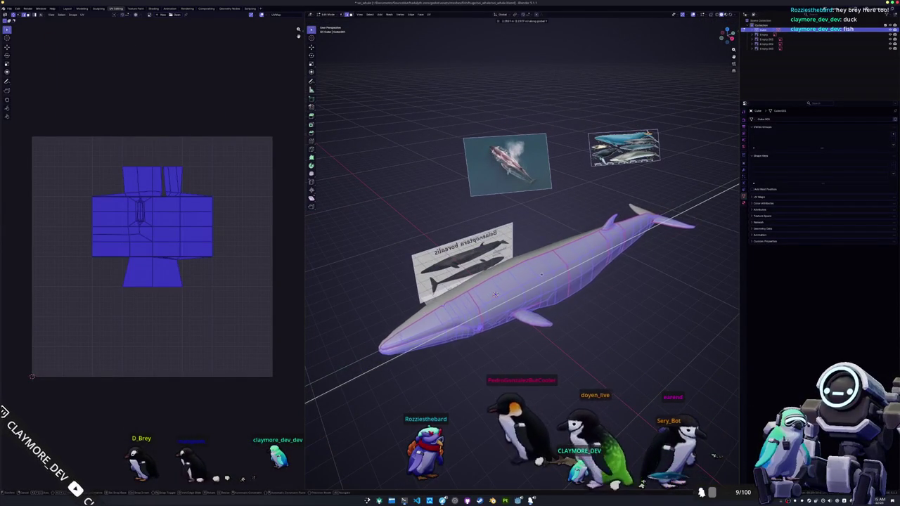
left_click(540, 277)
- Back in Object Mode, apply all transforms to the whale
key("Tab")
key("ctrl+a")
left_click(540, 277)
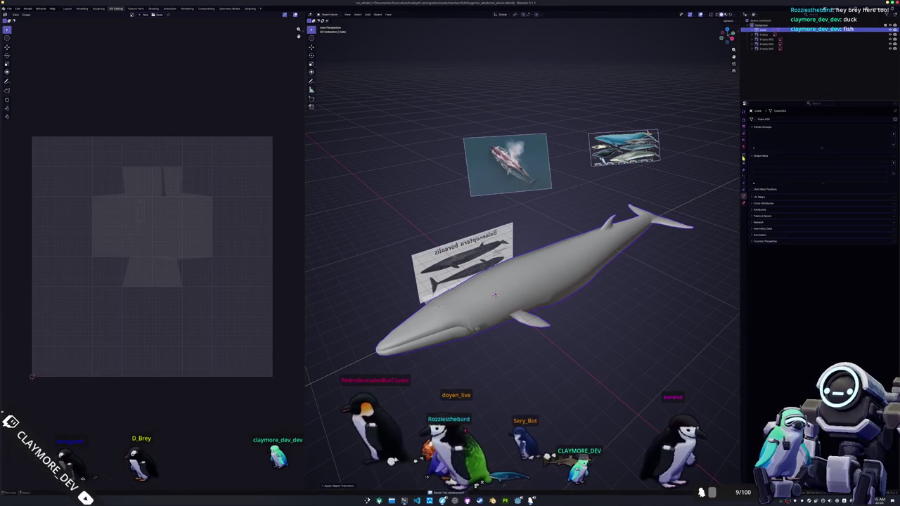
- Re-unwrap the whale mesh with U > Unwrap into separate UV islands
right_click(674, 212)
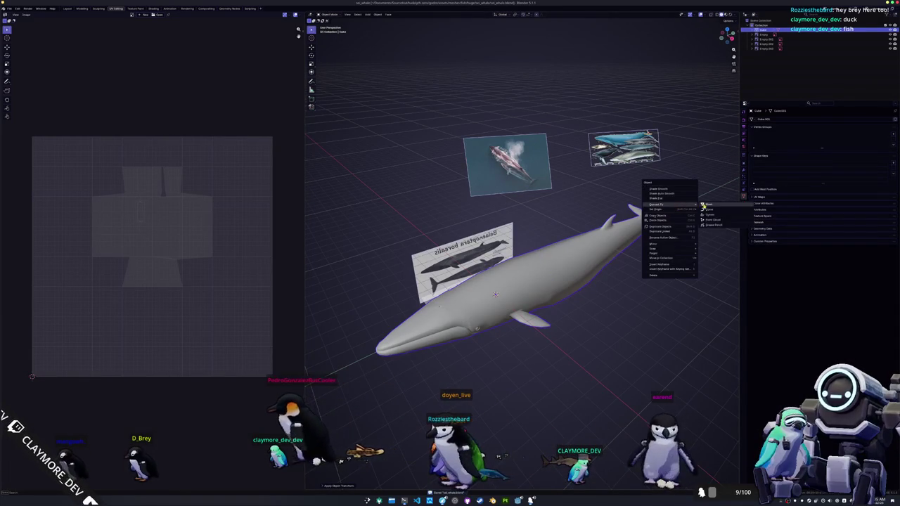
key("Tab")
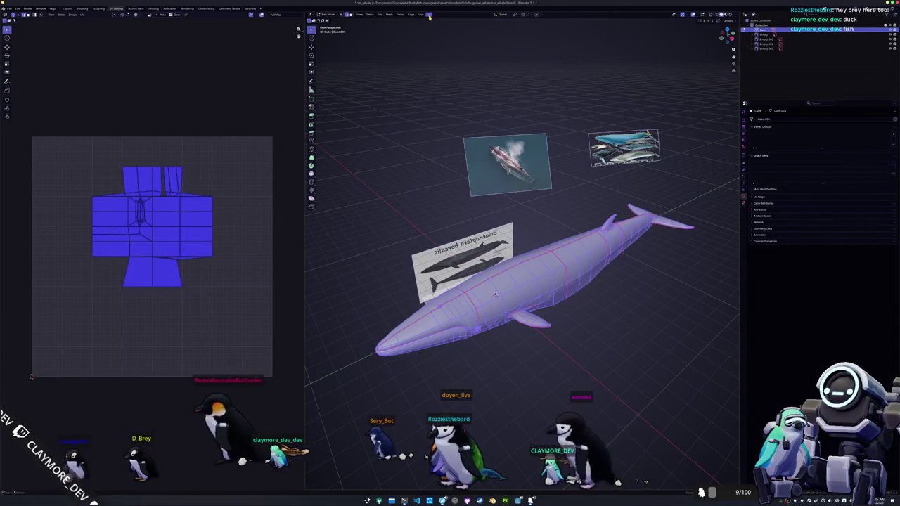
key("u")
left_click(447, 33)
key("alt+a")
key("a")
scroll(201, 204, "up", 1)
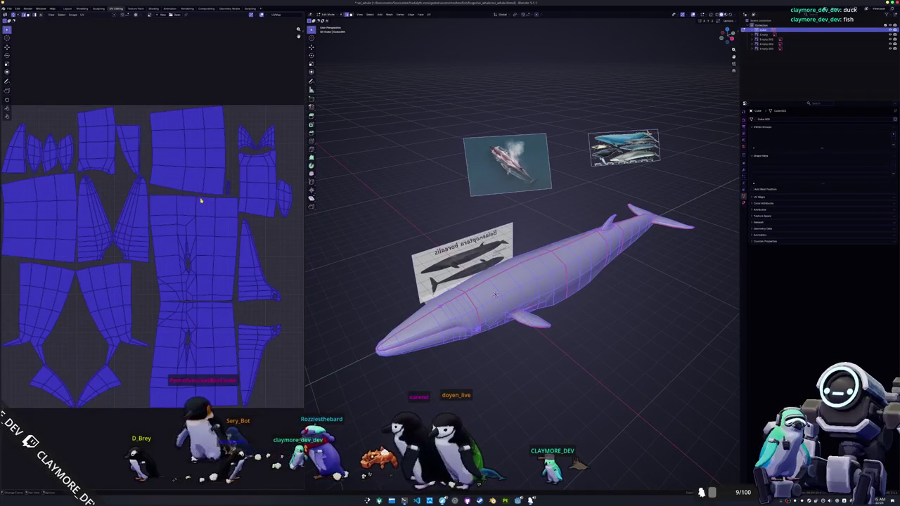
- Pack the UV islands with UVPackmaster3, return to Object Mode, and switch to Texture Paint
key("m")
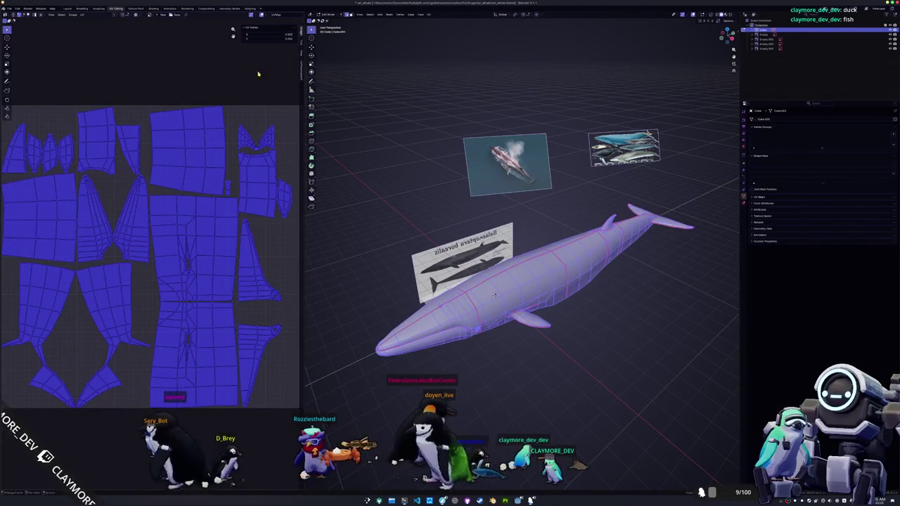
left_click(301, 71)
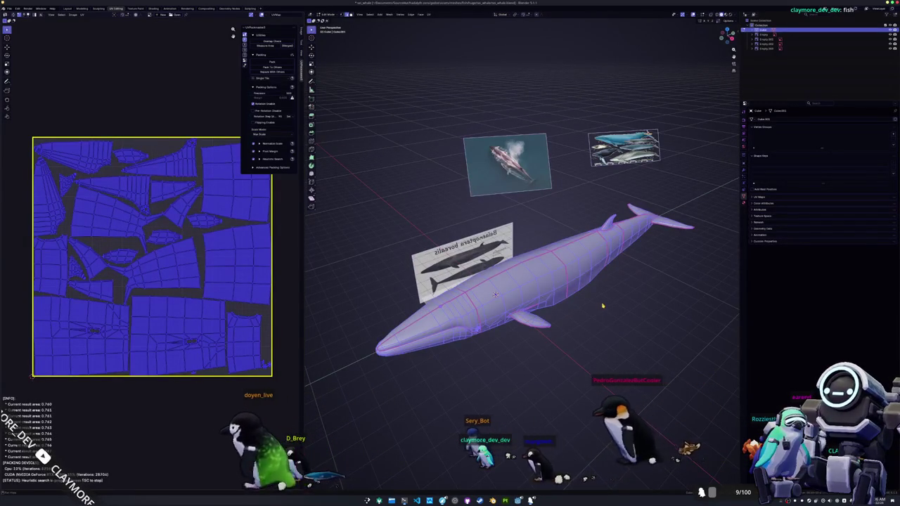
middle_click_drag(587, 298, 602, 300)
key("Tab")
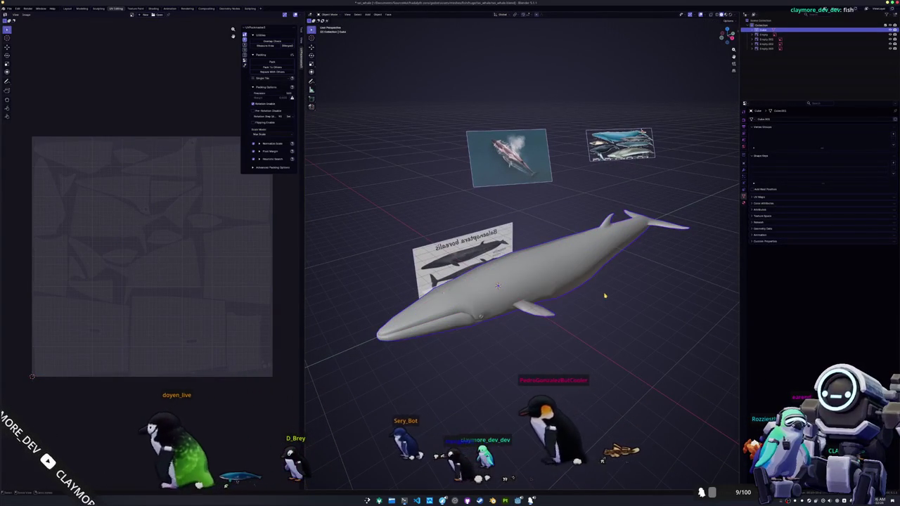
left_click(134, 8)
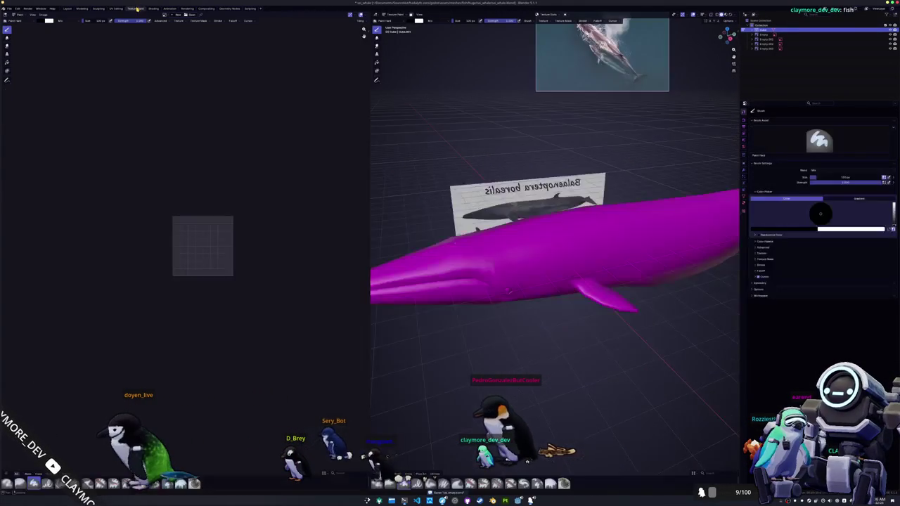
- In the Shading workspace, create a new material for the whale named sei_whale
scroll(391, 200, "down", 5)
middle_click_drag(391, 201, 401, 261)
key("ctrl+Tab")
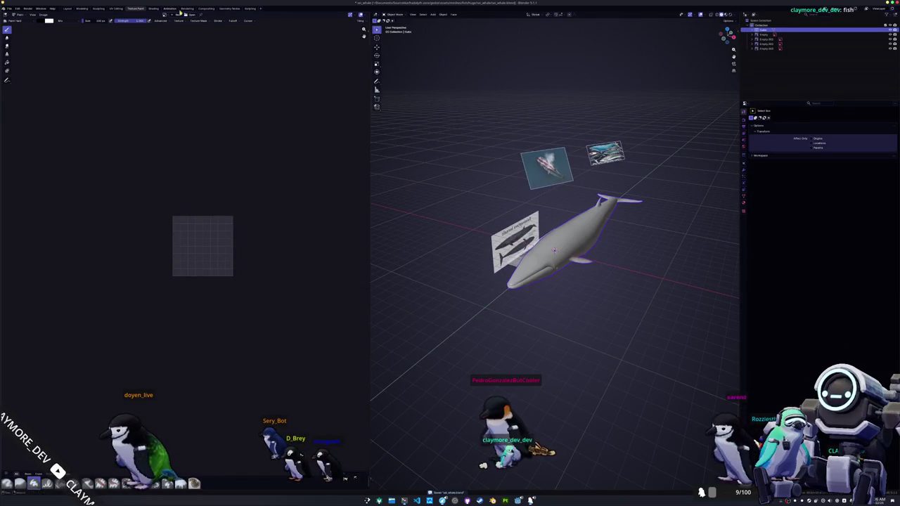
left_click(153, 8)
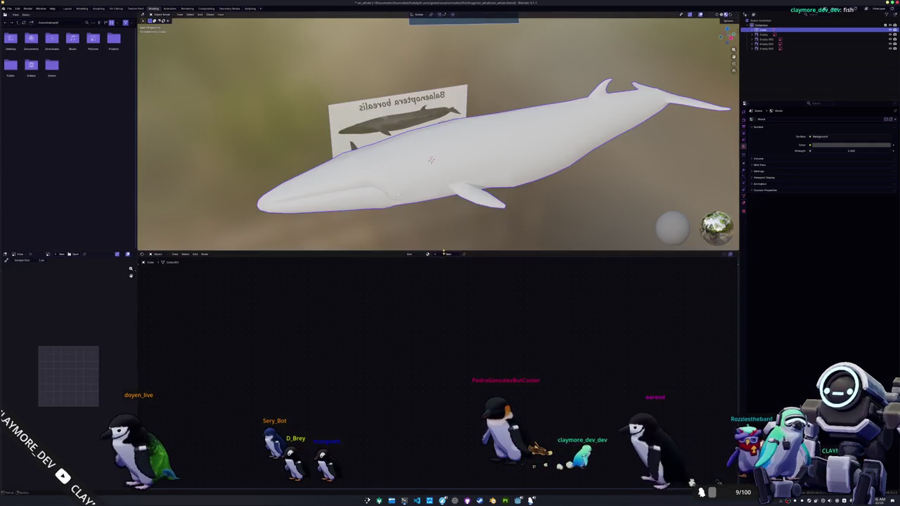
left_click(447, 255)
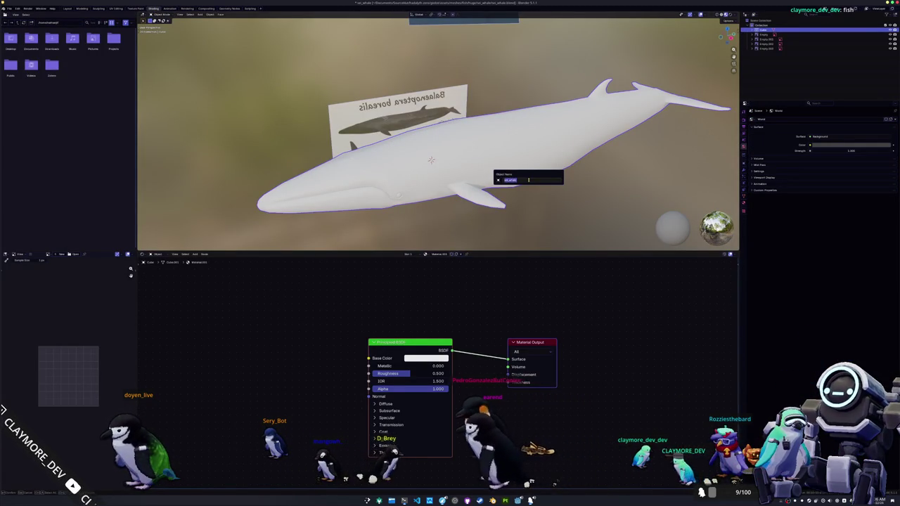
key("Return")
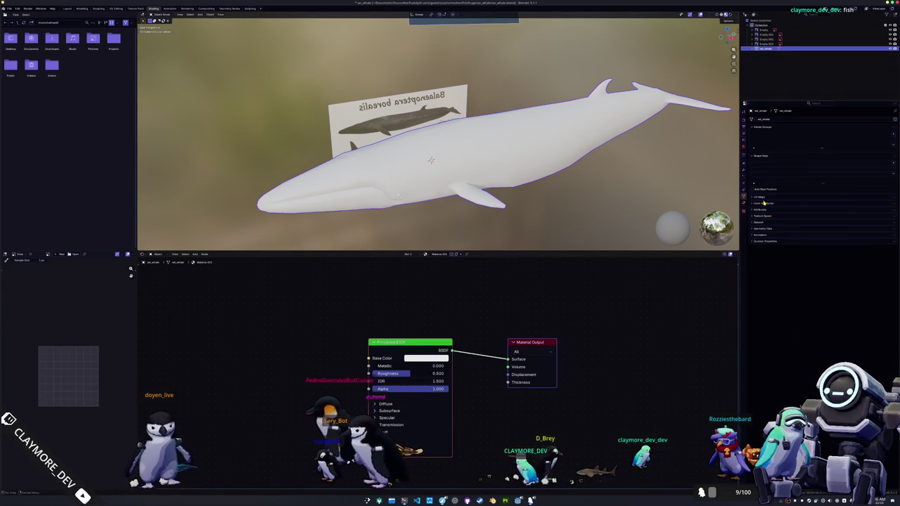
- Add Color Attribute and Texture Coordinate nodes to the material, then apply the whale's transforms
left_click(763, 204)
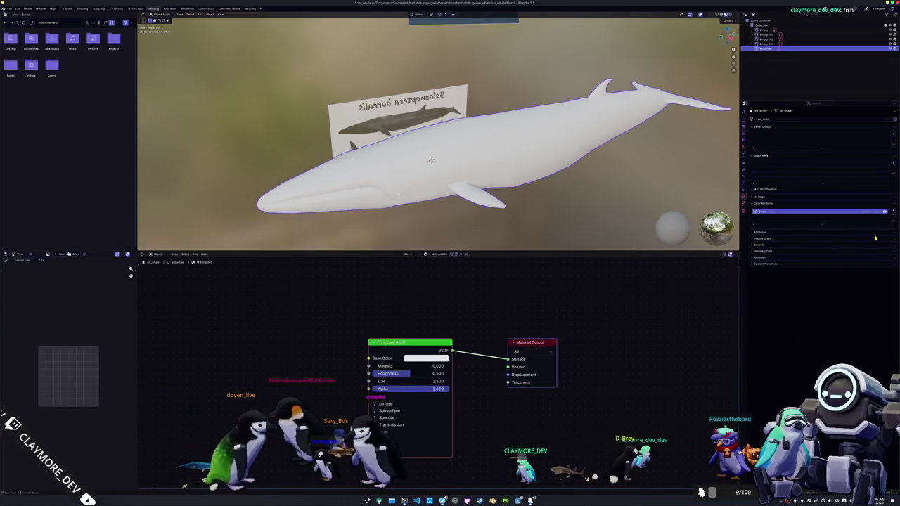
left_click(745, 203)
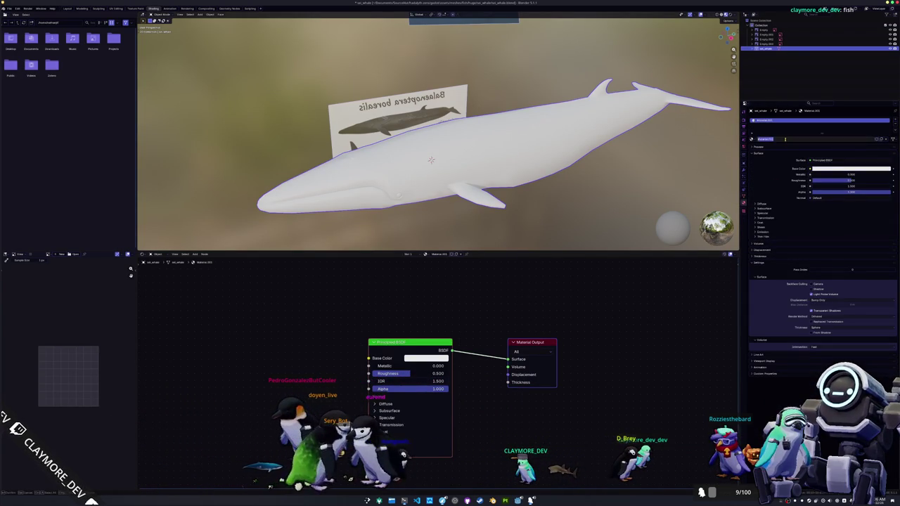
left_click(461, 320)
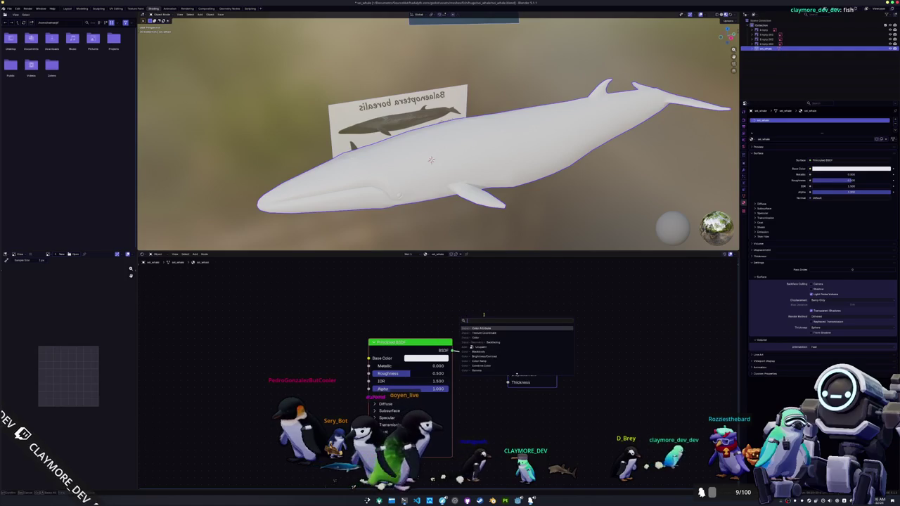
key("Return")
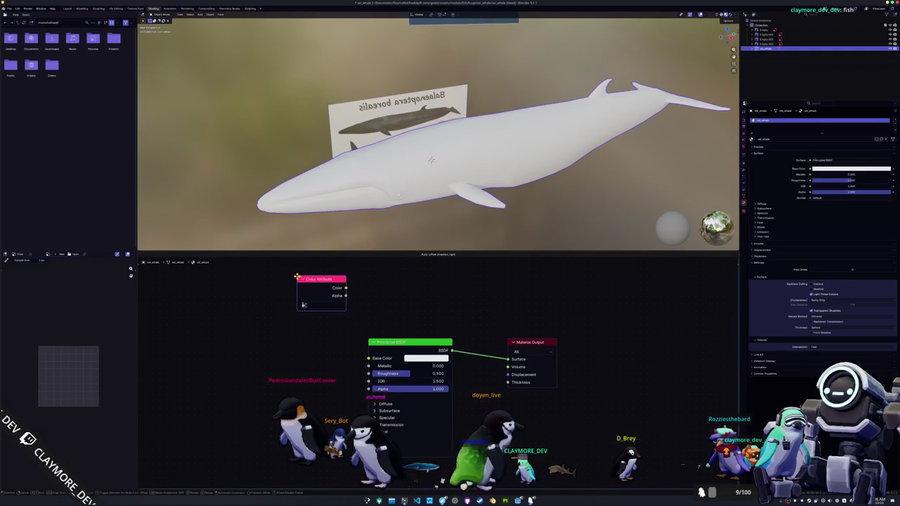
key("shift+a")
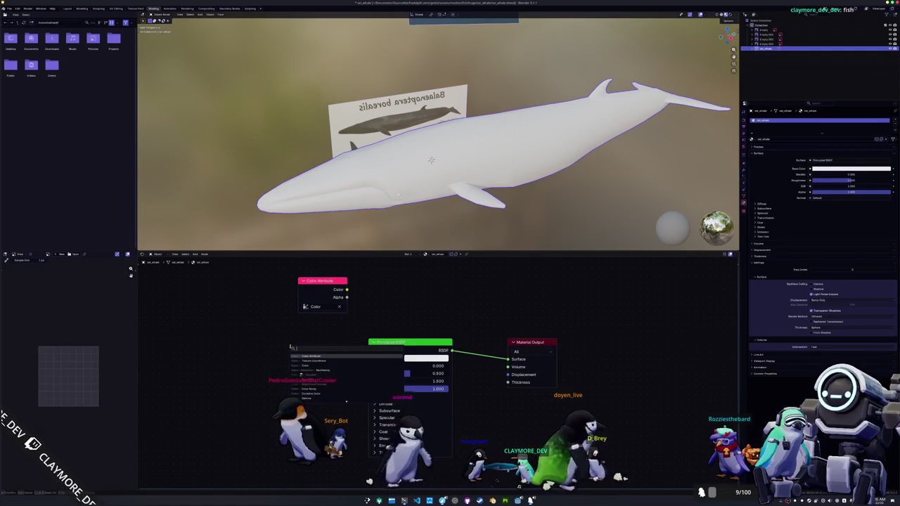
key("Down")
key("Return")
left_click_drag(293, 357, 368, 358)
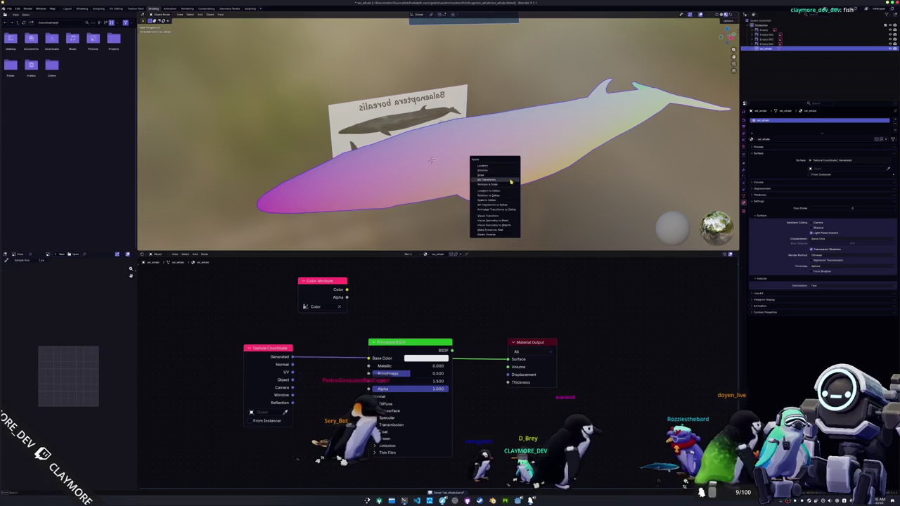
key("ctrl+a")
left_click(511, 183)
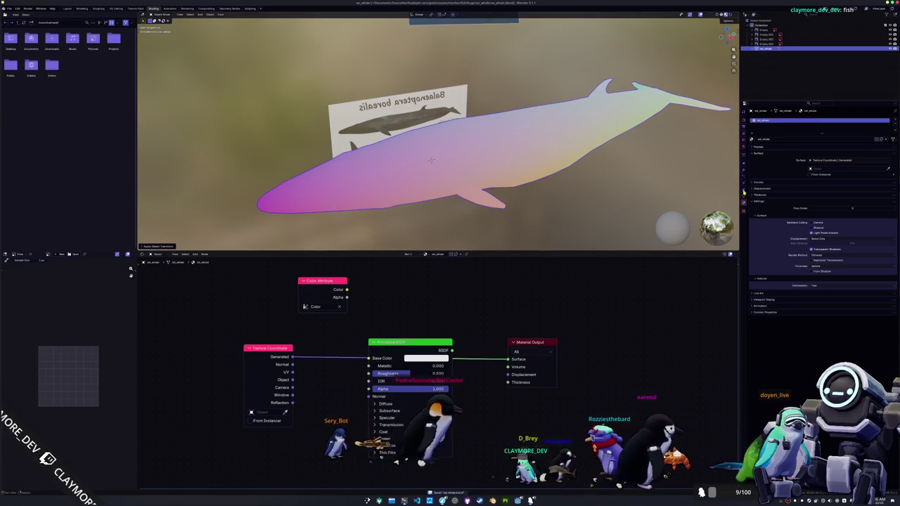
- Set the render engine to Cycles with the CPU as the device
left_click(744, 197)
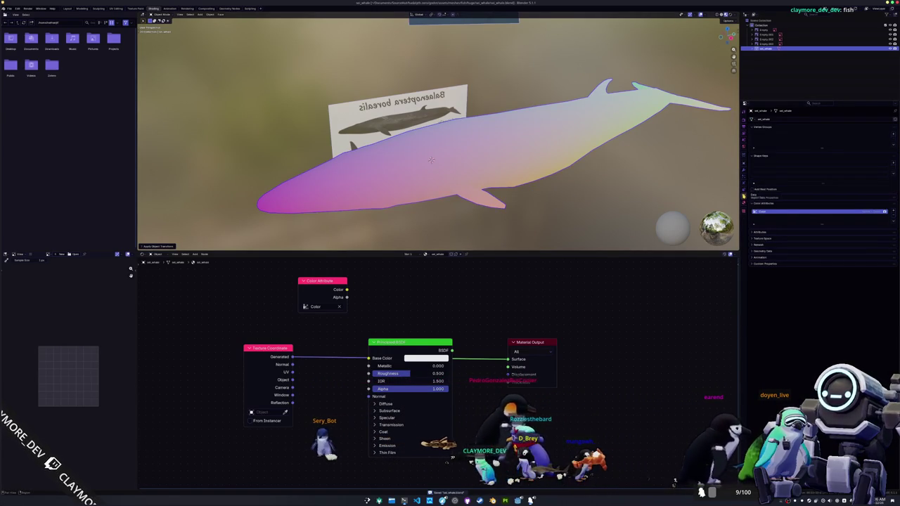
left_click(743, 190)
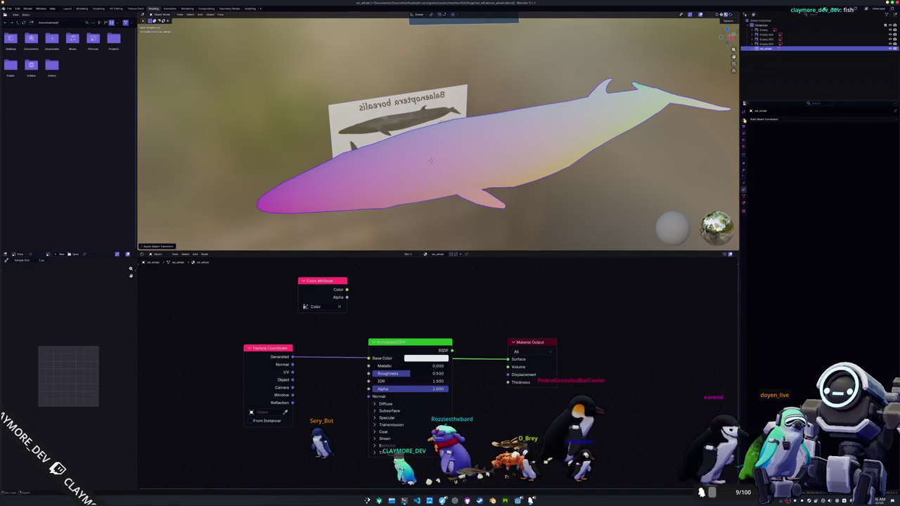
left_click(743, 169)
left_click(744, 152)
left_click(744, 121)
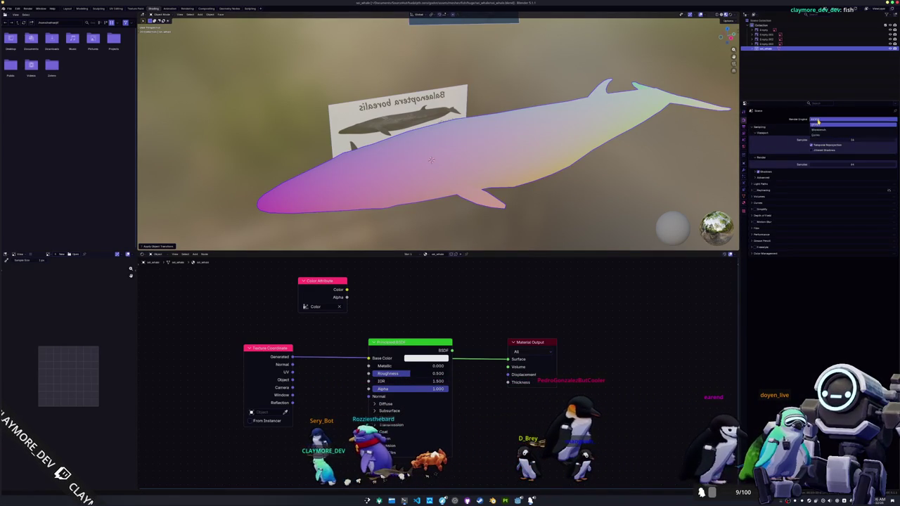
left_click(820, 135)
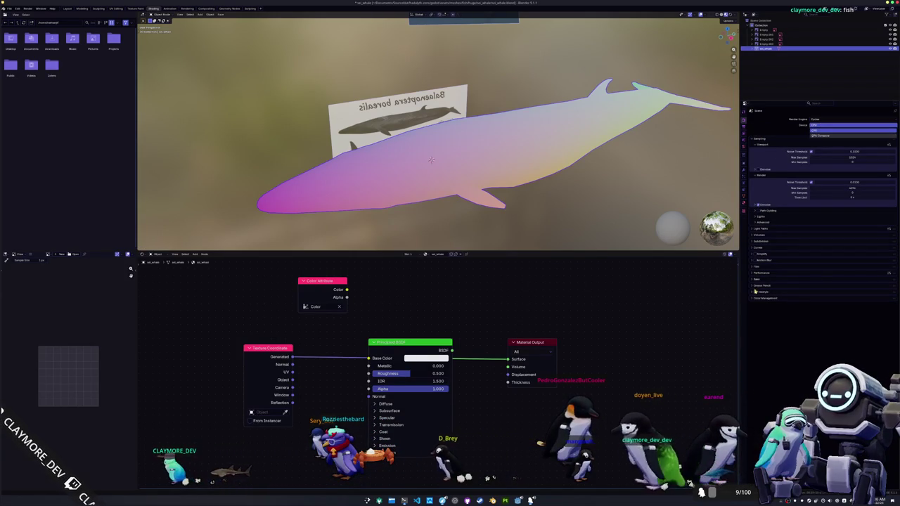
left_click(815, 136)
- Set the Bake target to Active Color Attribute and reapply the whale's transforms
left_click(759, 279)
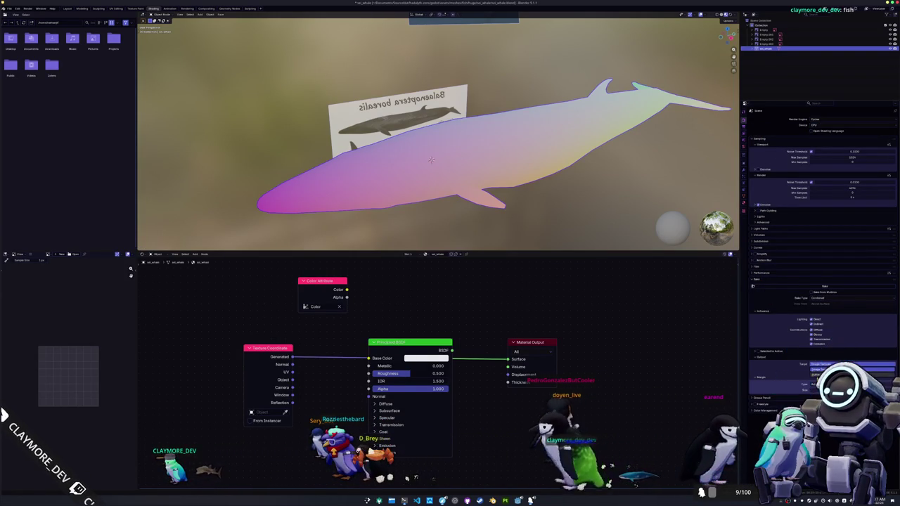
left_click(823, 368)
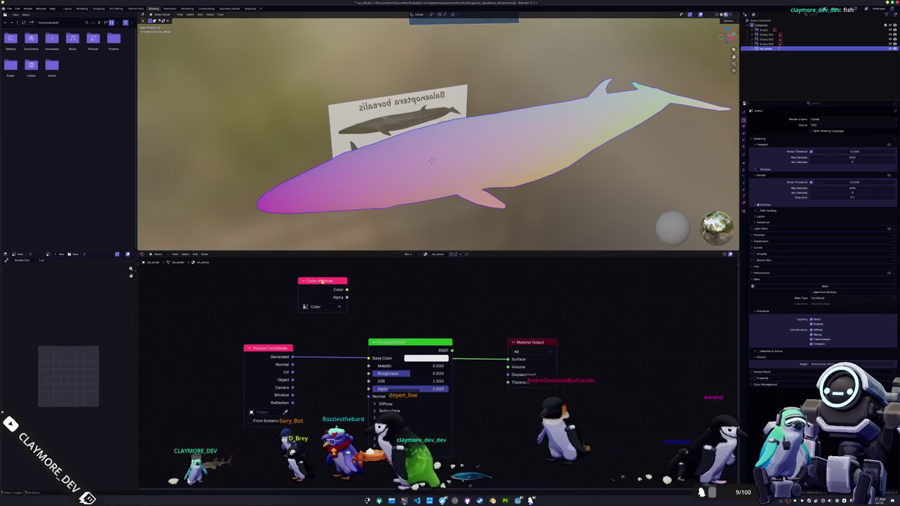
key("ctrl+a")
left_click(478, 187)
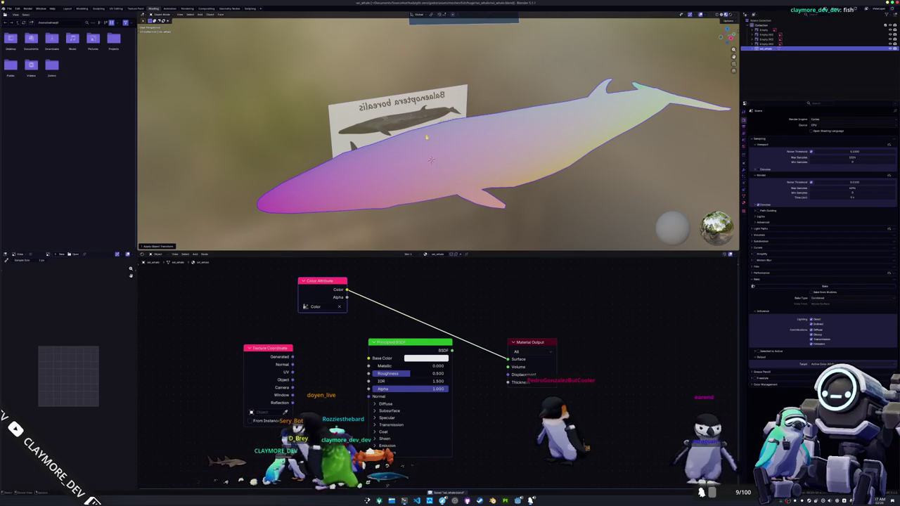
left_click(9, 8)
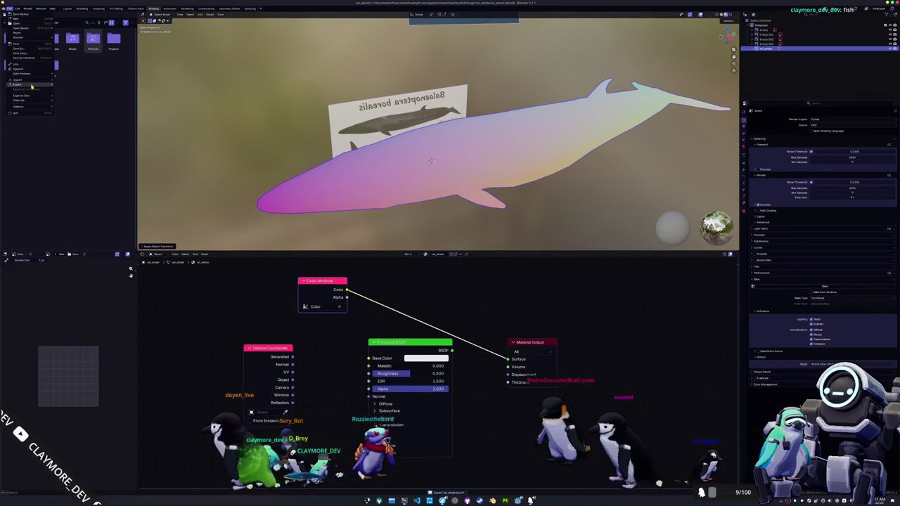
- Create a new folder in the export browser and export the whale model into it
left_click(77, 113)
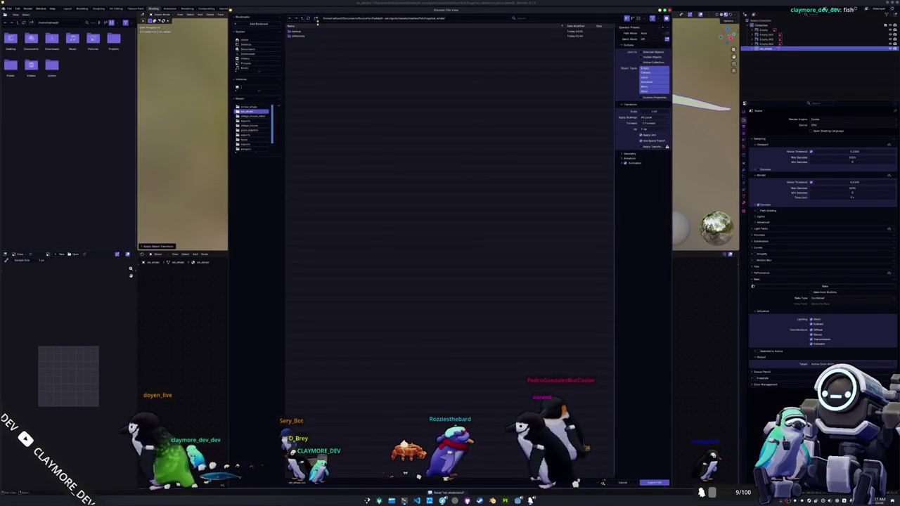
left_click(316, 19)
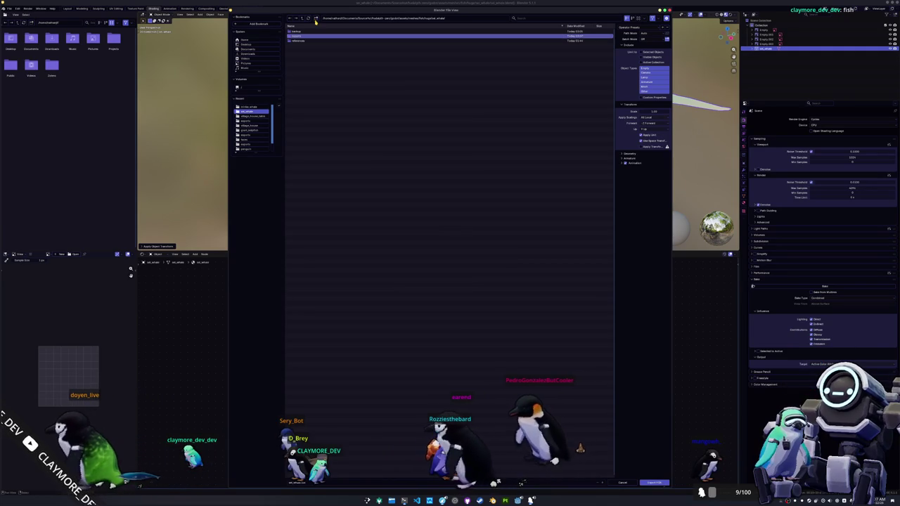
double_click(310, 37)
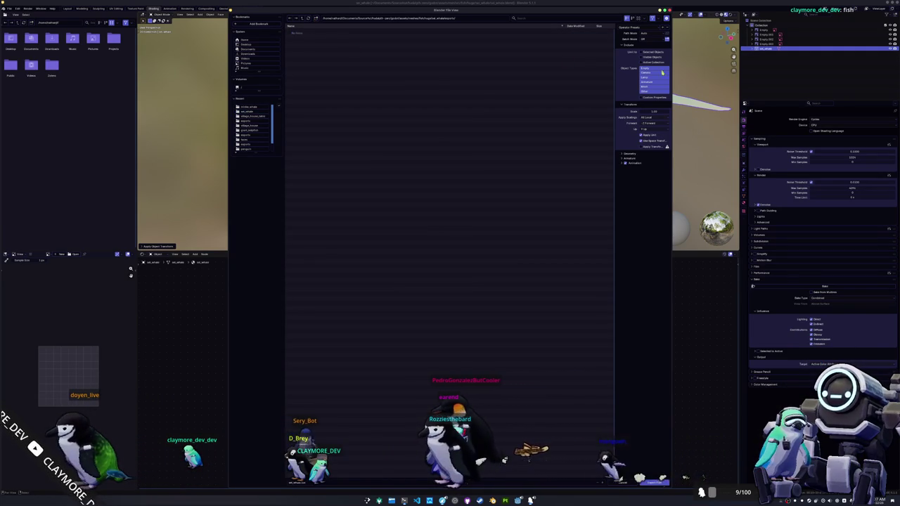
left_click(652, 483)
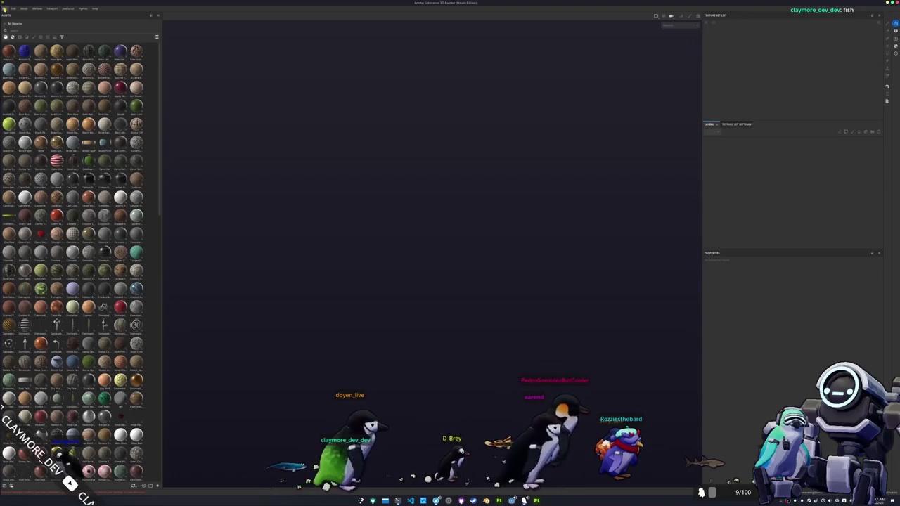
- Start a new project, select the exported whale mesh from its folder, and set resolution to 1024
left_click(5, 9)
left_click(14, 14)
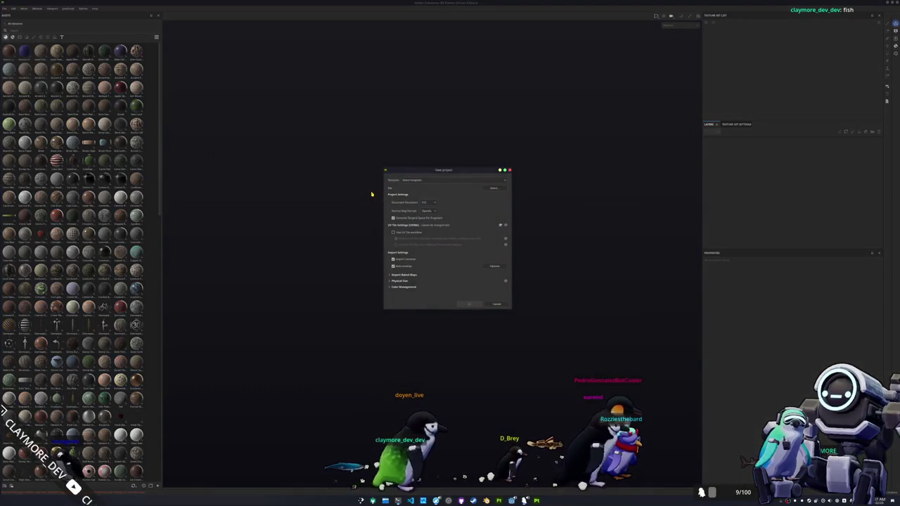
left_click(499, 186)
left_click(447, 191)
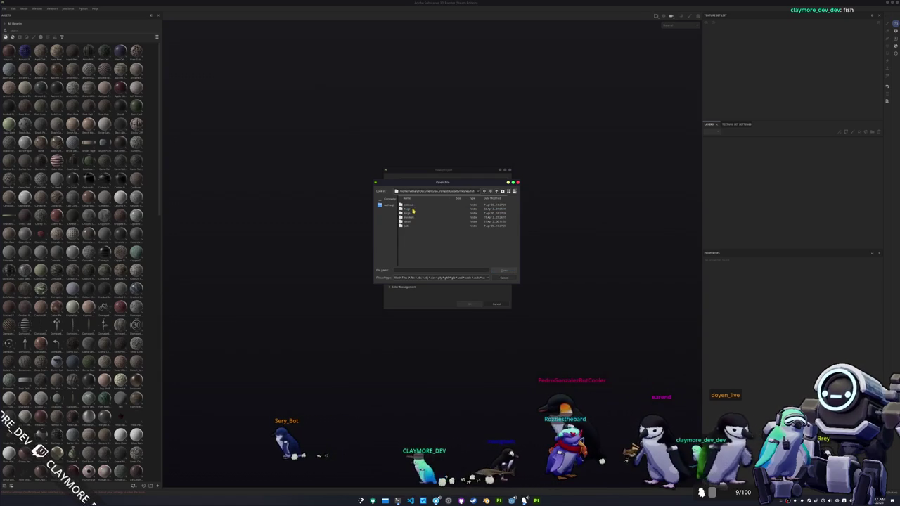
double_click(413, 210)
double_click(411, 242)
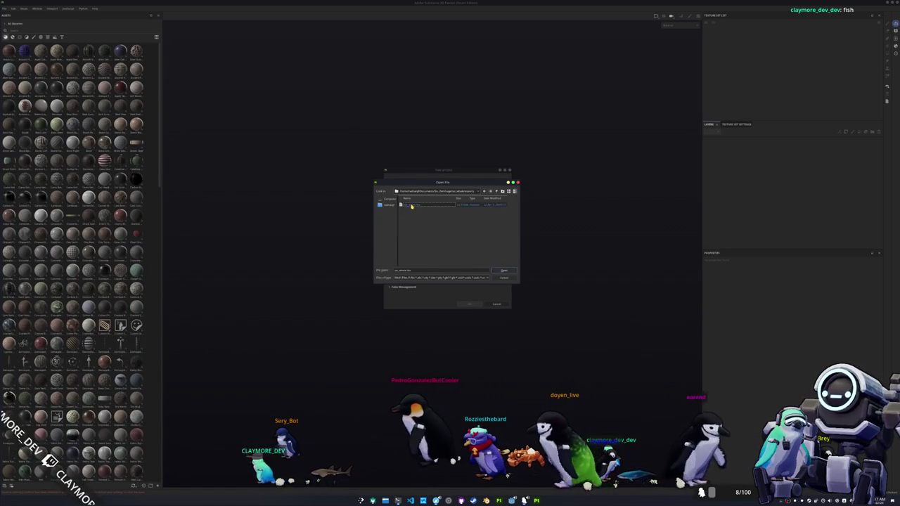
double_click(409, 207)
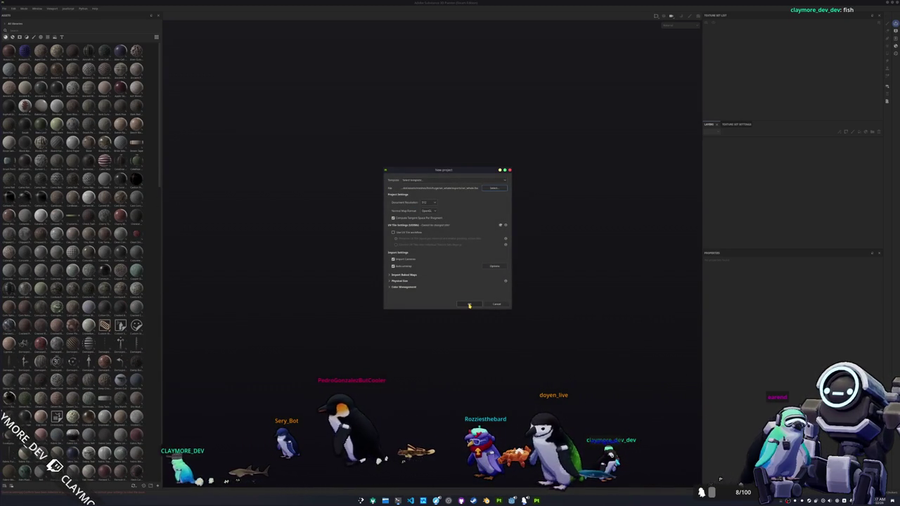
left_click(429, 202)
left_click(427, 210)
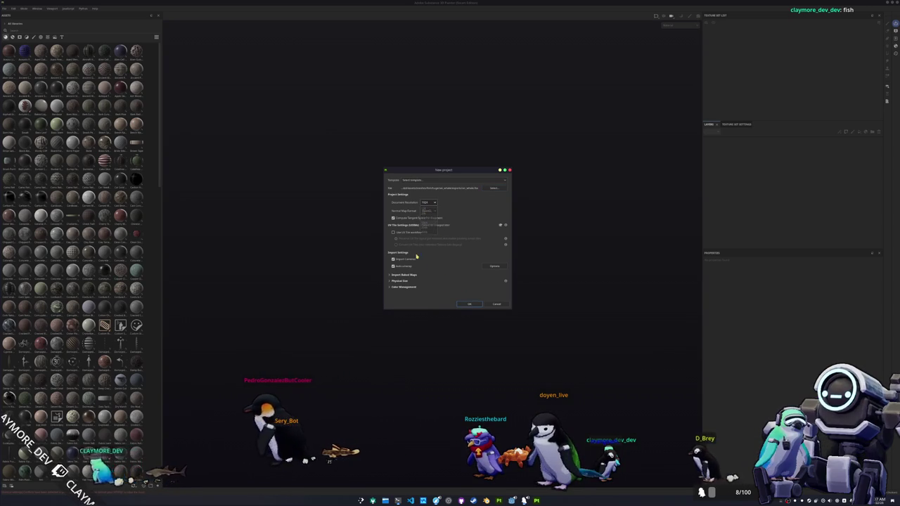
left_click(470, 306)
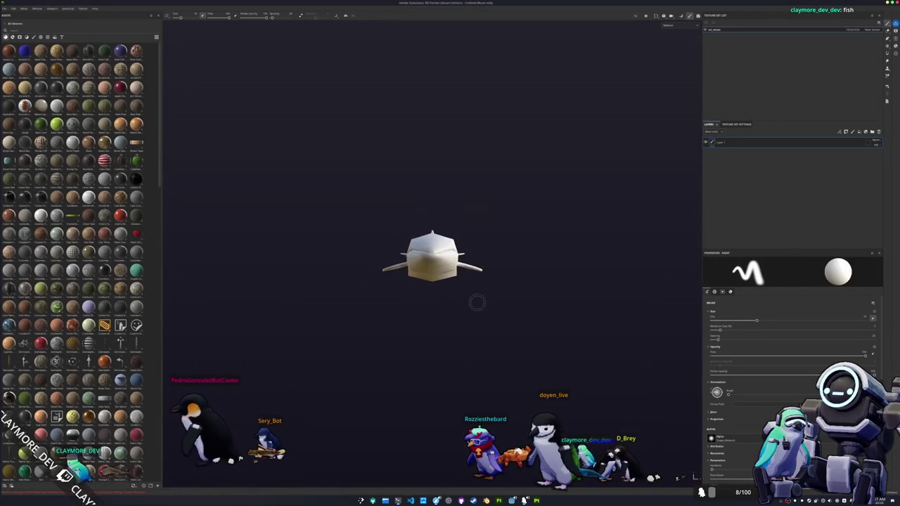
- Toggle Bake mode on and off with Ctrl+B and reframe the whale in the viewport
key("ctrl+b")
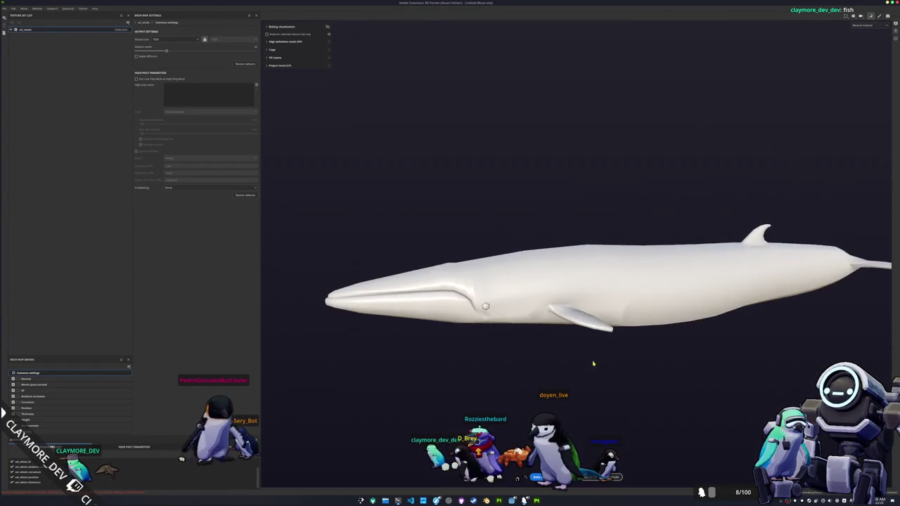
key("ctrl+b")
scroll(478, 376, "down", 2)
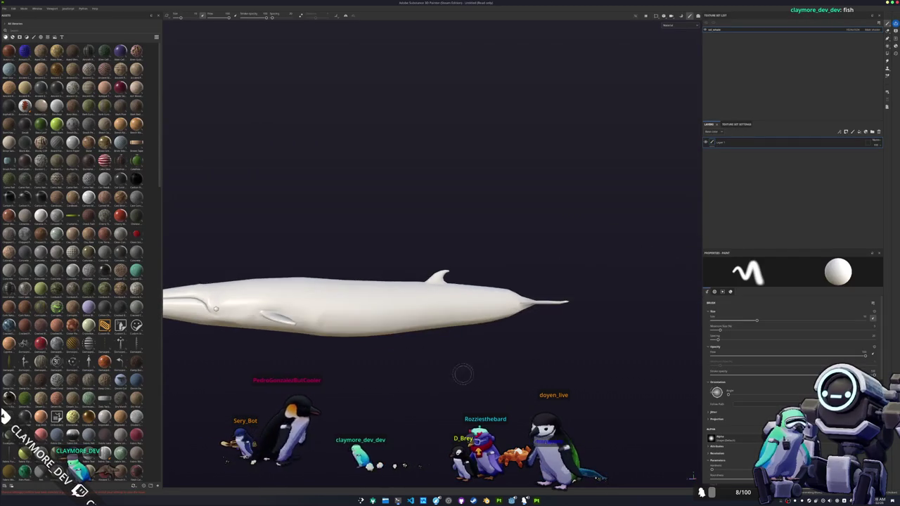
left_click_drag(478, 376, 502, 398, "alt")
- Open the sei whale reference images and position the Balaenoptera borealis illustration clear of the model
left_click(386, 498)
mouse_move(167, 138)
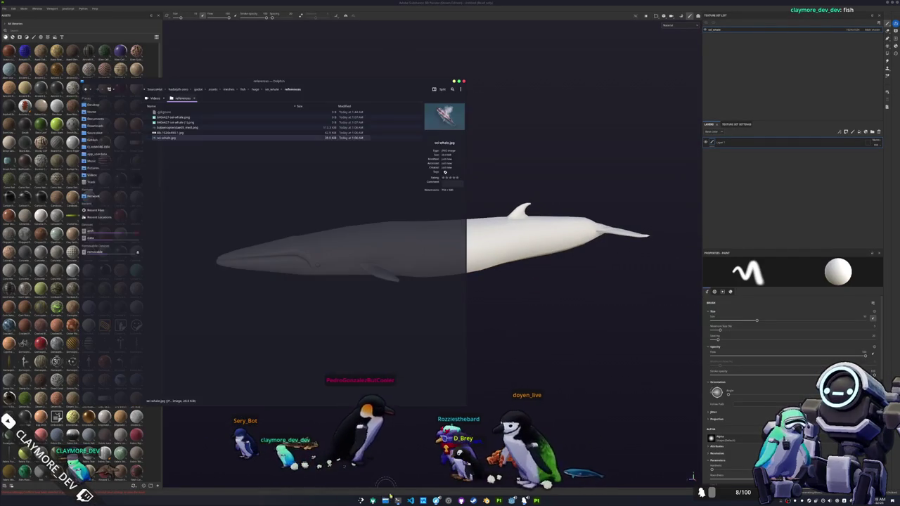
double_click(168, 132)
left_click(450, 85)
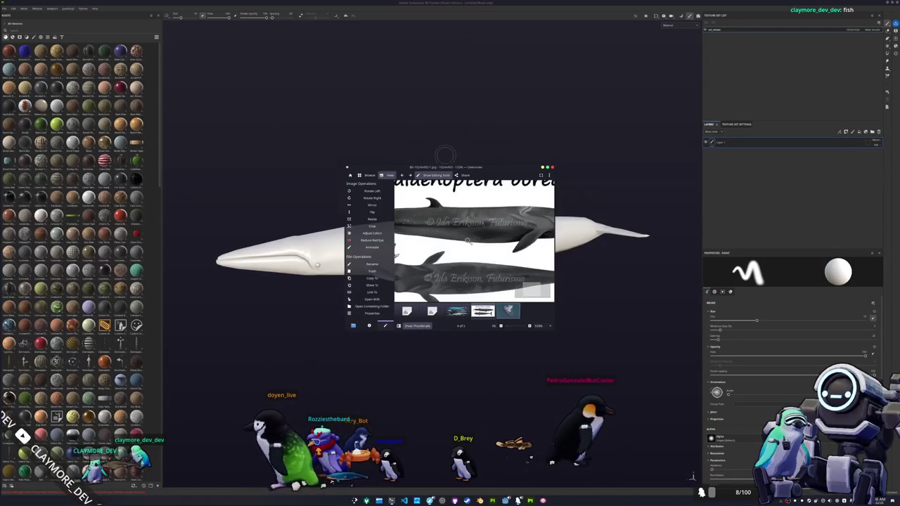
left_click_drag(448, 231, 456, 243)
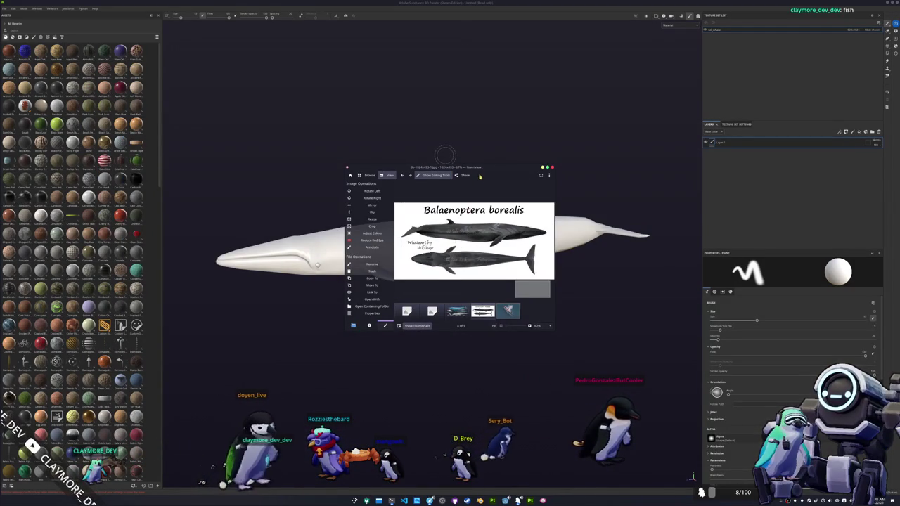
left_click_drag(456, 243, 275, 111, "super")
left_click_drag(302, 36, 305, 30)
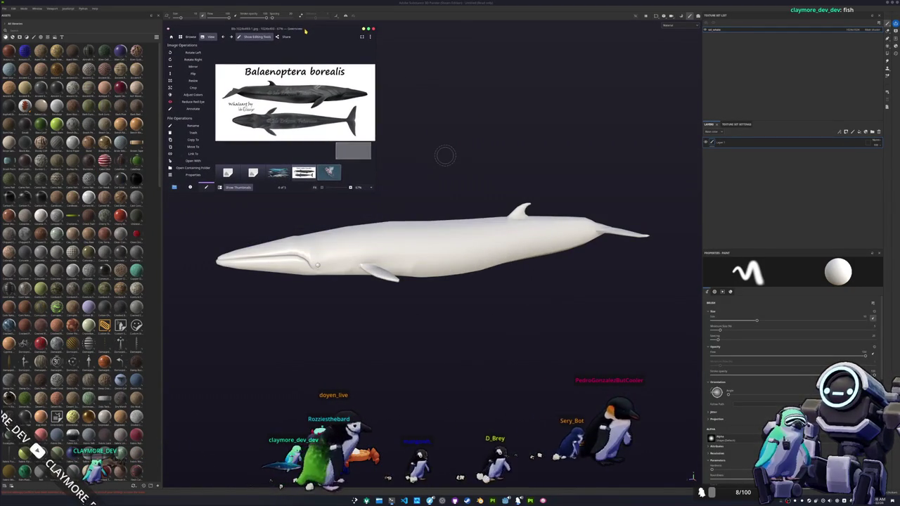
key("Right")
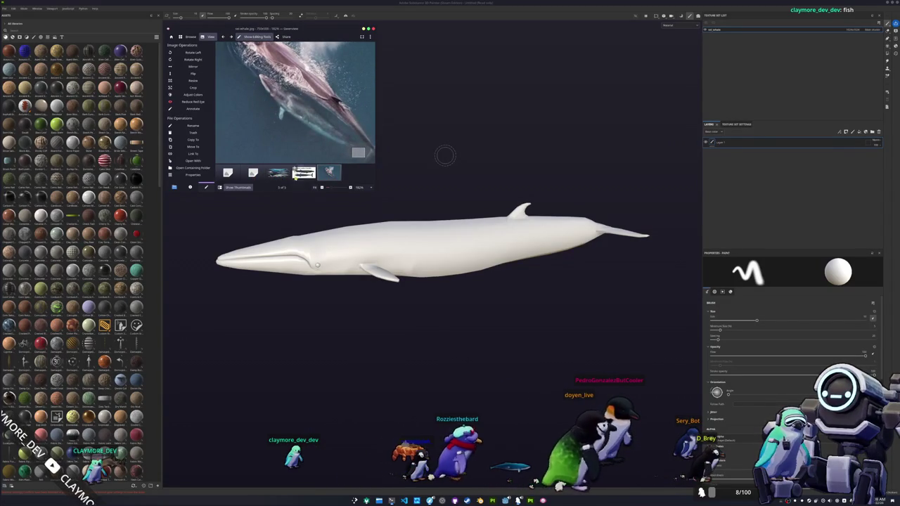
key("Left")
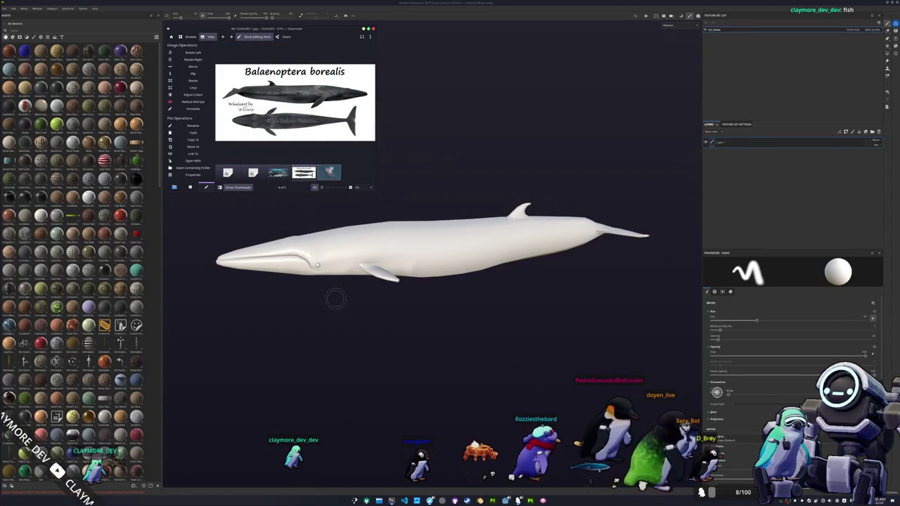
key("super")
- Launch KColorChooser by searching 'kcolor' and move it above the whale
type("kcolor")
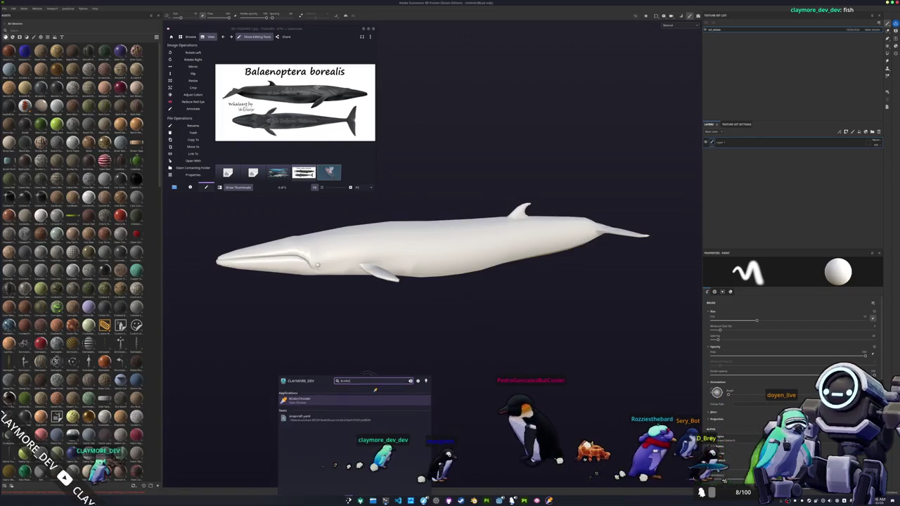
key("Return")
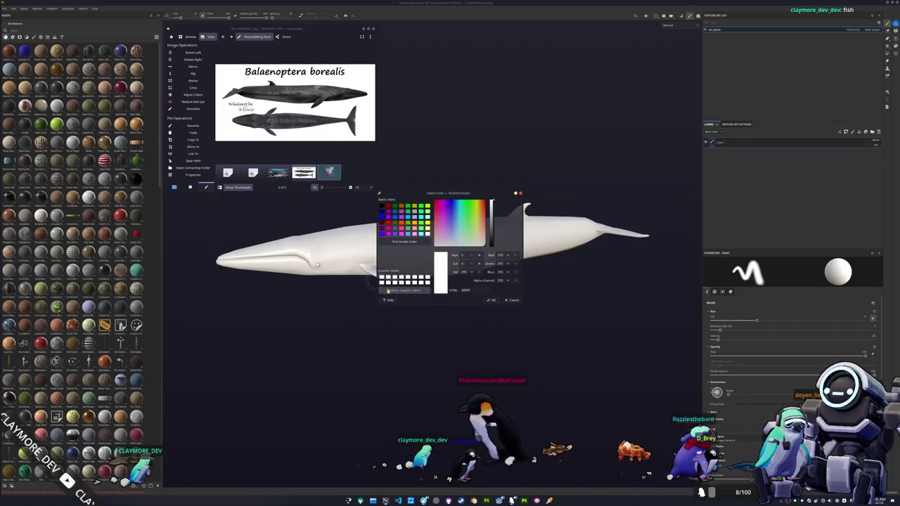
left_click_drag(450, 193, 449, 28)
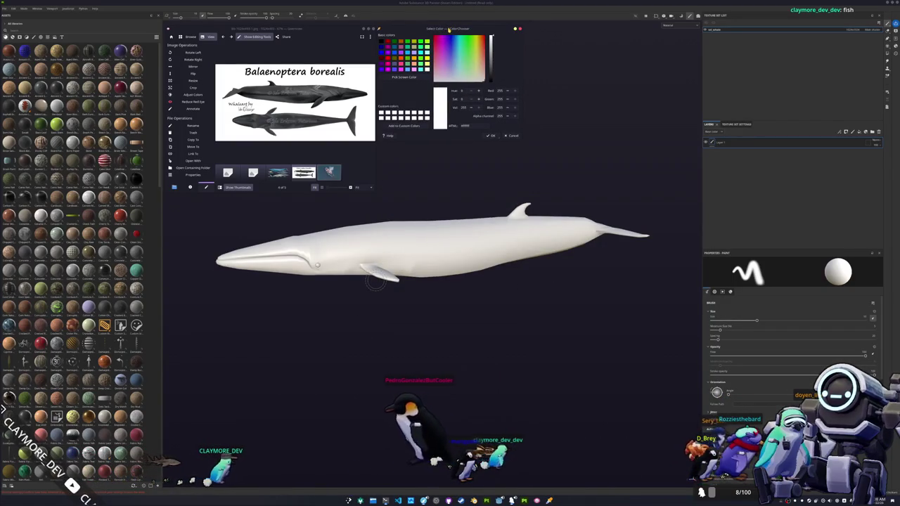
- Set the viewport to show only the Base color channel and delete the empty Layer 1
left_click_drag(376, 281, 563, 114, "alt")
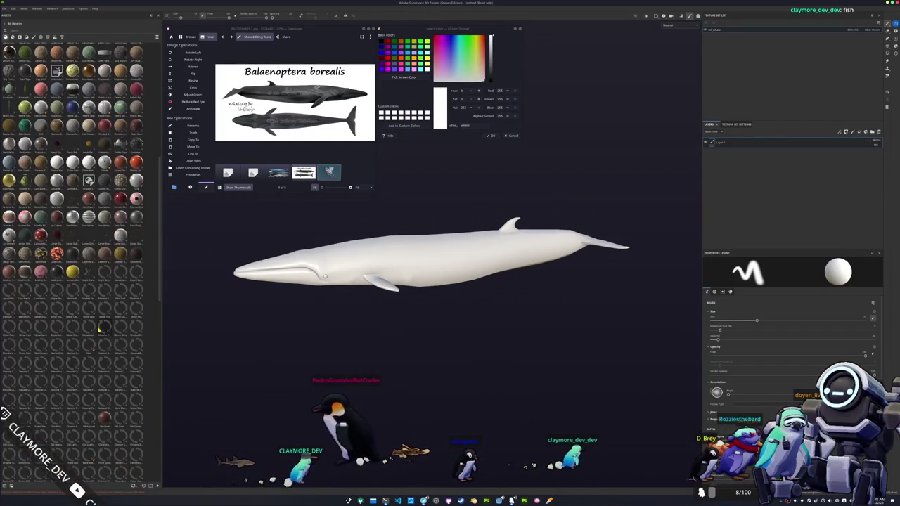
left_click(676, 27)
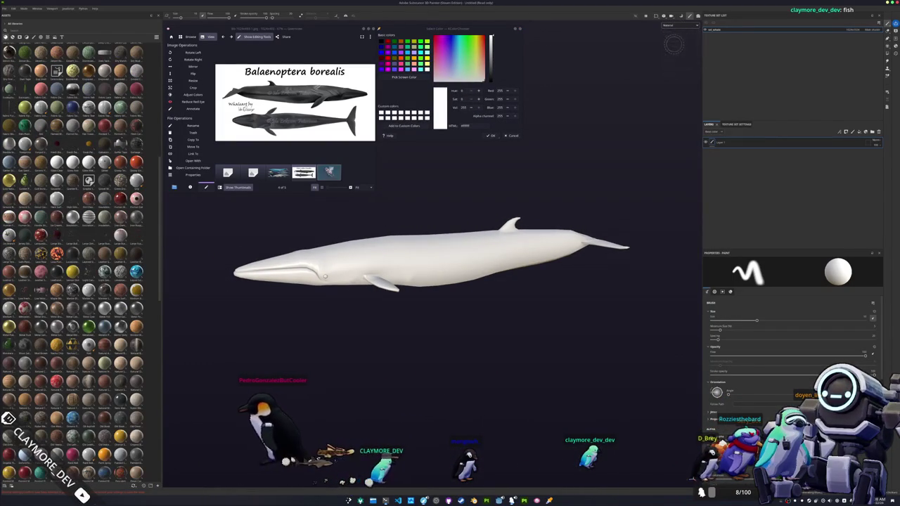
left_click(673, 47)
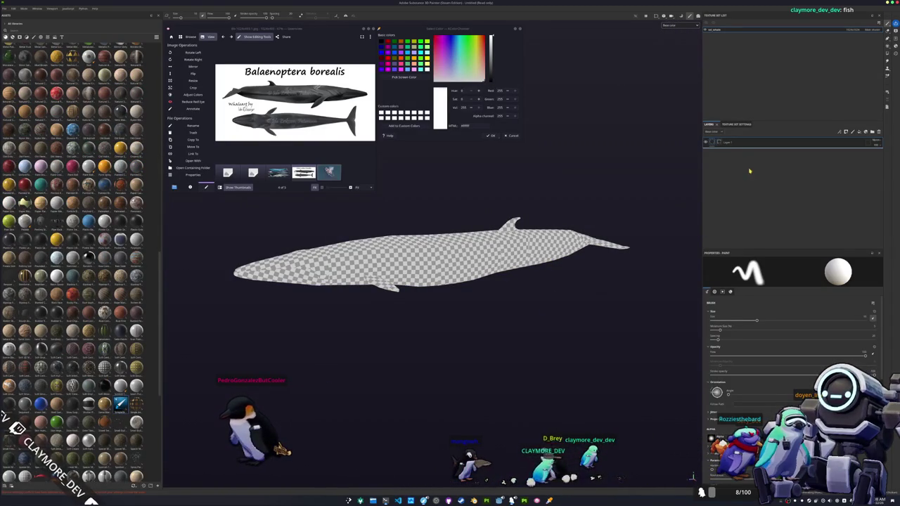
left_click(879, 132)
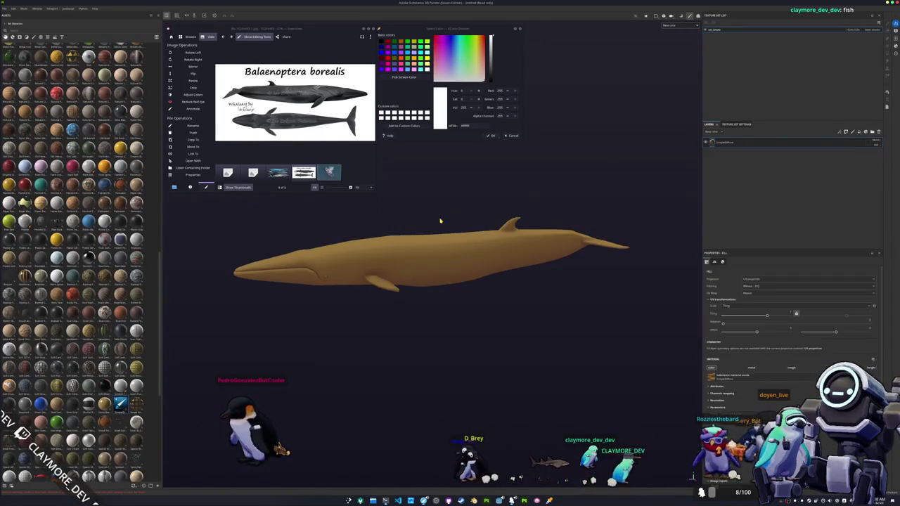
- Sample the whale's blue-grey from the reference and paste its hex into the fill's Base Color
left_click(404, 77)
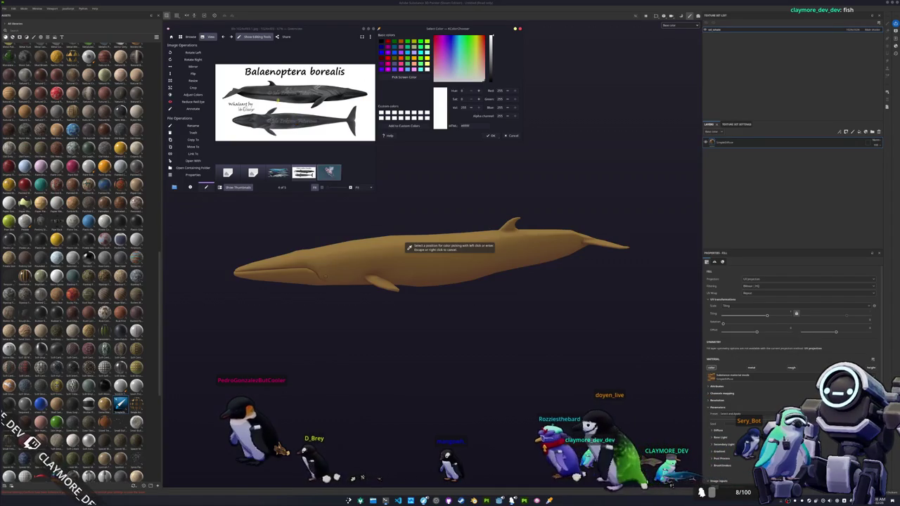
scroll(302, 105, "up", 3)
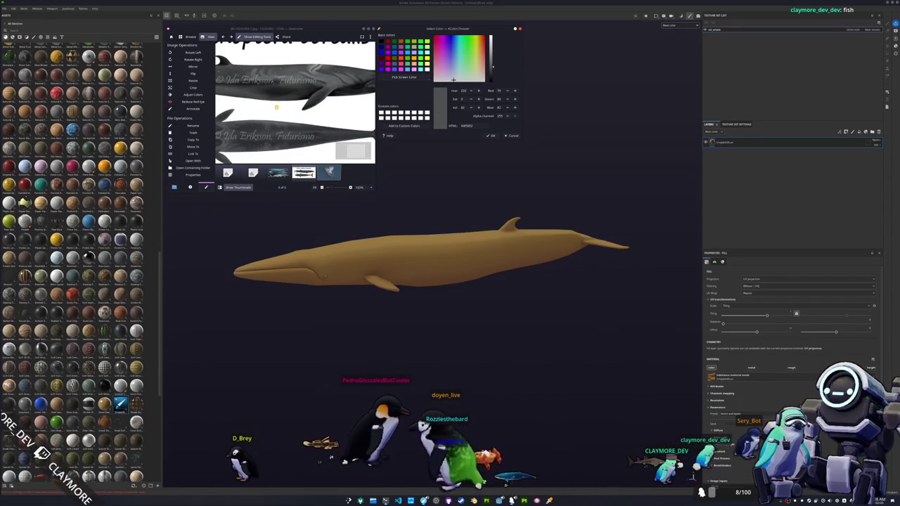
scroll(280, 108, "down", 2)
scroll(281, 108, "down", 1)
left_click(280, 109)
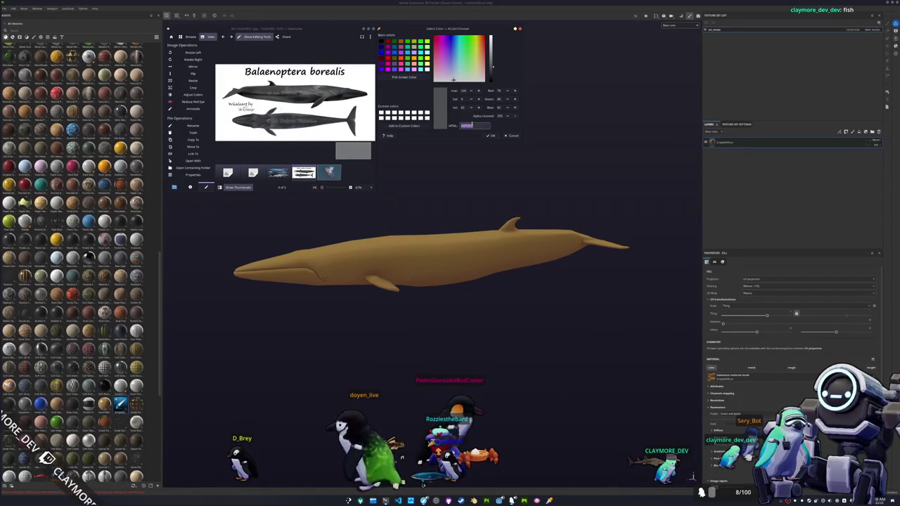
scroll(740, 393, "down", 2)
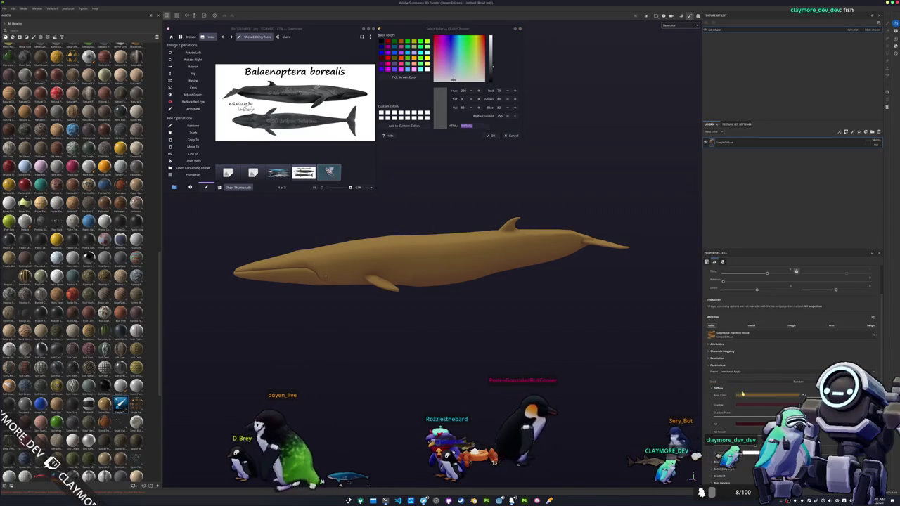
left_click(769, 406)
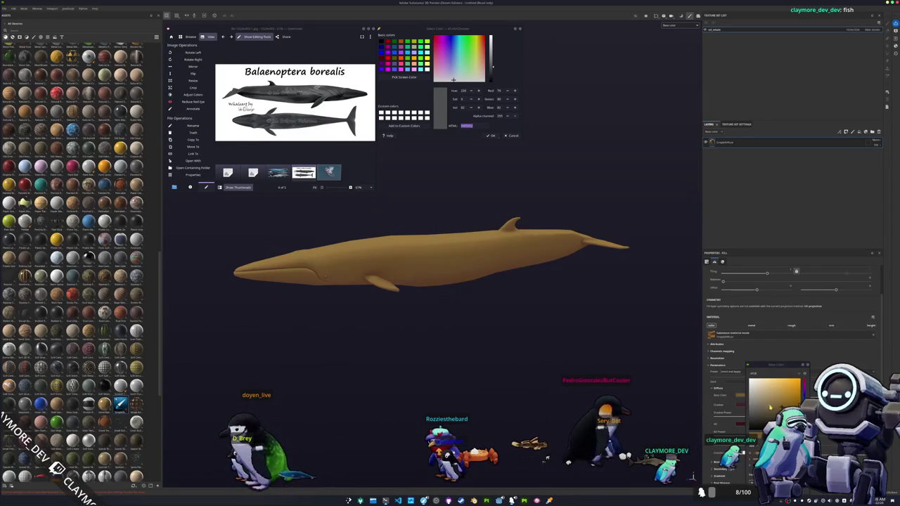
key("ctrl+v")
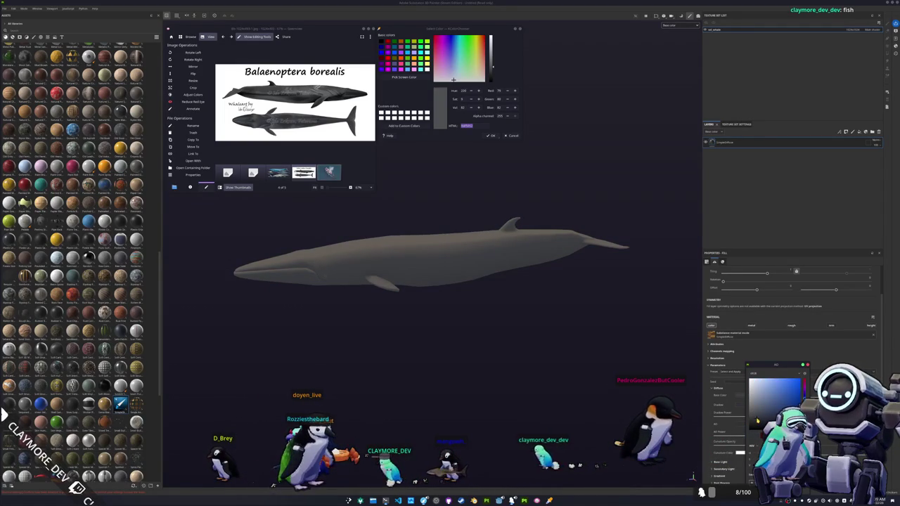
- Tint the Base Light specular colour toward blue-grey and duplicate the simplediffuse fill layer
scroll(788, 316, "down", 1)
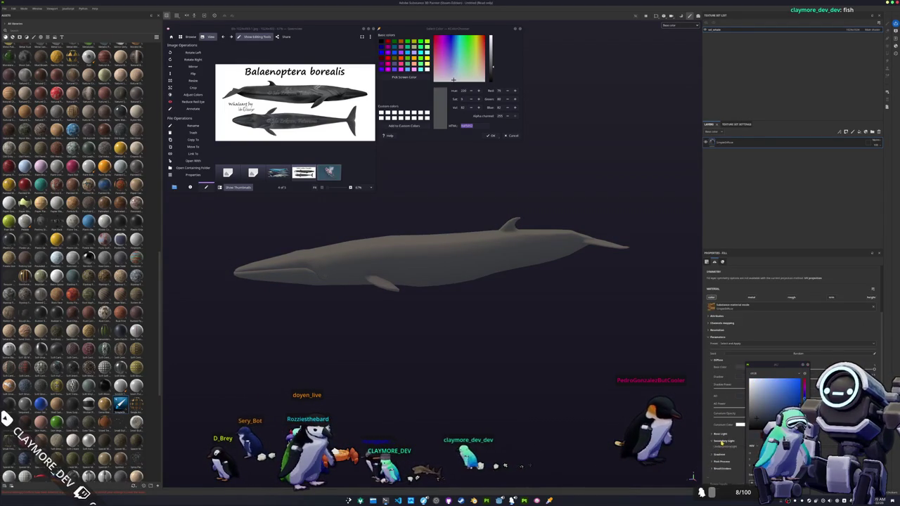
scroll(723, 444, "down", 1)
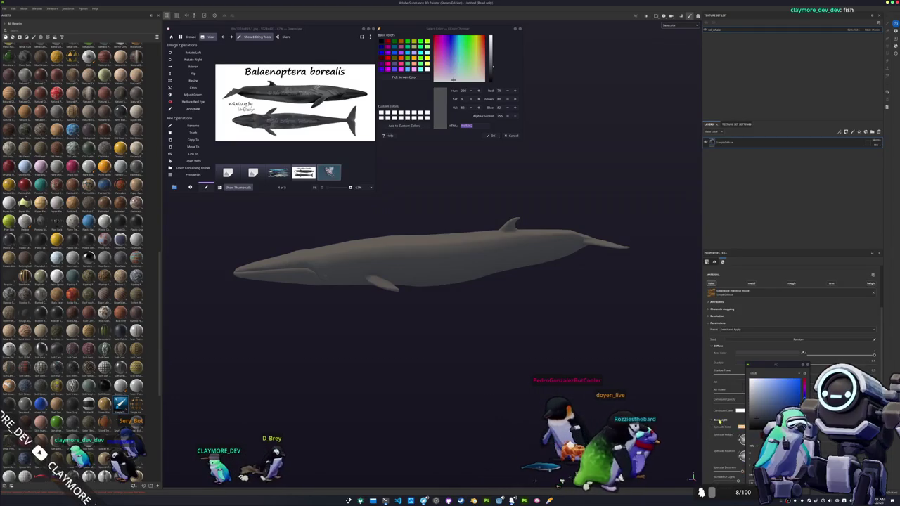
left_click(720, 419)
left_click(741, 427)
left_click_drag(802, 380, 802, 409)
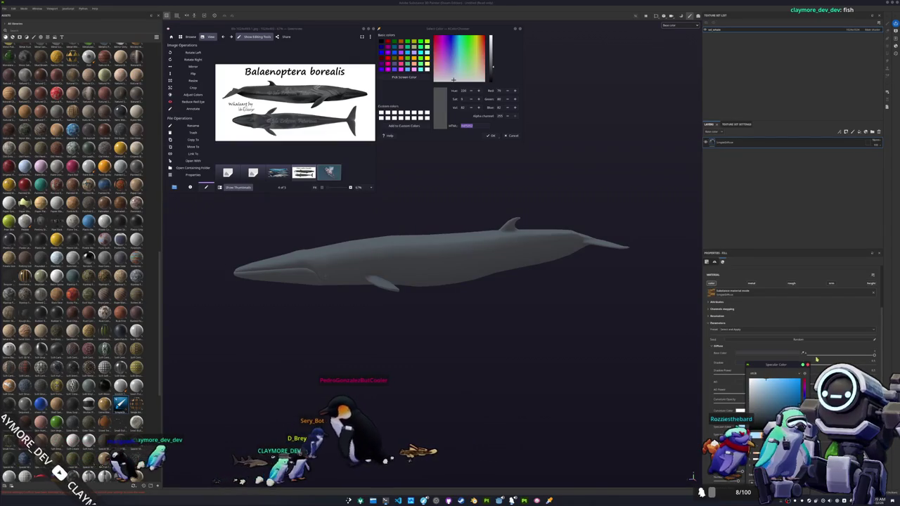
left_click_drag(673, 297, 731, 187, "alt")
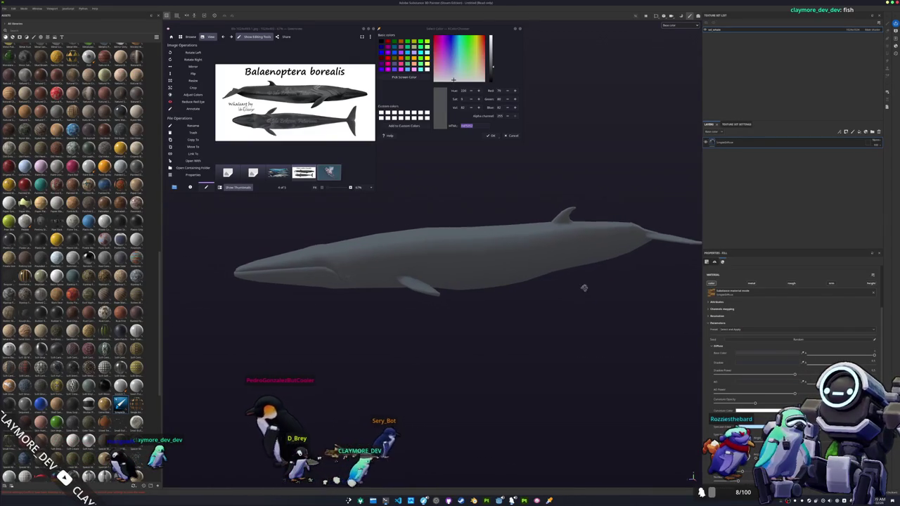
key("ctrl+d")
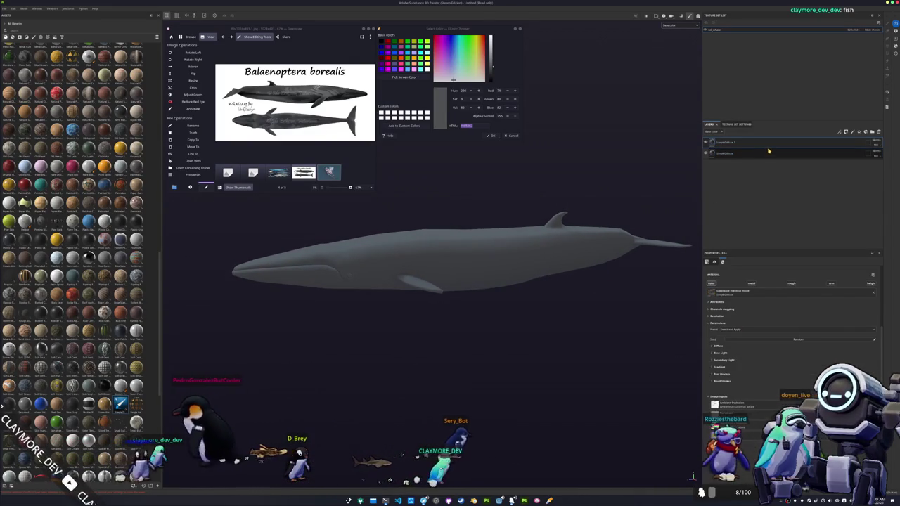
- Zoom the reference image and sample the whale's grey from it
middle_click(329, 115)
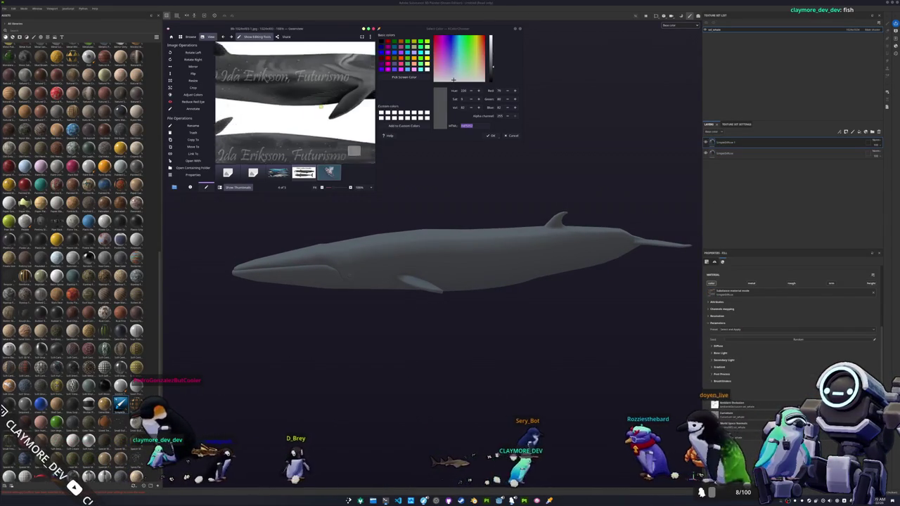
scroll(330, 115, "up", 2)
scroll(320, 121, "down", 2, "ctrl")
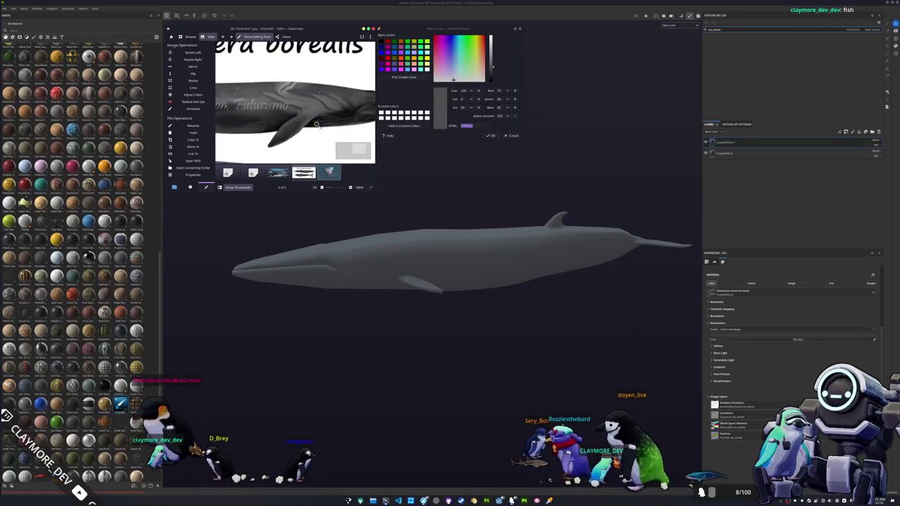
scroll(316, 124, "down", 2, "ctrl")
middle_click(318, 122)
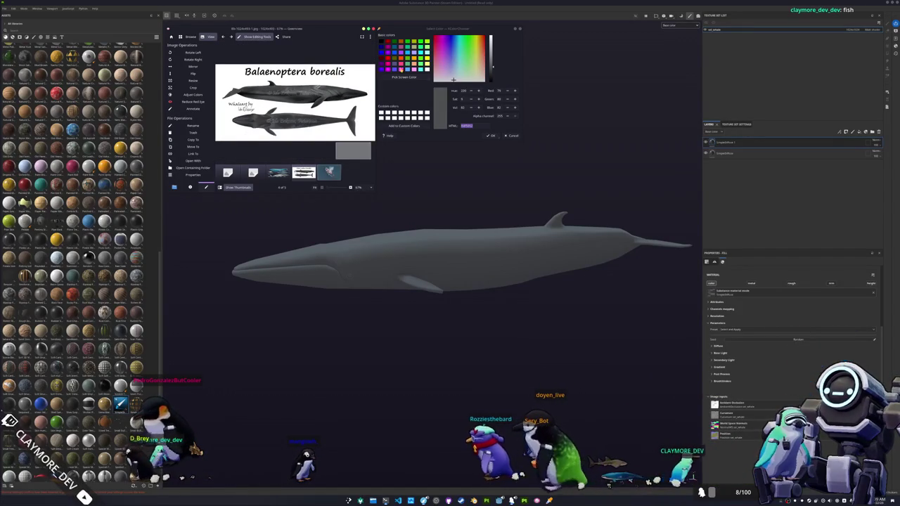
left_click(406, 78)
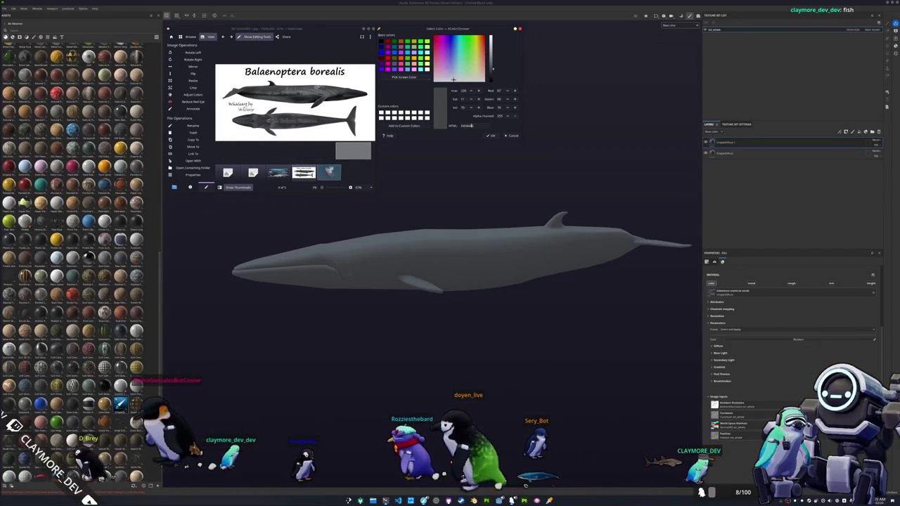
scroll(346, 91, "up", 3, "ctrl")
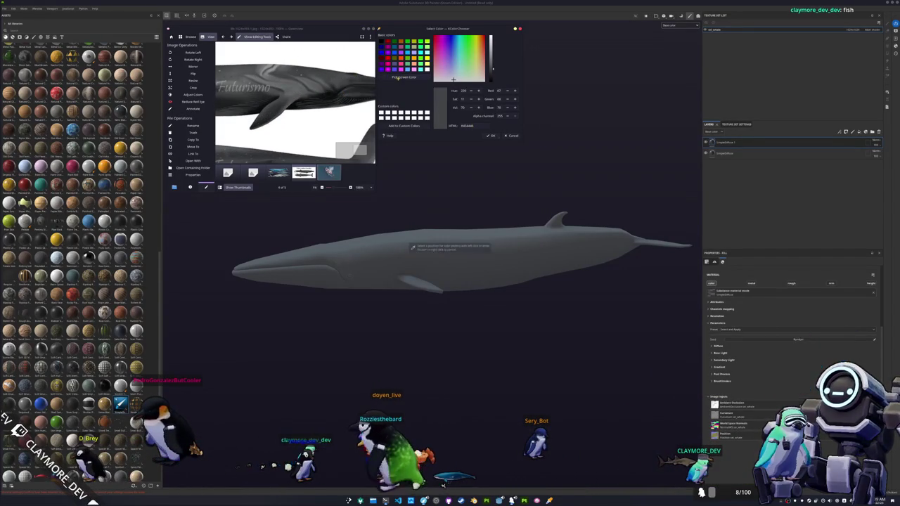
left_click(408, 247)
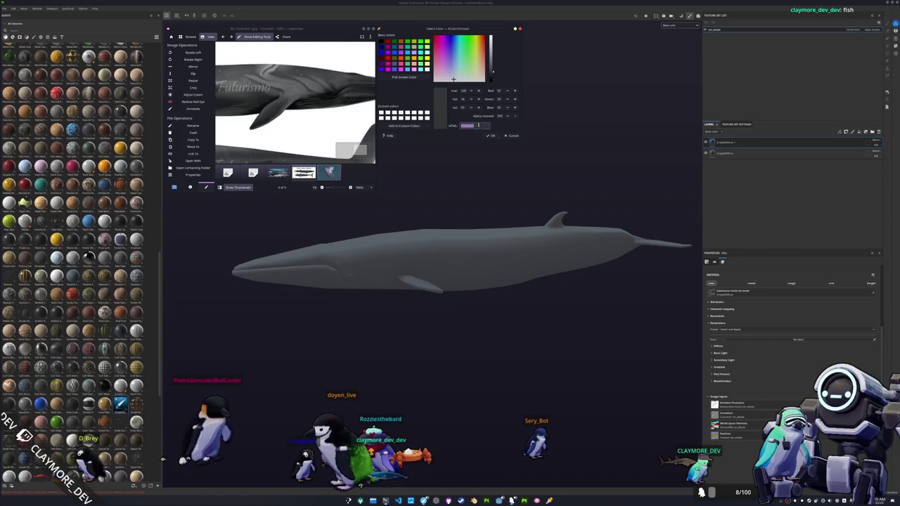
- Darken the whale's base colour in the Diffuse settings
left_click(671, 222)
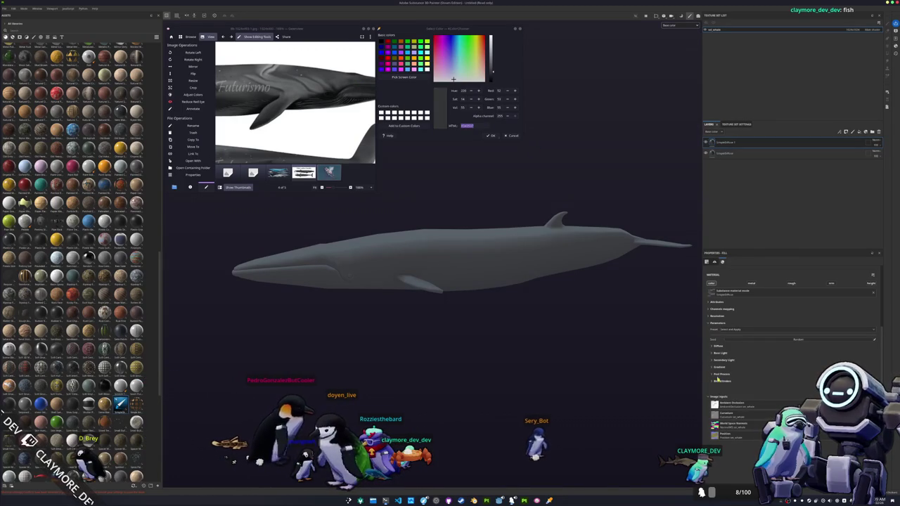
left_click(717, 347)
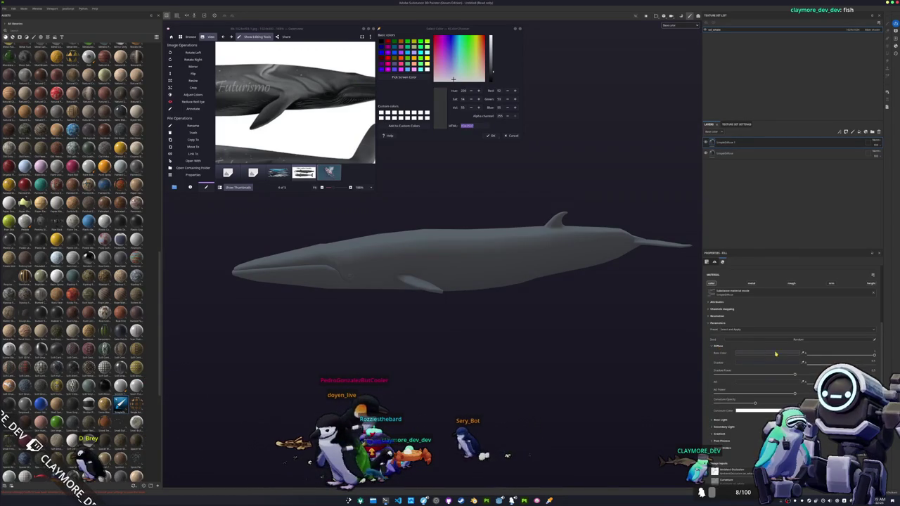
left_click(769, 353)
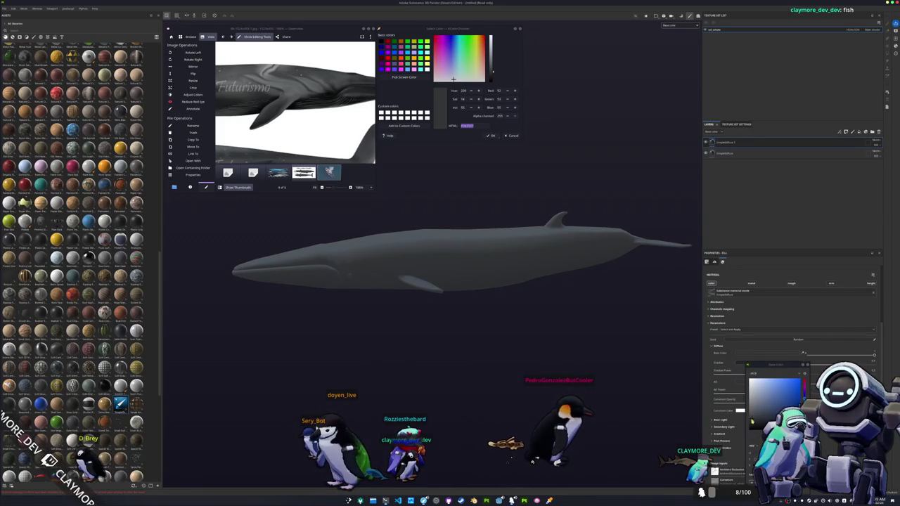
left_click_drag(751, 420, 754, 423)
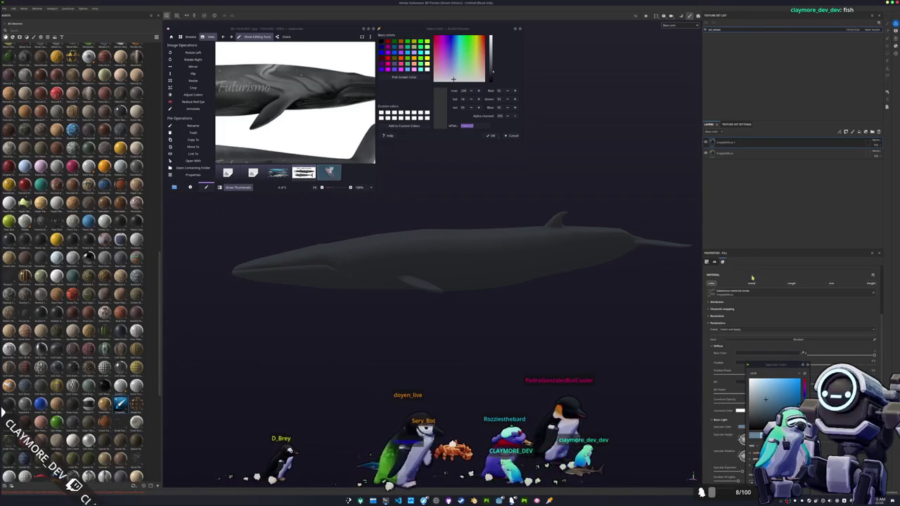
left_click(712, 152)
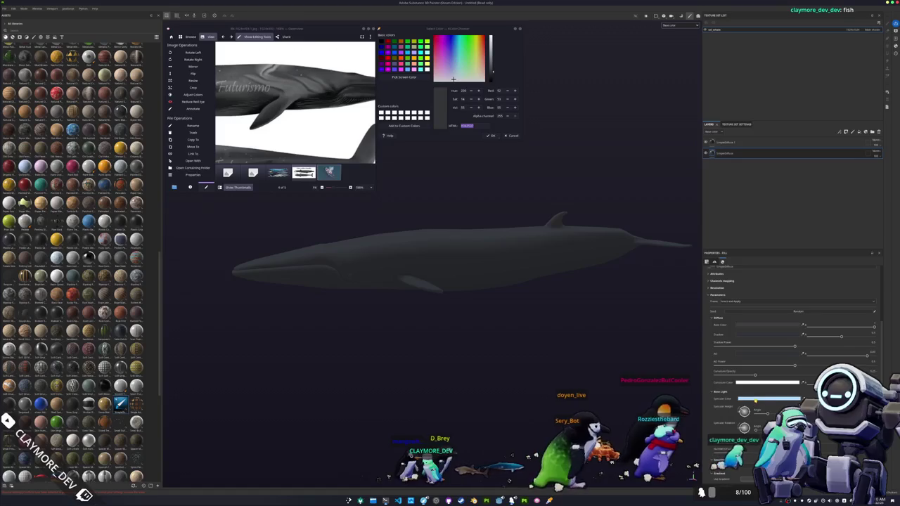
- Select the second fill layer and add a new layer above the fills
left_click(756, 399)
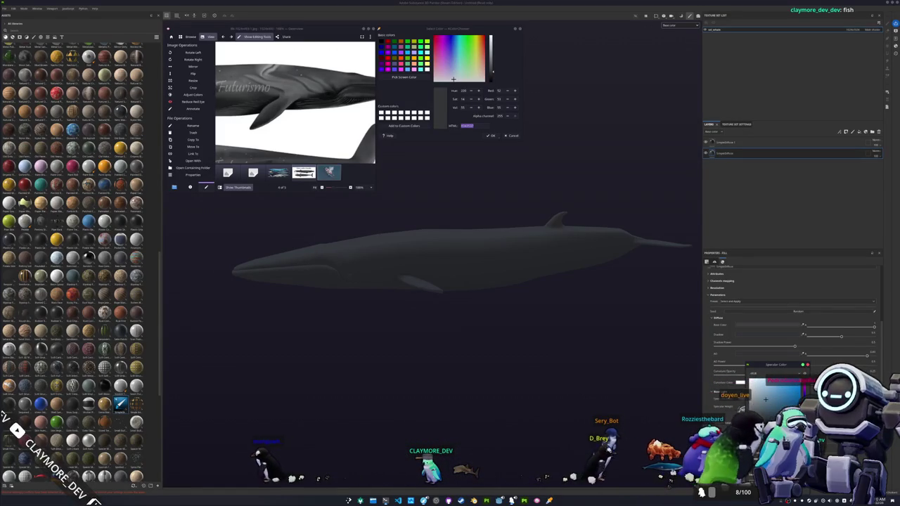
left_click(807, 366)
left_click(736, 153)
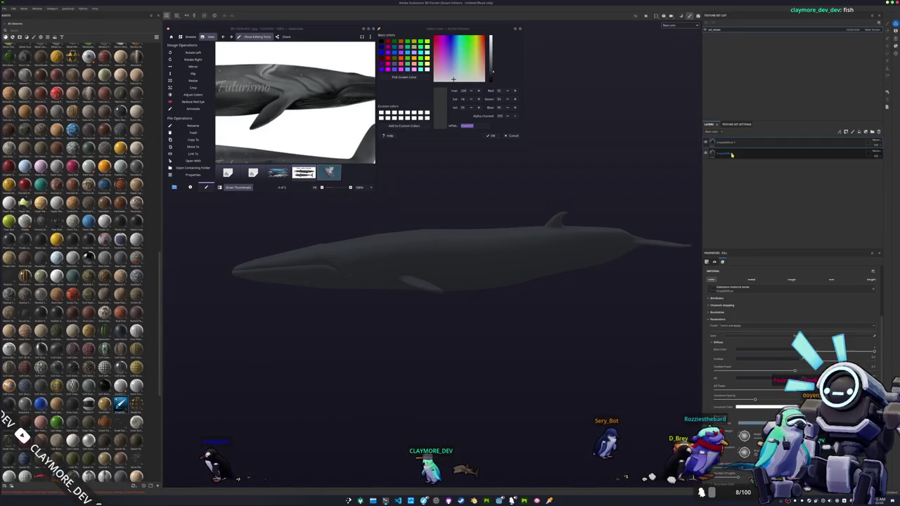
key("ctrl+d")
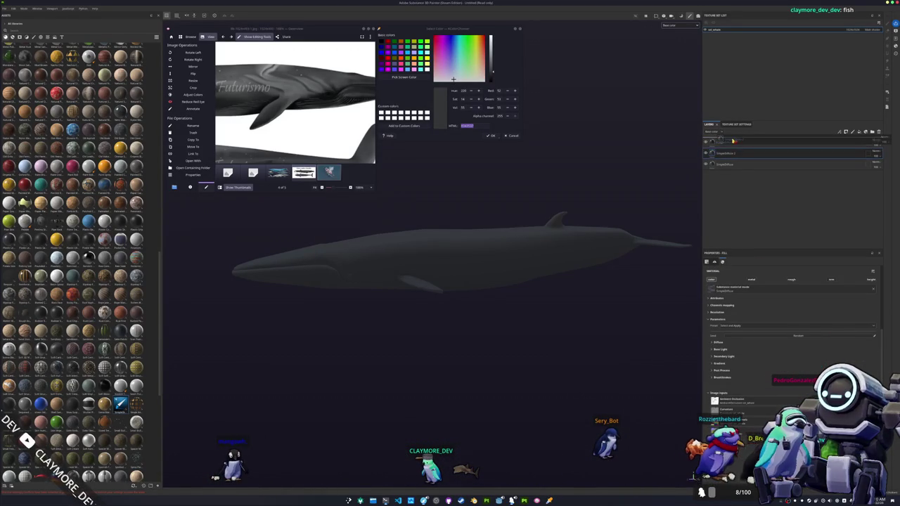
- On the new paint layer, paint a pale stripe upward from the pectoral fin
left_click(732, 143)
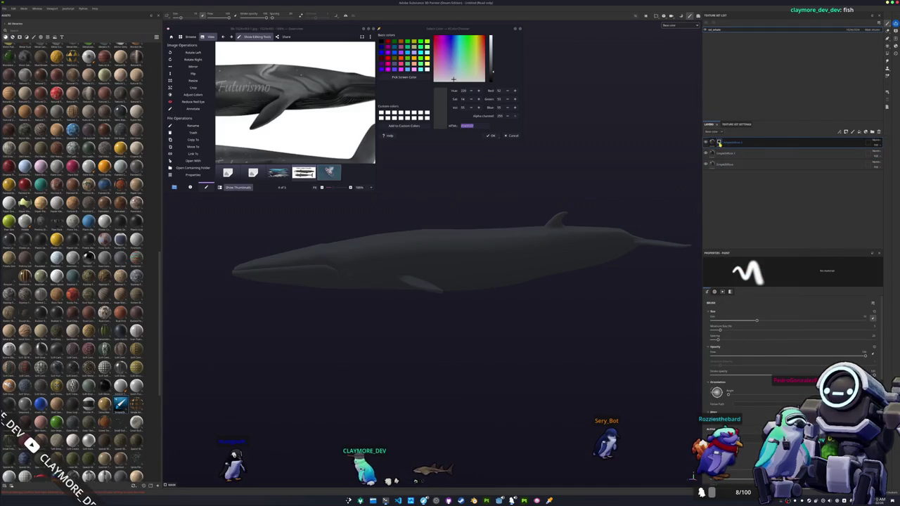
scroll(322, 144, "down", 2)
scroll(439, 282, "up", 2)
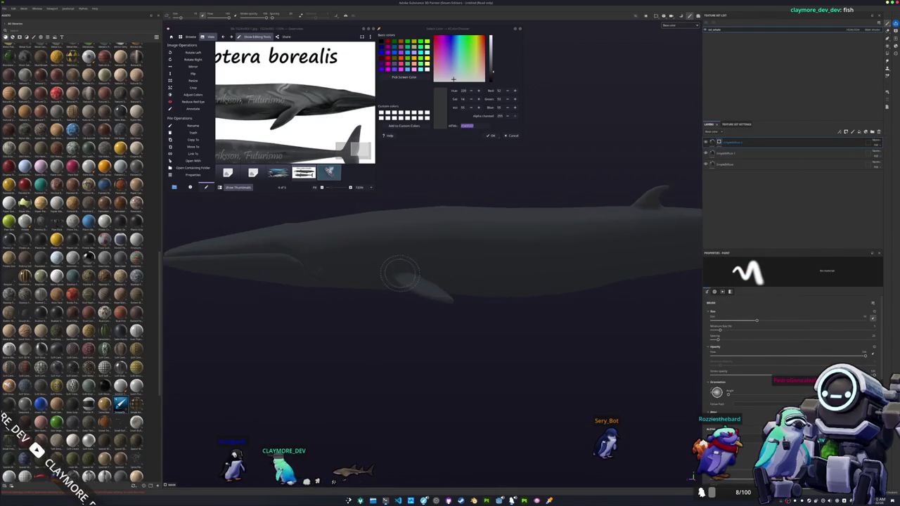
scroll(422, 260, "up", 2)
scroll(437, 250, "up", 2)
left_click_drag(461, 272, 463, 307, "alt")
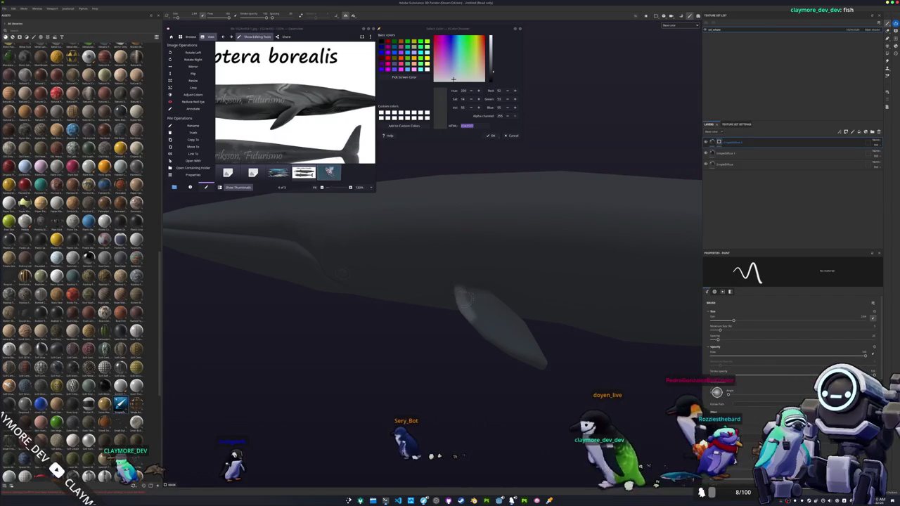
mouse_move(460, 294)
left_mouse_down("alt")
mouse_move(462, 316)
mouse_move(411, 323)
left_mouse_up("alt")
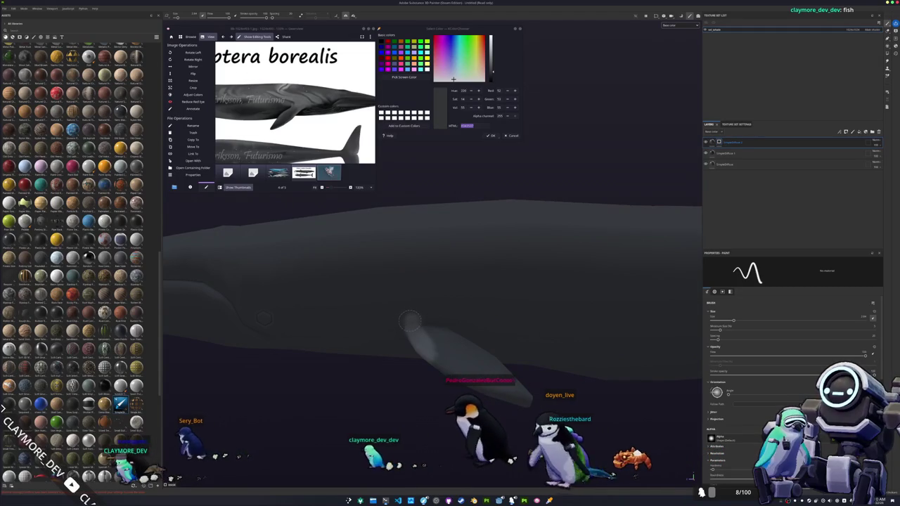
left_click_drag(411, 321, 405, 327, "alt")
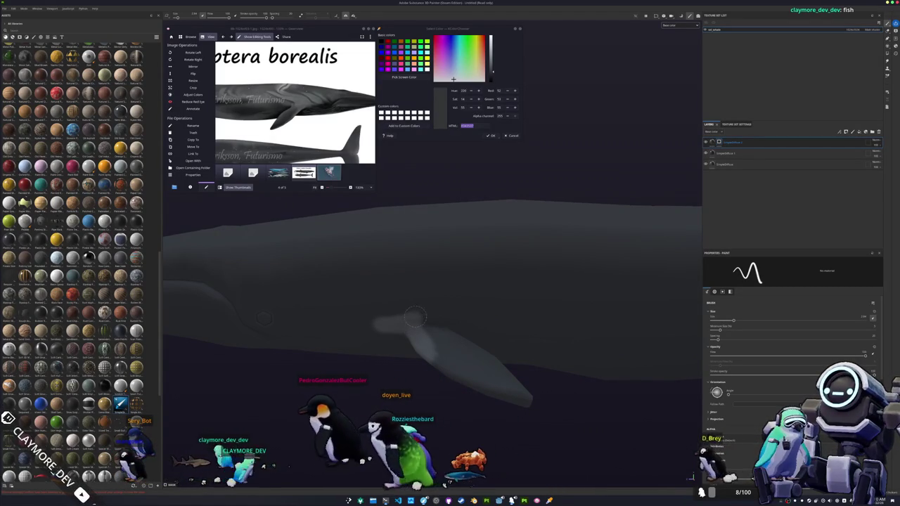
mouse_move(415, 320)
left_mouse_down()
mouse_move(476, 270)
mouse_move(541, 239)
left_mouse_up()
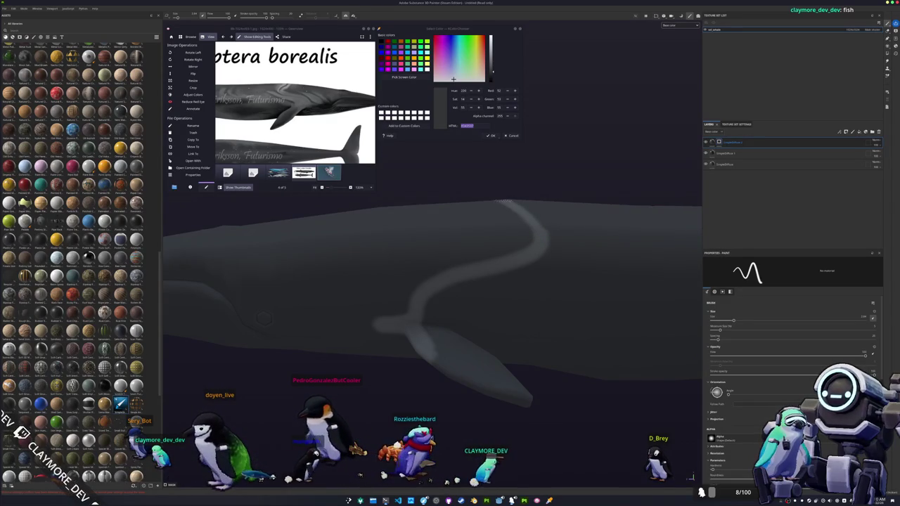
- Extend the pale stripe up and to the right, then check the stripes from several angles
mouse_move(463, 216)
left_mouse_down("alt")
mouse_move(481, 263)
mouse_move(446, 325)
mouse_move(453, 288)
left_mouse_up("alt")
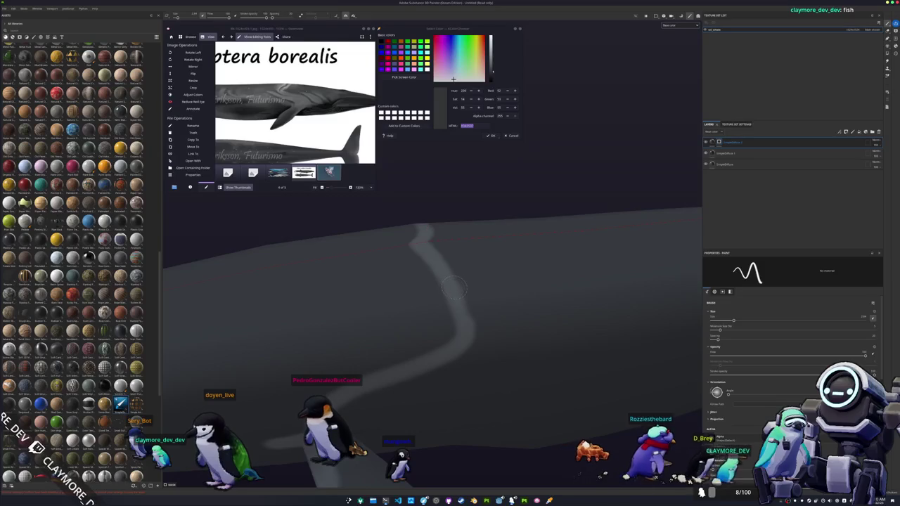
mouse_move(454, 320)
left_mouse_down("alt")
mouse_move(375, 291)
mouse_move(296, 309)
left_mouse_up("alt")
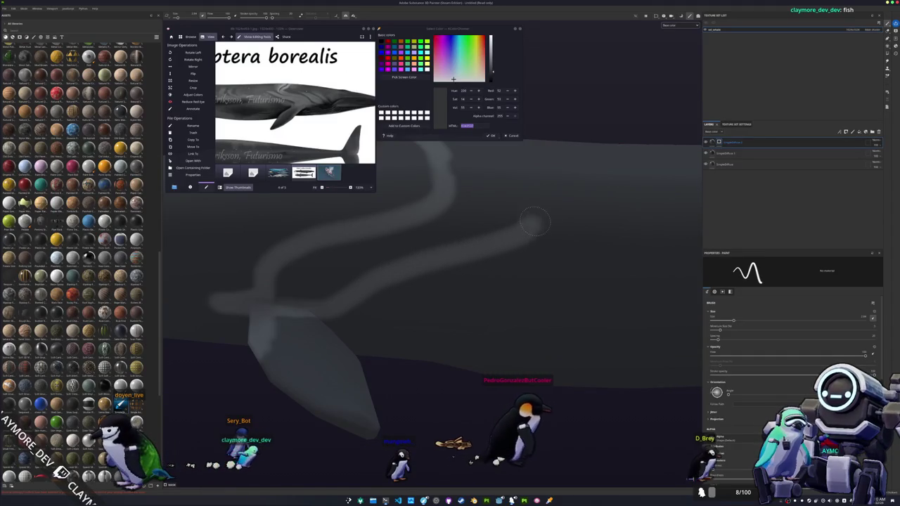
left_click_drag(532, 224, 556, 177)
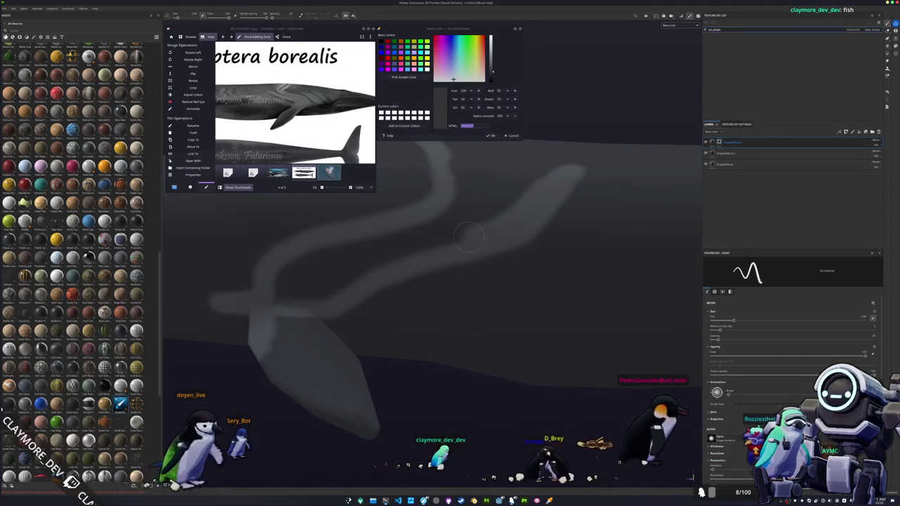
middle_click_drag(470, 238, 402, 330)
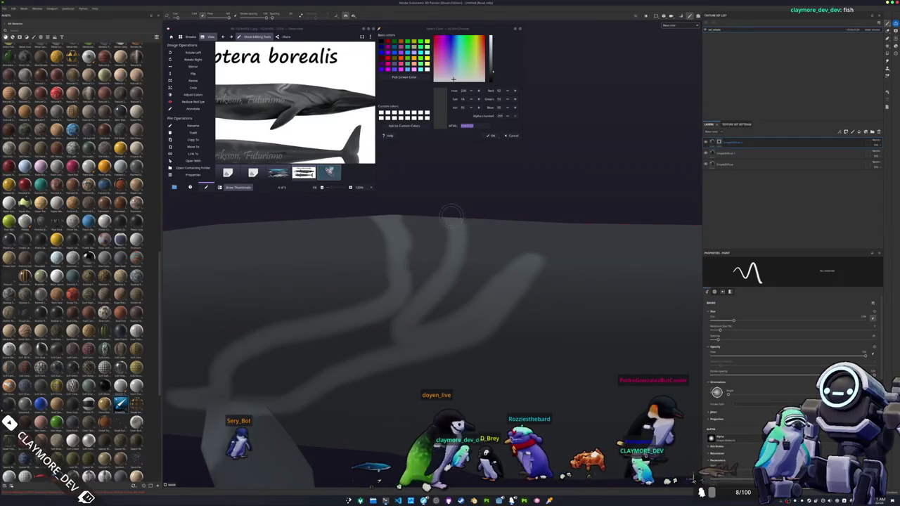
left_click_drag(451, 213, 425, 284, "alt")
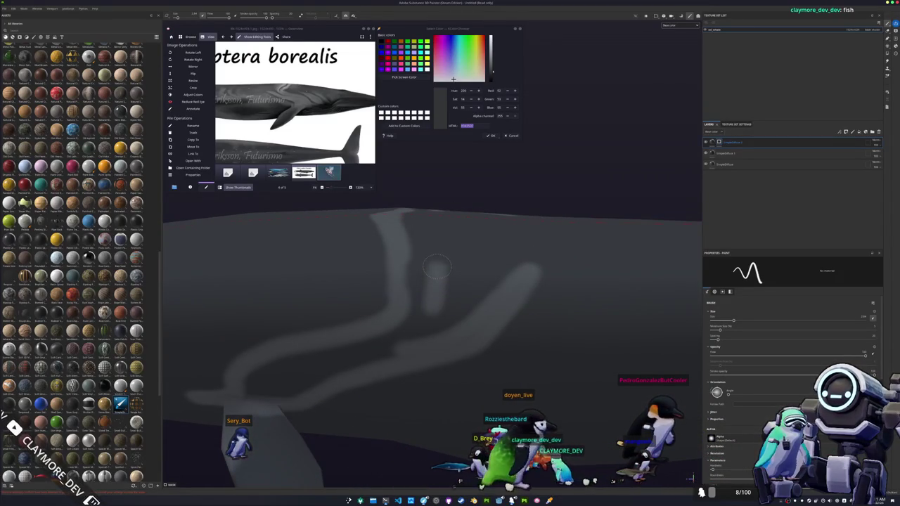
mouse_move(433, 213)
left_mouse_down("alt")
mouse_move(413, 287)
mouse_move(421, 296)
left_mouse_up("alt")
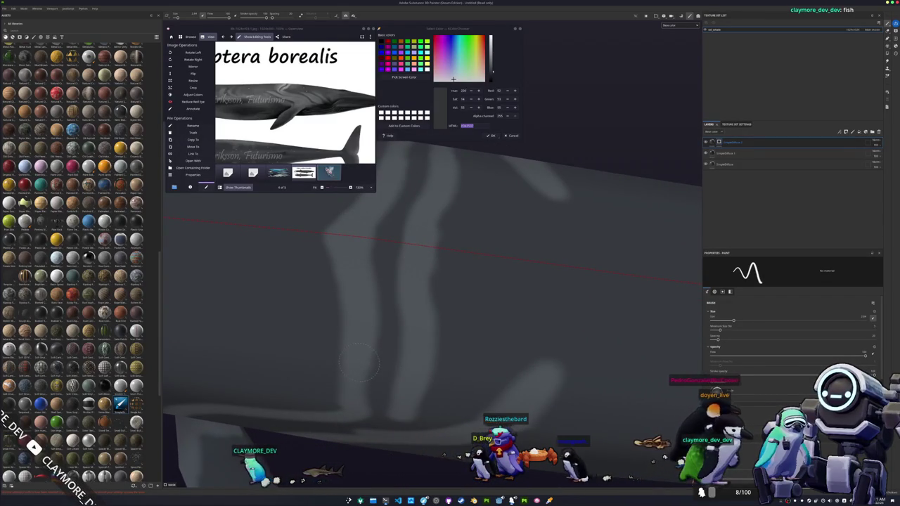
left_click_drag(366, 403, 449, 254, "alt")
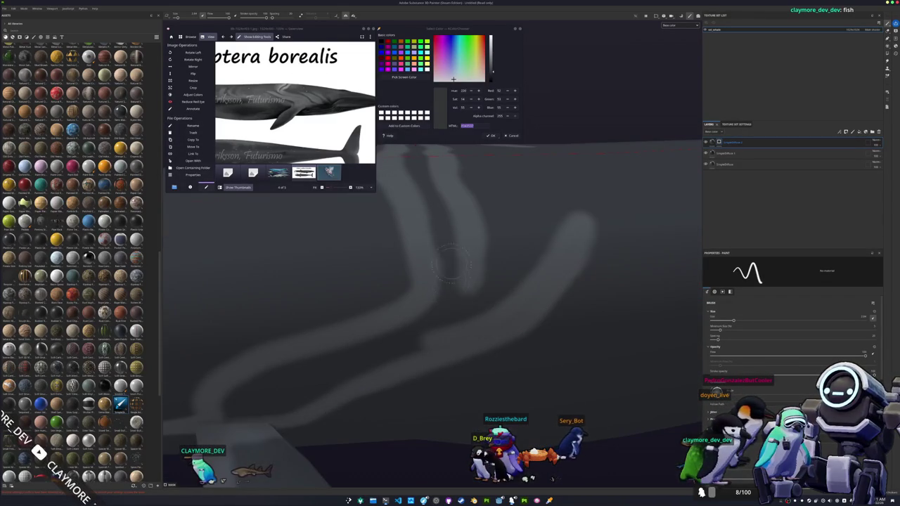
mouse_move(405, 320)
left_mouse_down("alt")
mouse_move(422, 316)
mouse_move(395, 362)
left_mouse_up("alt")
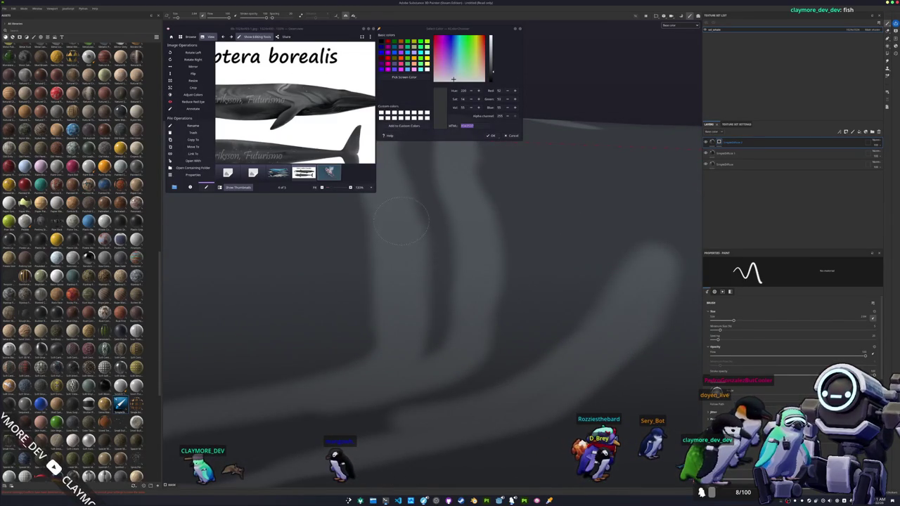
left_click_drag(396, 211, 439, 355, "alt")
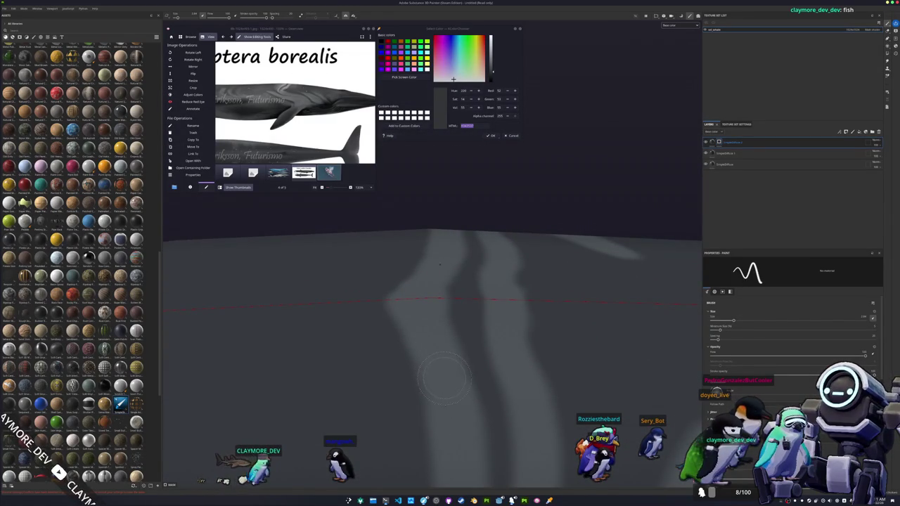
mouse_move(434, 298)
left_mouse_down("alt")
mouse_move(417, 351)
mouse_move(379, 370)
left_mouse_up("alt")
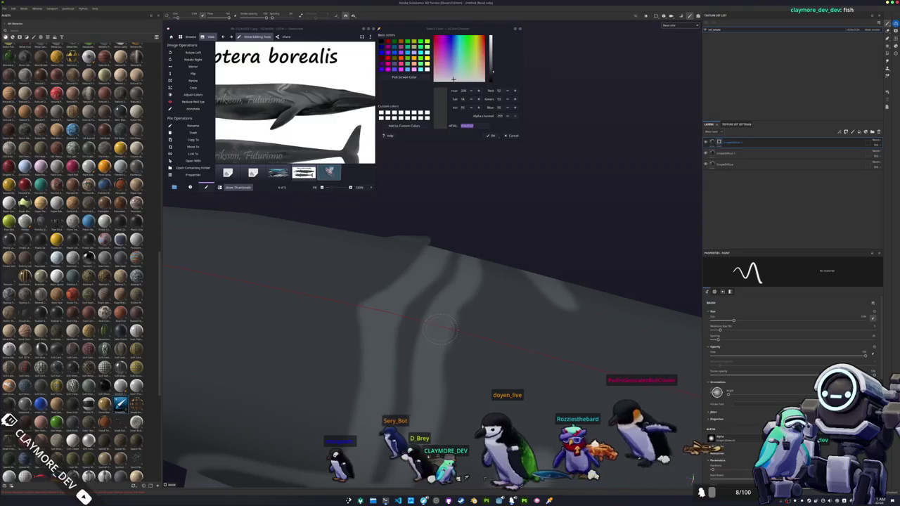
left_click_drag(426, 399, 468, 333, "alt")
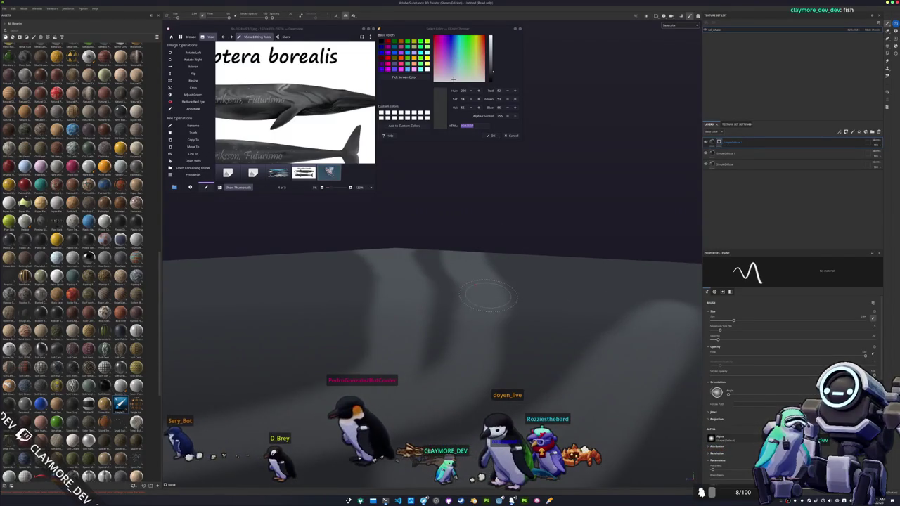
left_click_drag(474, 301, 521, 339, "alt")
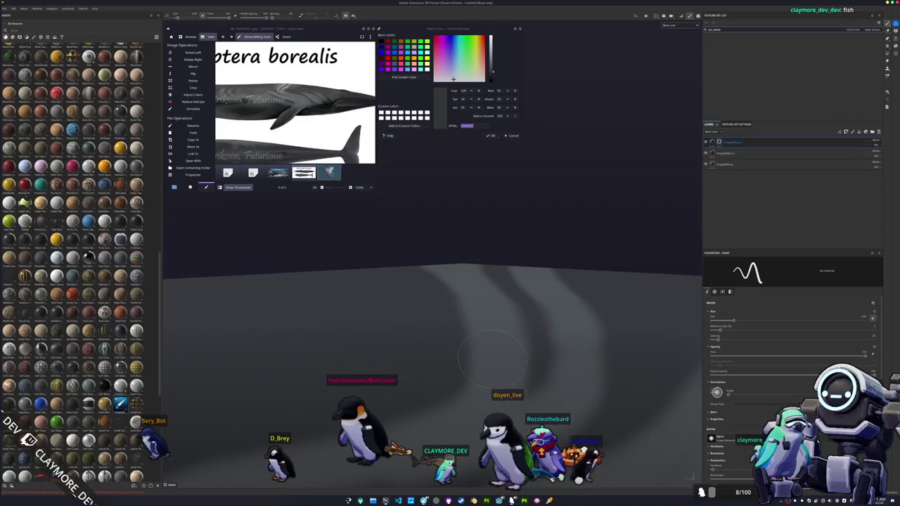
left_click_drag(460, 280, 498, 274, "alt")
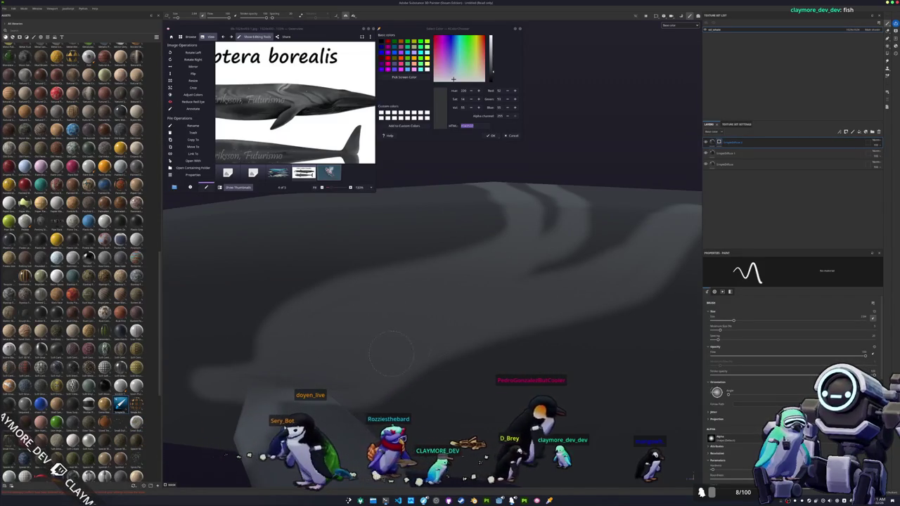
- Thicken the pale hook-shaped streak and extend it into a brighter U shape
scroll(377, 360, "down", 5)
mouse_move(377, 360)
left_mouse_down("alt")
mouse_move(298, 343)
mouse_move(403, 285)
mouse_move(416, 299)
mouse_move(354, 302)
mouse_move(366, 305)
left_mouse_up("alt")
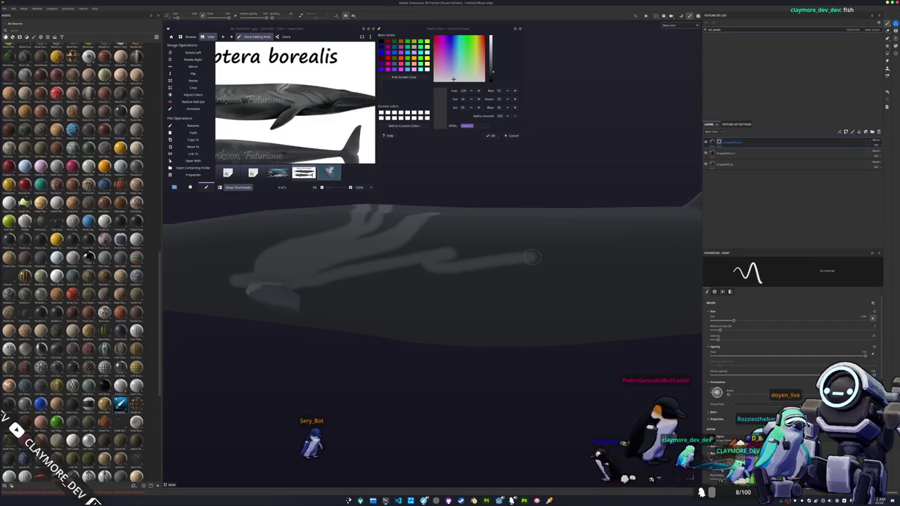
left_click_drag(542, 257, 393, 301, "alt")
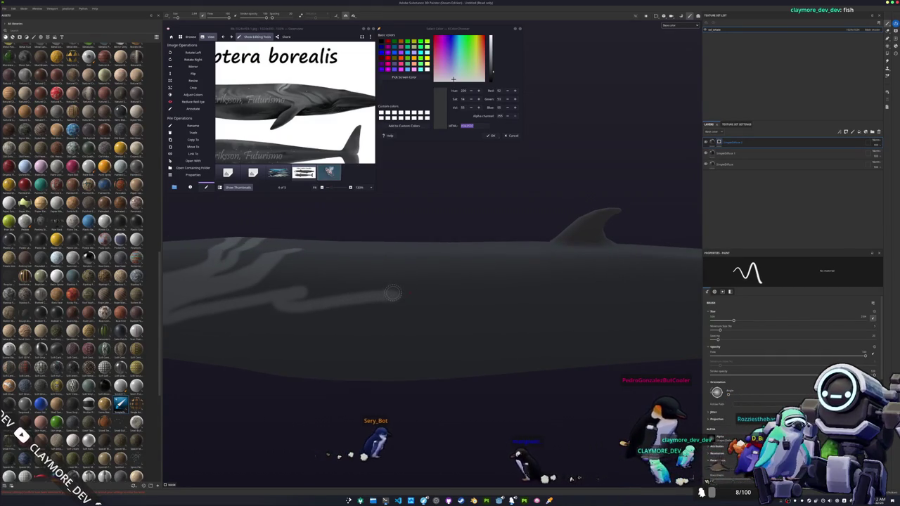
left_click_drag(319, 151, 357, 158)
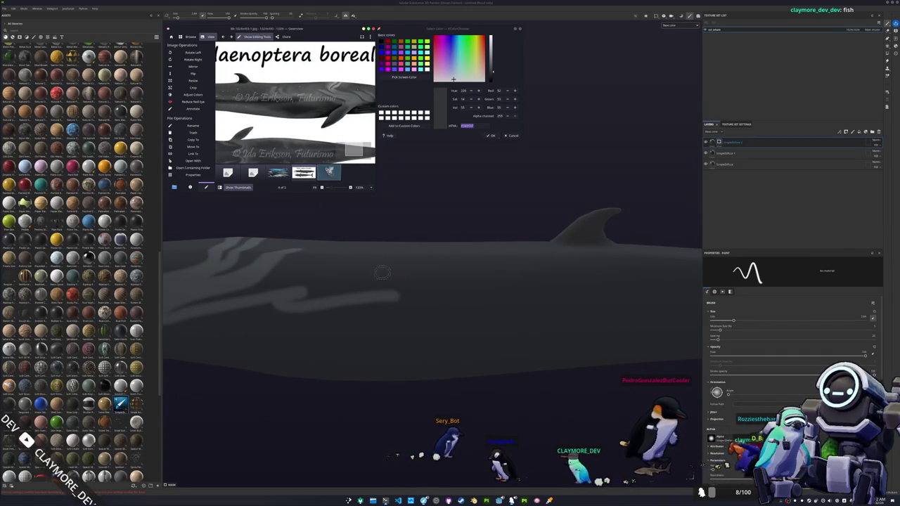
left_click_drag(398, 289, 400, 309, "alt")
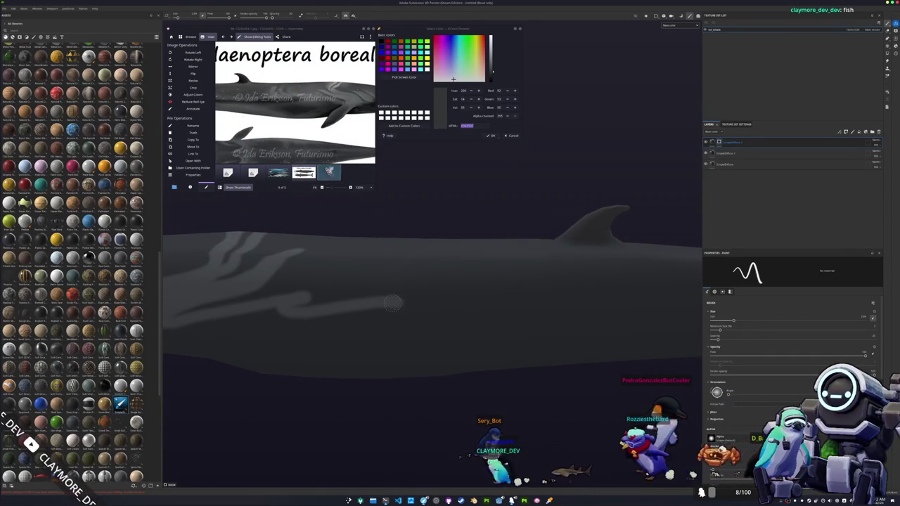
left_click_drag(400, 303, 427, 262)
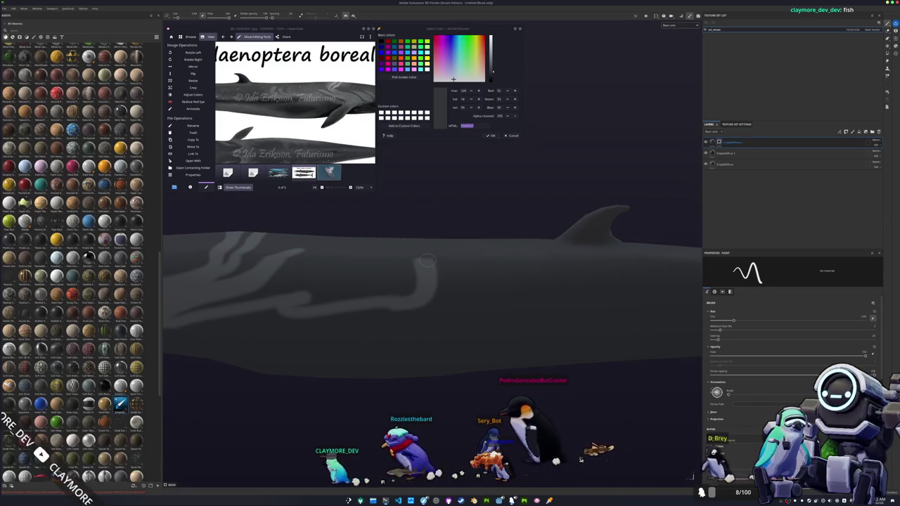
middle_click_drag(427, 262, 339, 301)
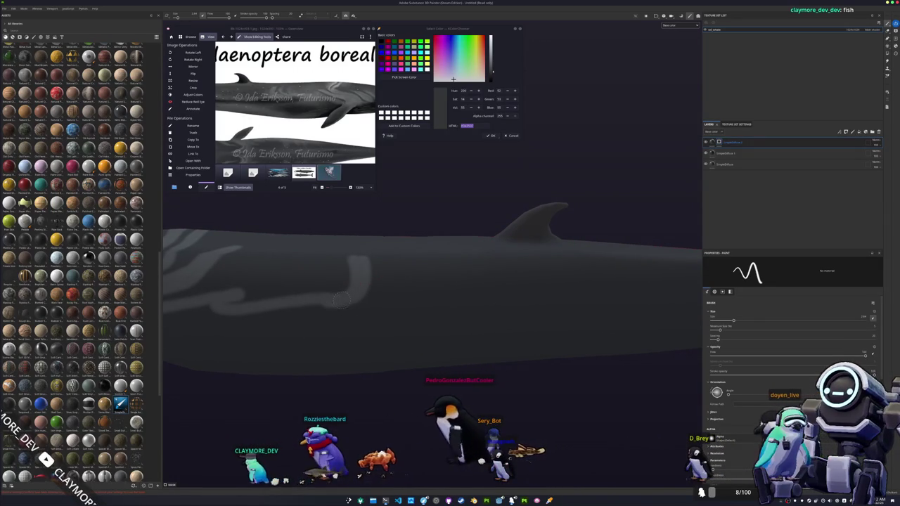
left_click_drag(339, 301, 403, 258)
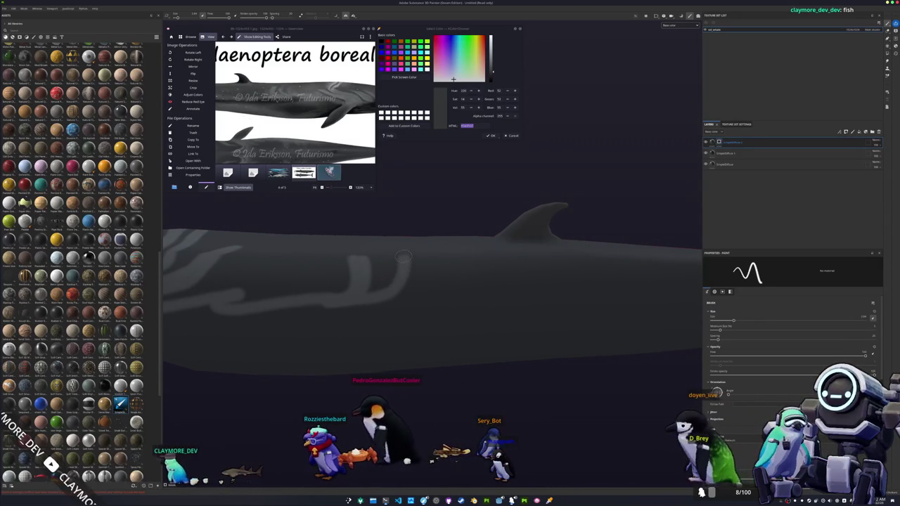
scroll(383, 281, "up", 1)
scroll(357, 307, "up", 1)
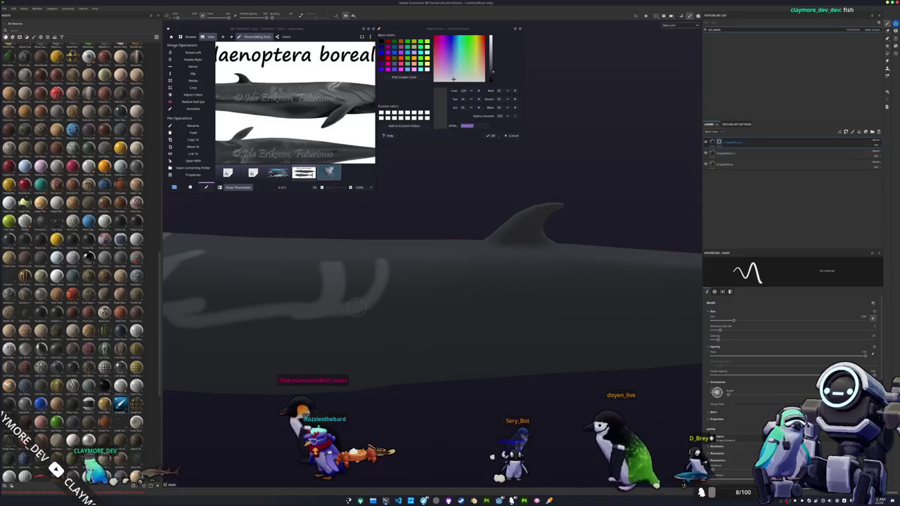
left_click_drag(356, 307, 389, 262)
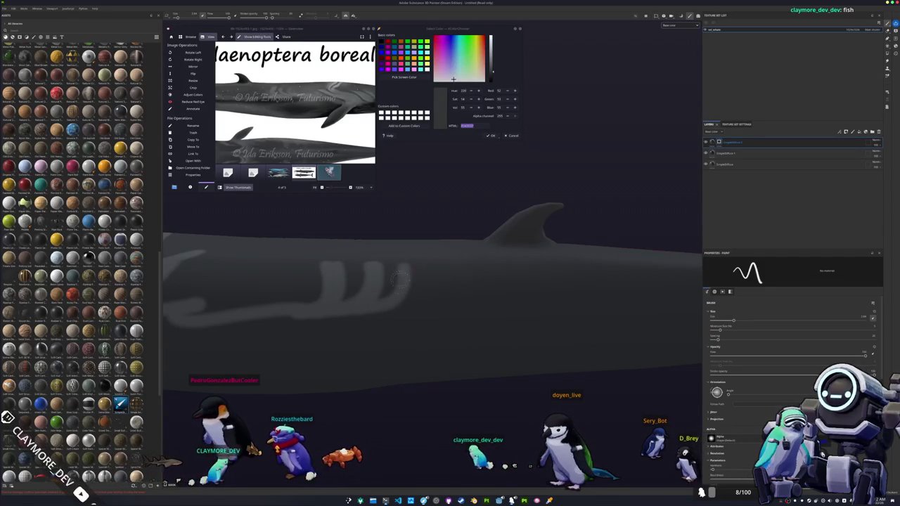
- Paint a light stripe along the whale's side behind the head
left_click_drag(406, 283, 408, 274, "alt")
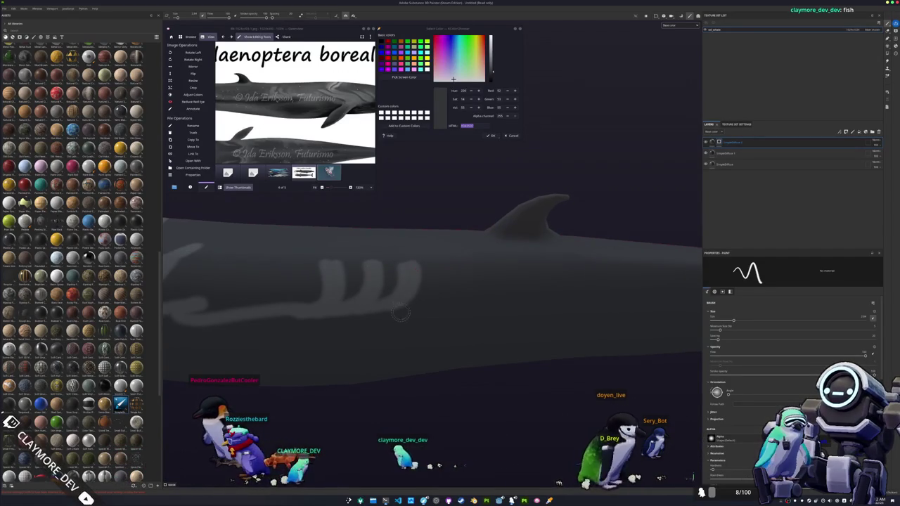
left_click_drag(344, 266, 365, 313, "alt")
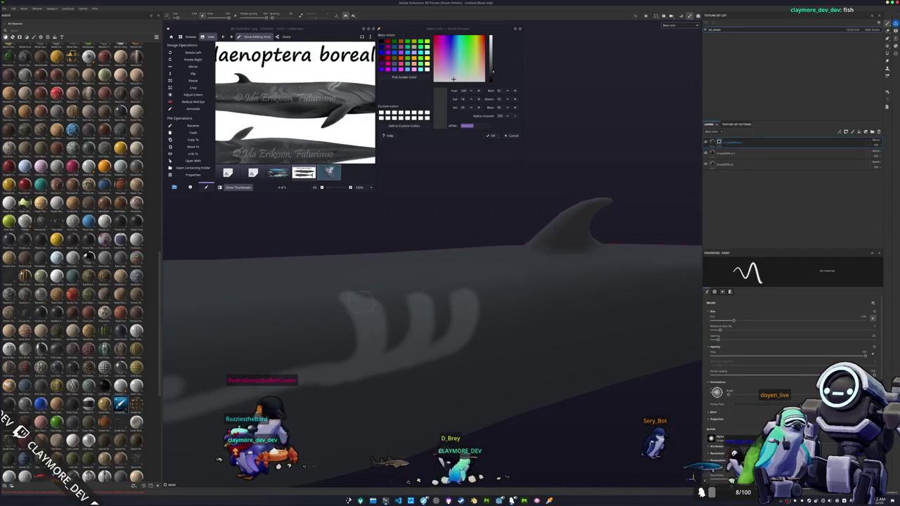
mouse_move(361, 297)
left_mouse_down("alt")
mouse_move(340, 303)
mouse_move(301, 261)
mouse_move(271, 277)
mouse_move(238, 268)
left_mouse_up("alt")
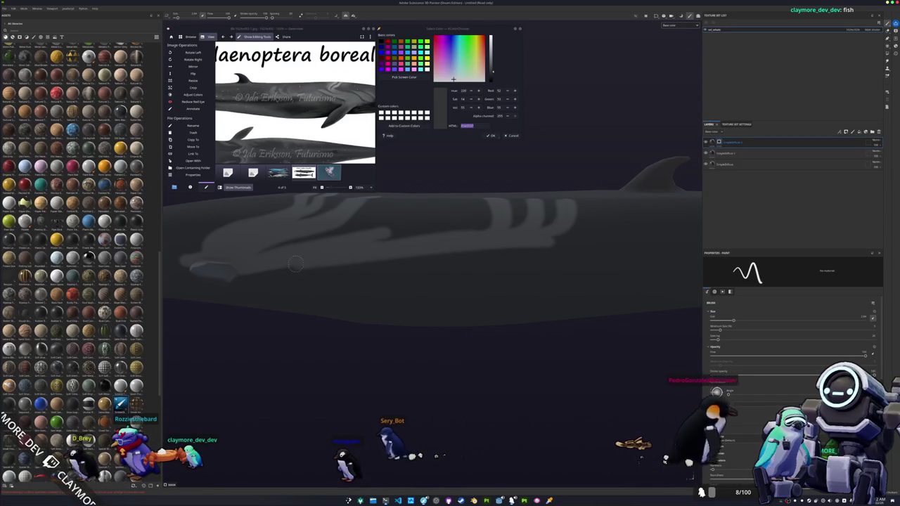
left_click_drag(251, 274, 271, 274, "alt")
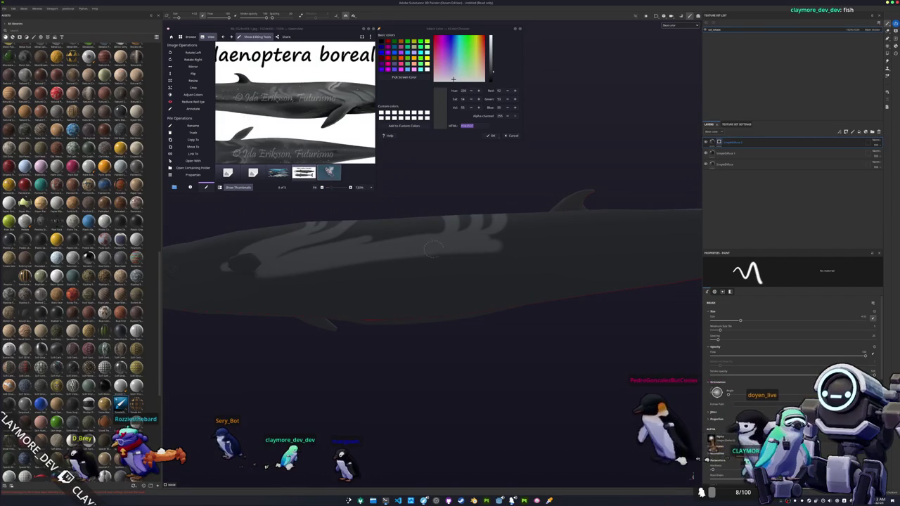
left_click_drag(494, 240, 497, 246)
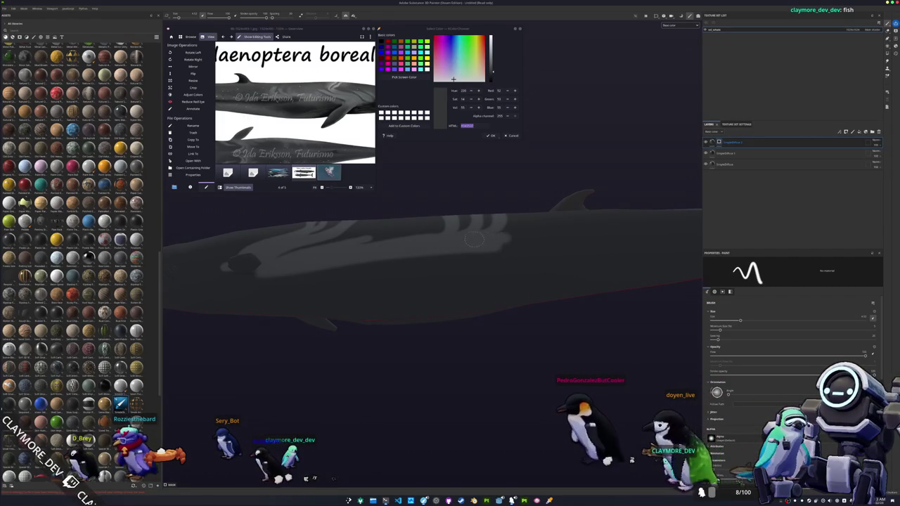
mouse_move(312, 284)
left_mouse_down("alt")
mouse_move(412, 277)
mouse_move(345, 283)
mouse_move(348, 262)
mouse_move(309, 253)
mouse_move(301, 269)
left_mouse_up("alt")
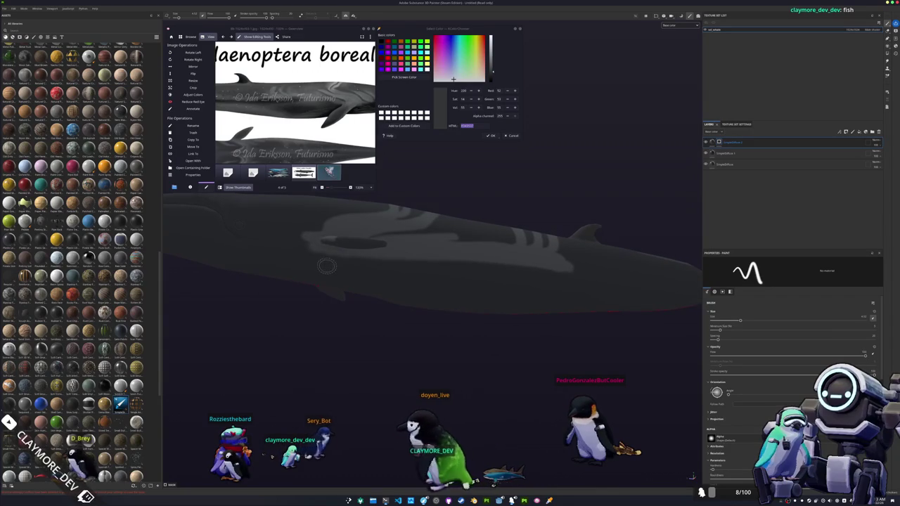
left_click(321, 187)
- Zoom the reference to 188% and extend the light flank stripe up and to the right
key("ctrl+plus")
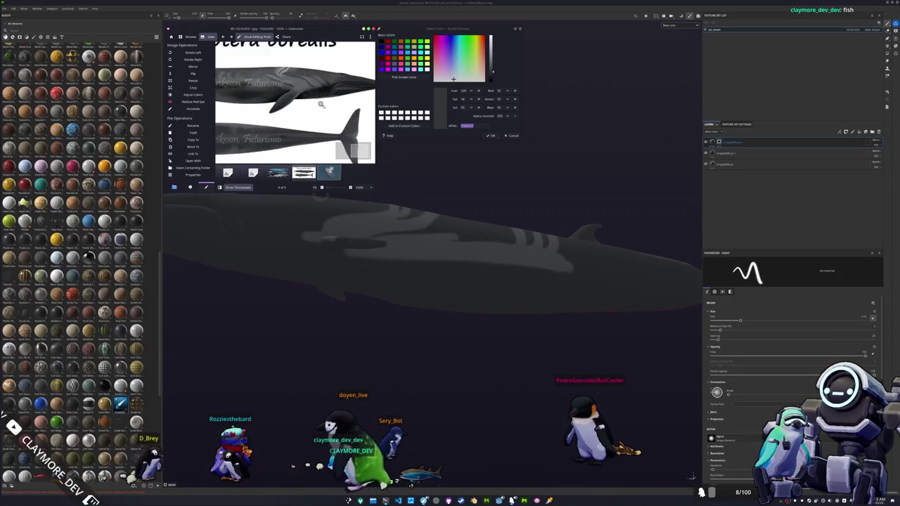
mouse_move(311, 232)
left_mouse_down("alt")
mouse_move(376, 321)
mouse_move(397, 281)
left_mouse_up("alt")
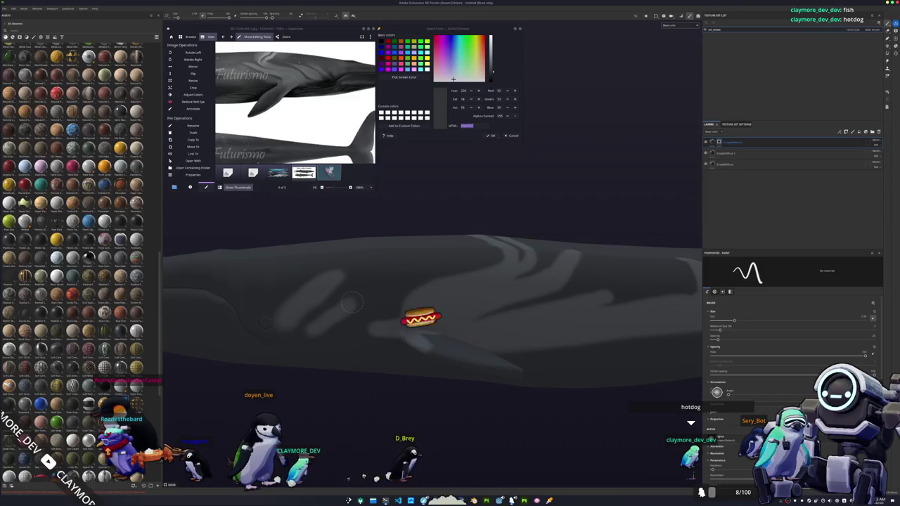
mouse_move(358, 290)
left_mouse_down()
mouse_move(404, 260)
mouse_move(360, 325)
left_mouse_up()
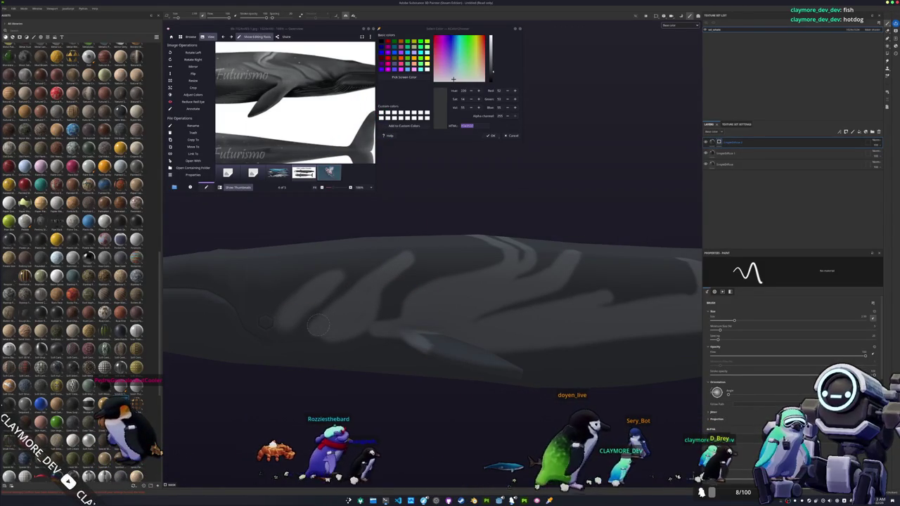
scroll(368, 321, "up", 1)
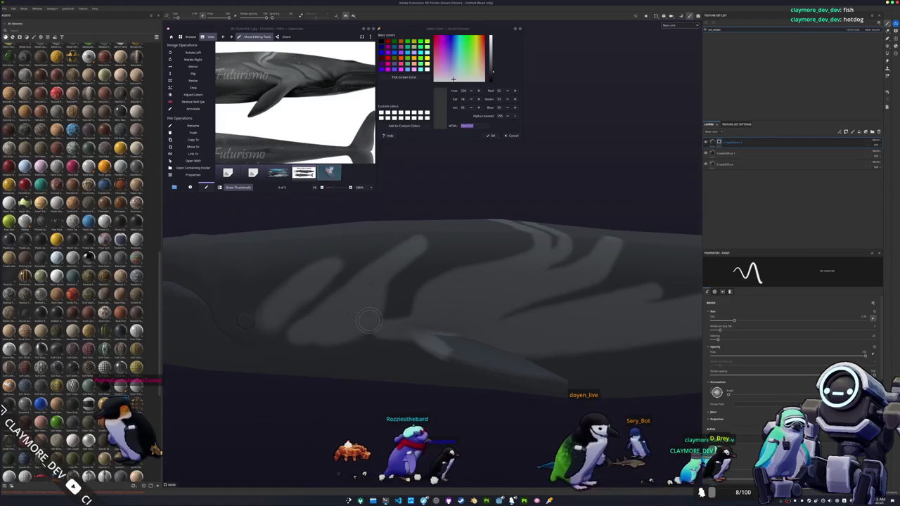
scroll(408, 292, "up", 2)
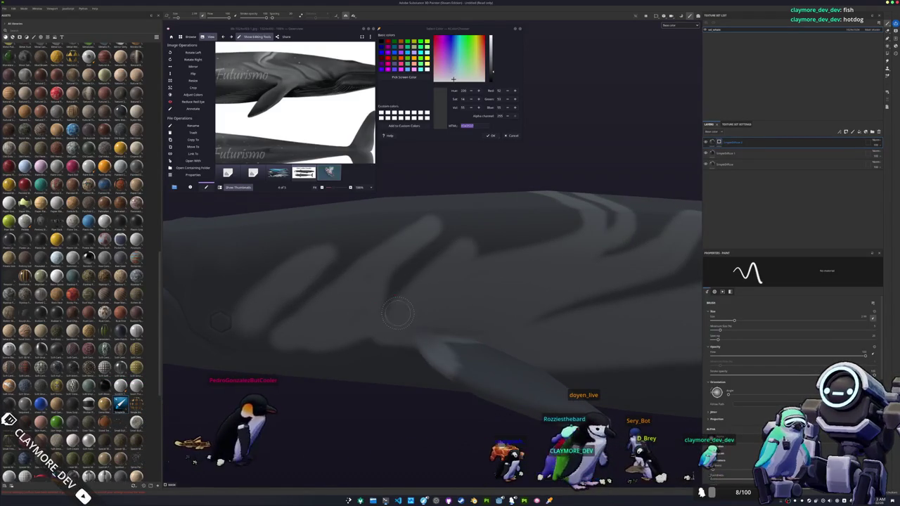
scroll(362, 328, "down", 2)
scroll(367, 326, "down", 1)
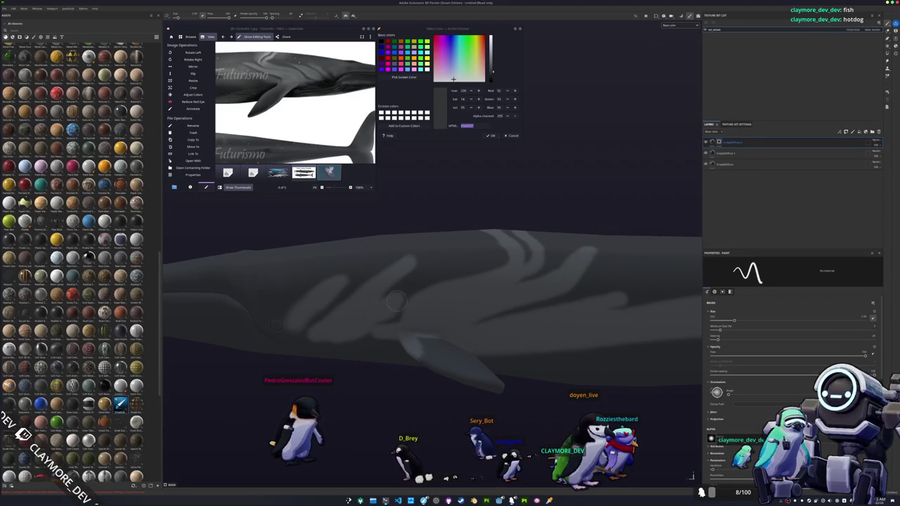
left_click_drag(422, 279, 330, 313, "alt")
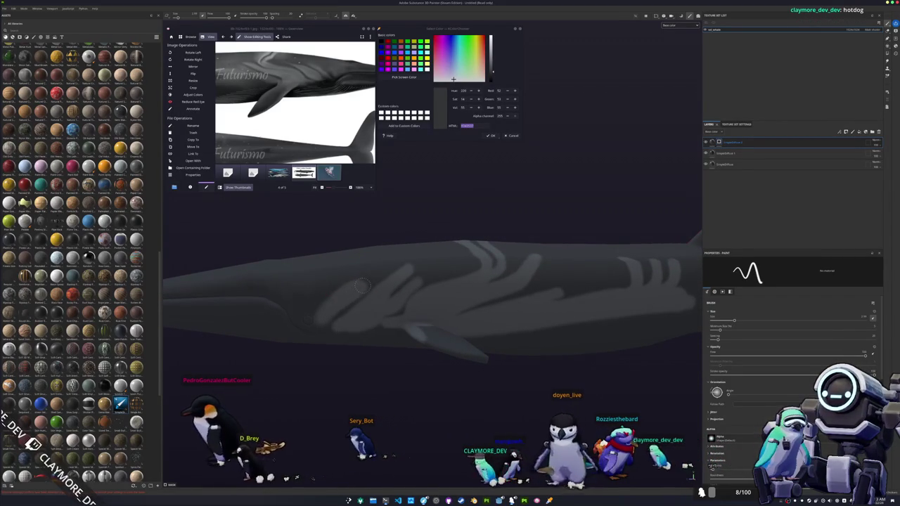
left_click_drag(334, 325, 384, 316, "alt")
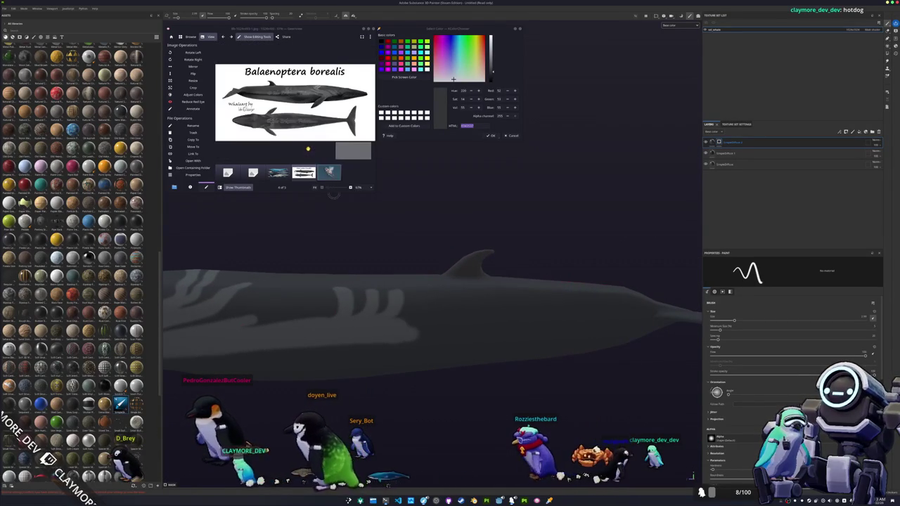
- Increase the paint brush size with the ] key
mouse_move(383, 316)
left_mouse_down("alt")
mouse_move(372, 296)
mouse_move(351, 302)
left_mouse_up("alt")
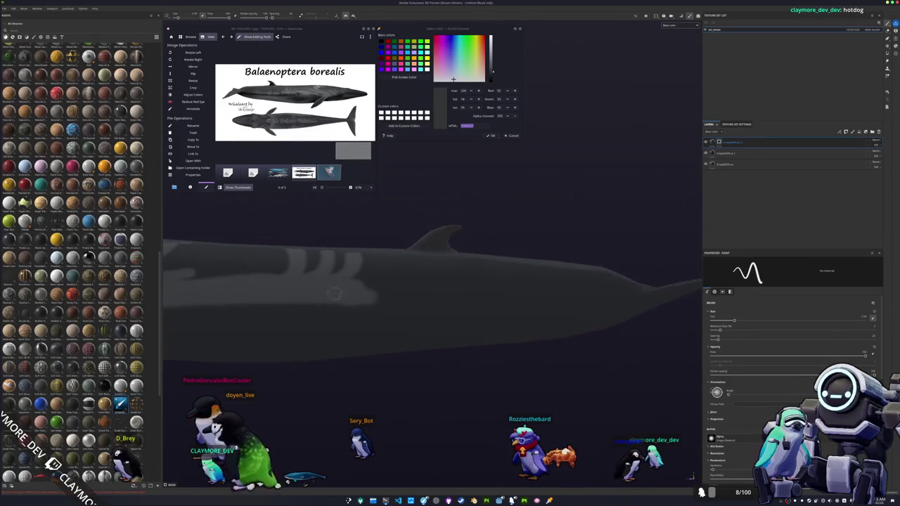
key("bracketright")
key("bracketright")
key("bracketright")
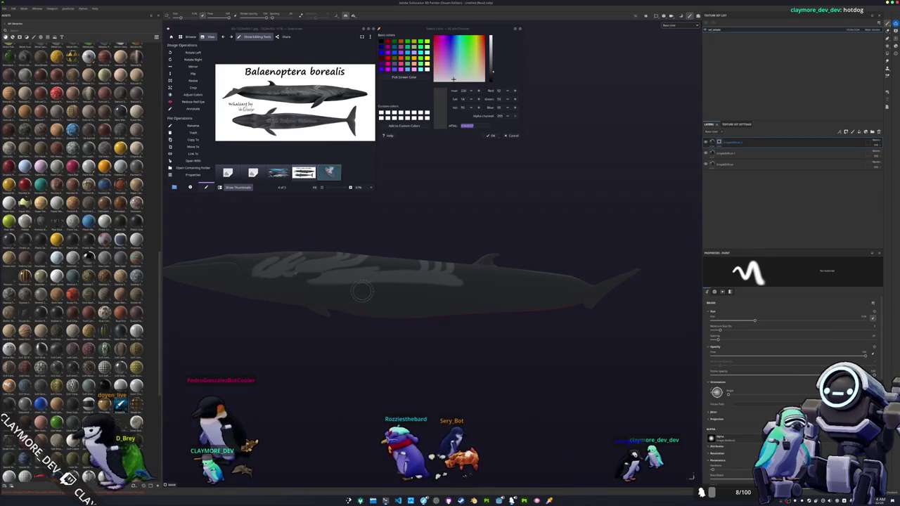
scroll(793, 365, "down", 5)
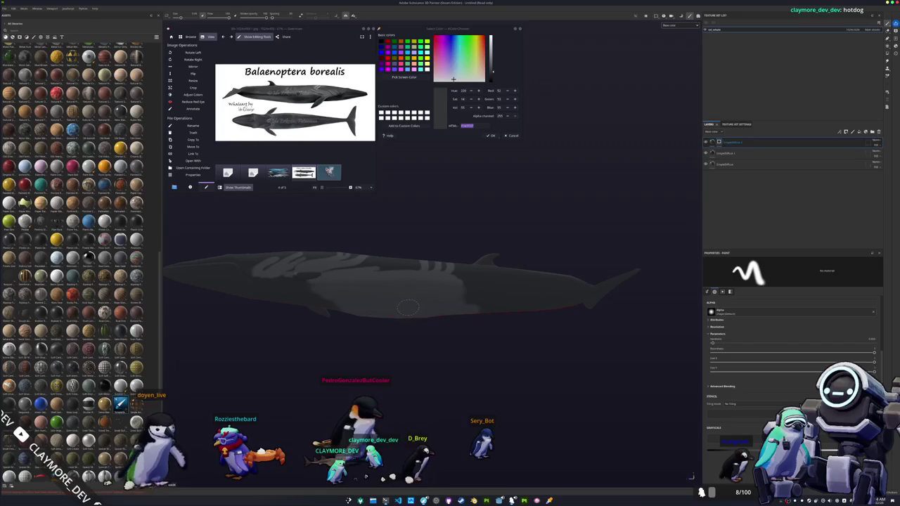
scroll(459, 310, "up", 2)
scroll(488, 317, "up", 3)
- Inspect the striped body and tail fluke from several sides, then zoom out to the whole whale
middle_click_drag(516, 308, 411, 336, "alt")
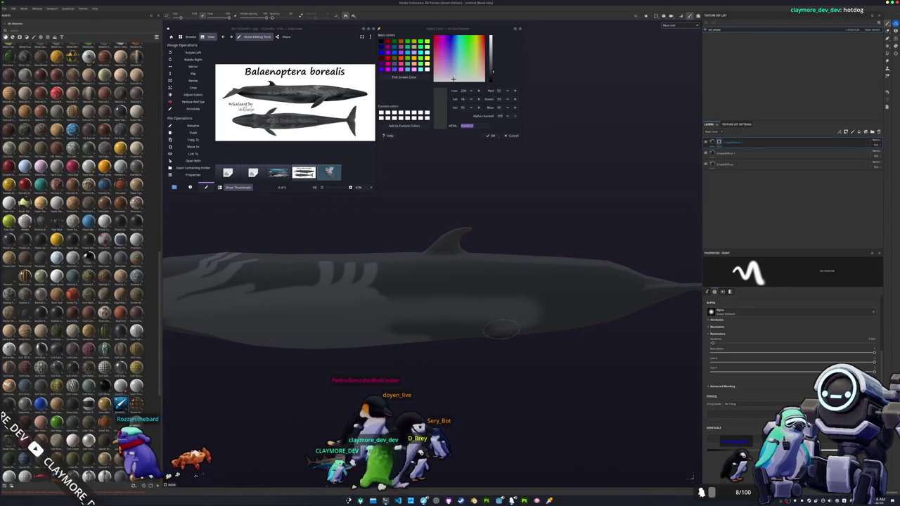
left_click_drag(435, 345, 520, 301, "alt")
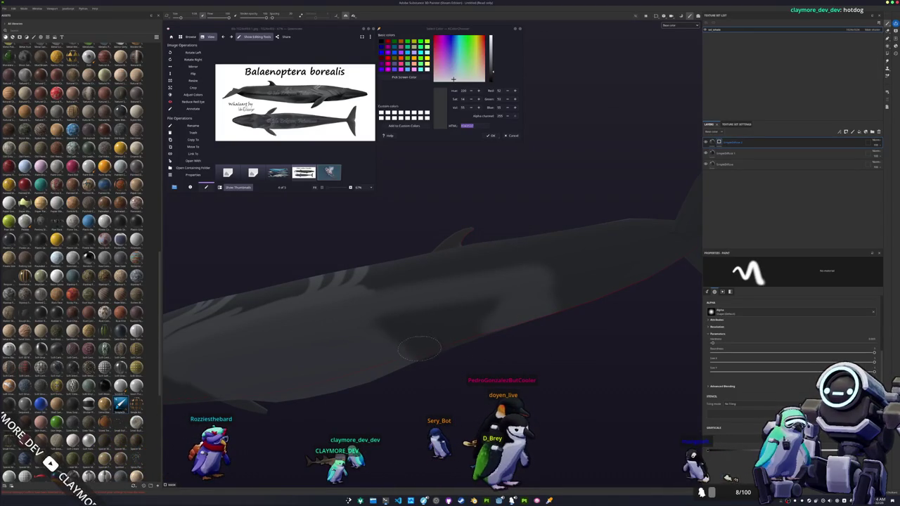
mouse_move(424, 347)
left_mouse_down("alt")
mouse_move(464, 275)
mouse_move(412, 345)
mouse_move(395, 346)
mouse_move(389, 330)
left_mouse_up("alt")
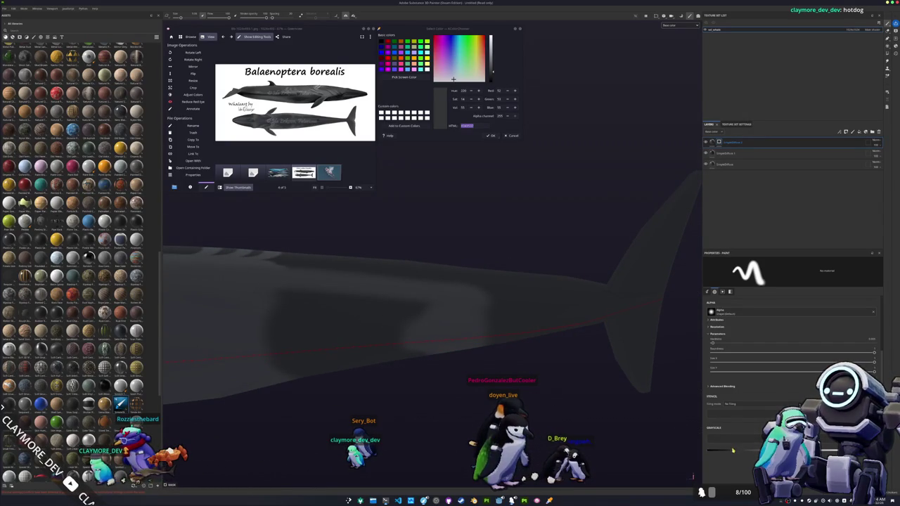
mouse_move(434, 340)
left_mouse_down("alt")
mouse_move(363, 335)
mouse_move(357, 363)
left_mouse_up("alt")
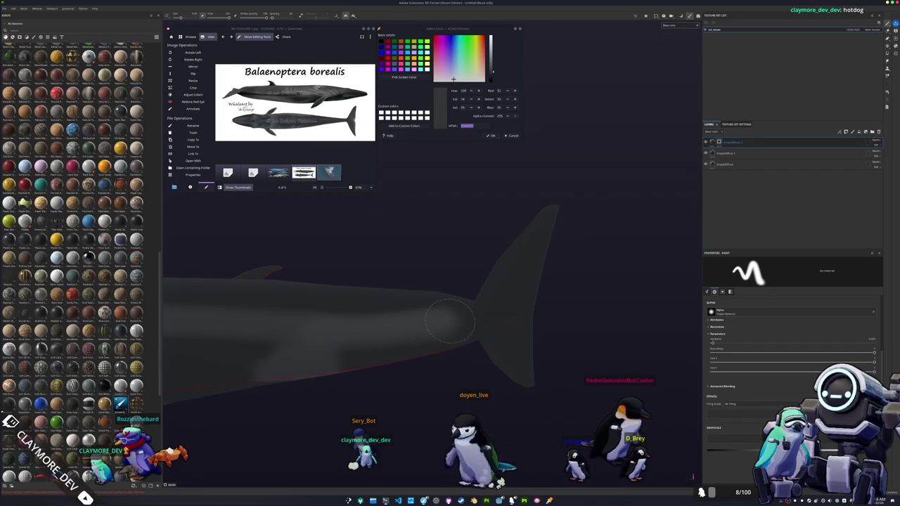
mouse_move(441, 328)
left_mouse_down("alt")
mouse_move(416, 346)
mouse_move(415, 323)
left_mouse_up("alt")
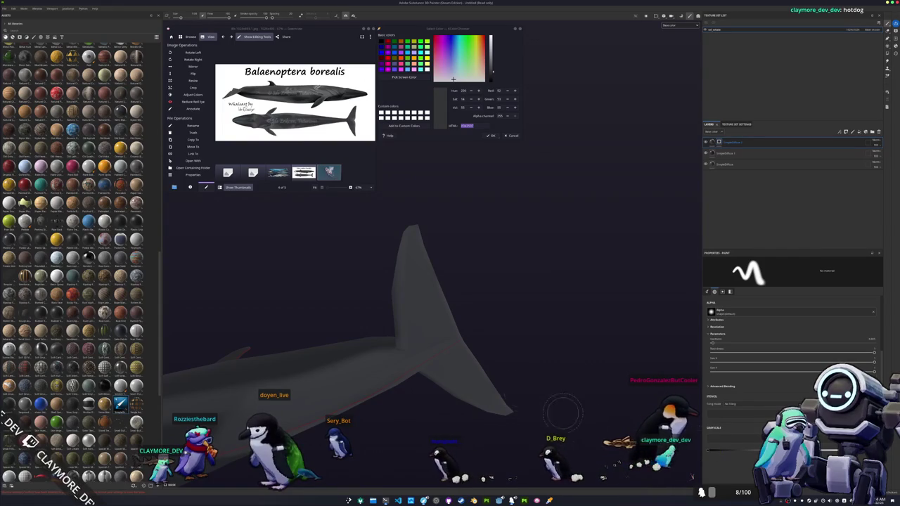
left_click_drag(584, 422, 415, 396, "alt")
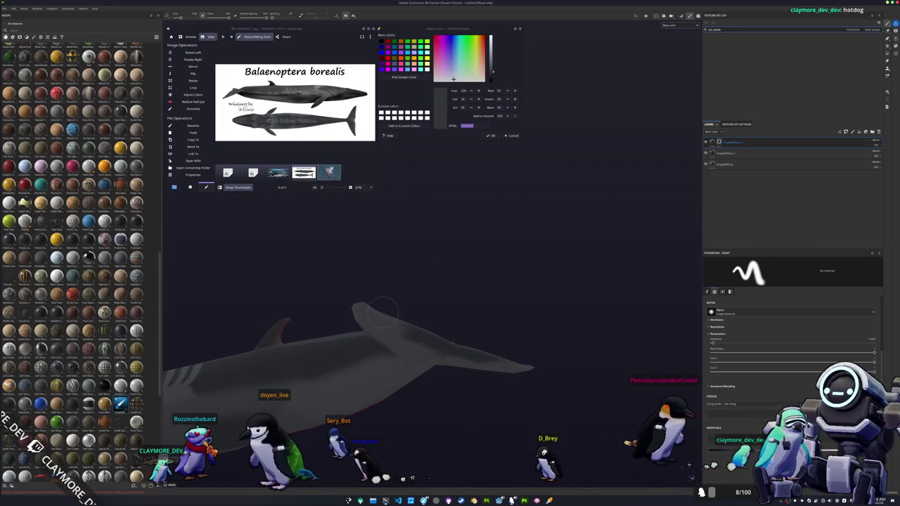
mouse_move(485, 380)
left_mouse_down("alt")
mouse_move(420, 301)
mouse_move(443, 344)
left_mouse_up("alt")
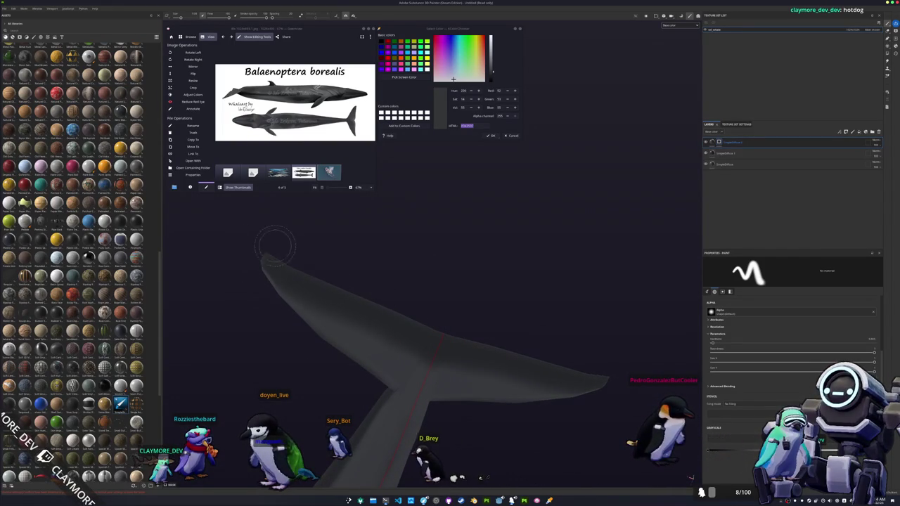
mouse_move(439, 303)
left_mouse_down("alt")
mouse_move(518, 422)
mouse_move(412, 372)
mouse_move(395, 319)
left_mouse_up("alt")
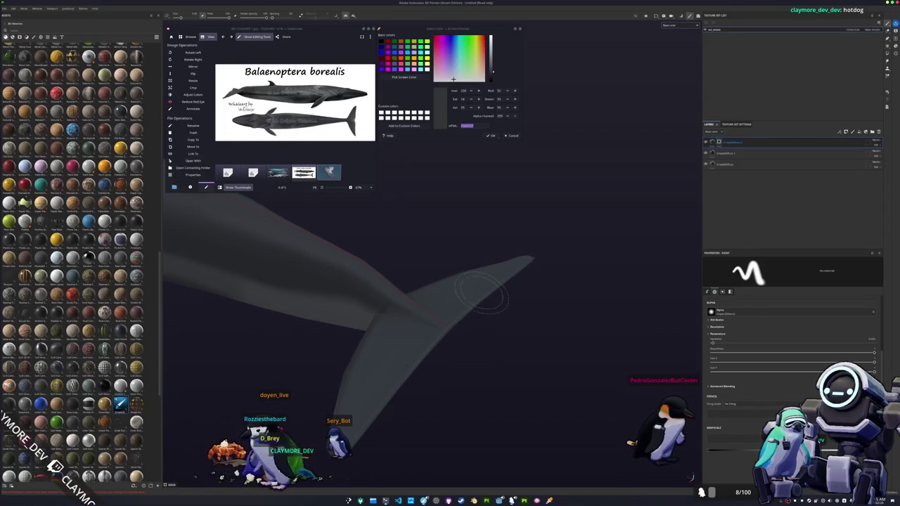
left_click_drag(480, 295, 481, 290, "alt")
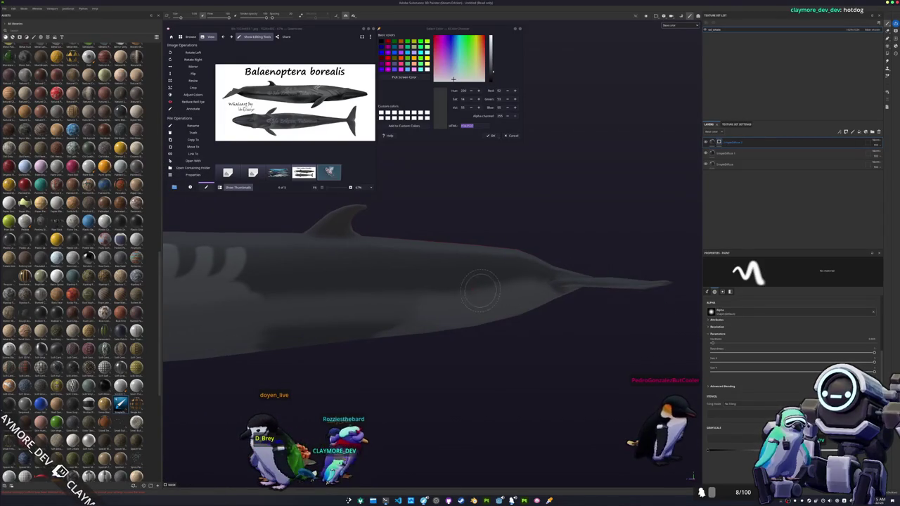
scroll(418, 284, "down", 4)
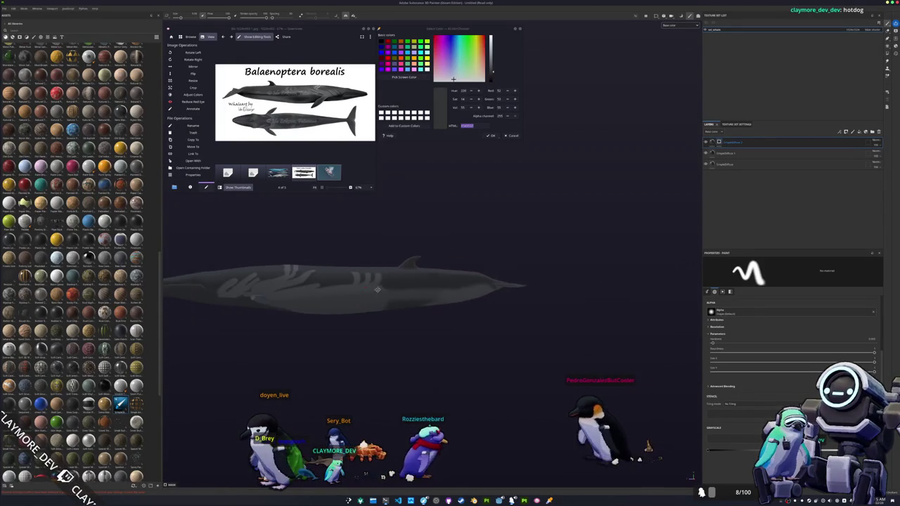
left_click_drag(418, 285, 556, 298, "alt")
right_click(720, 142)
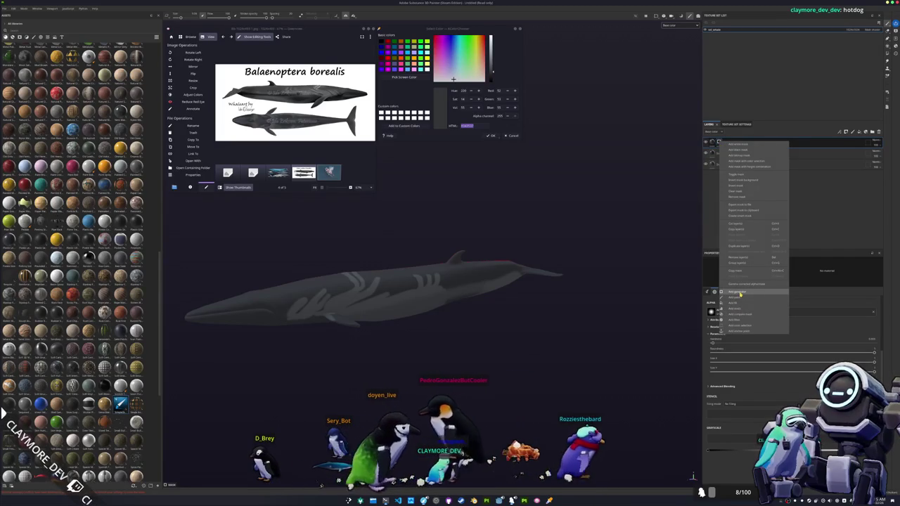
- Add a Light generator to the layer and change its blend mode
left_click(736, 292)
left_click(779, 276)
left_click(809, 302)
left_click(861, 153)
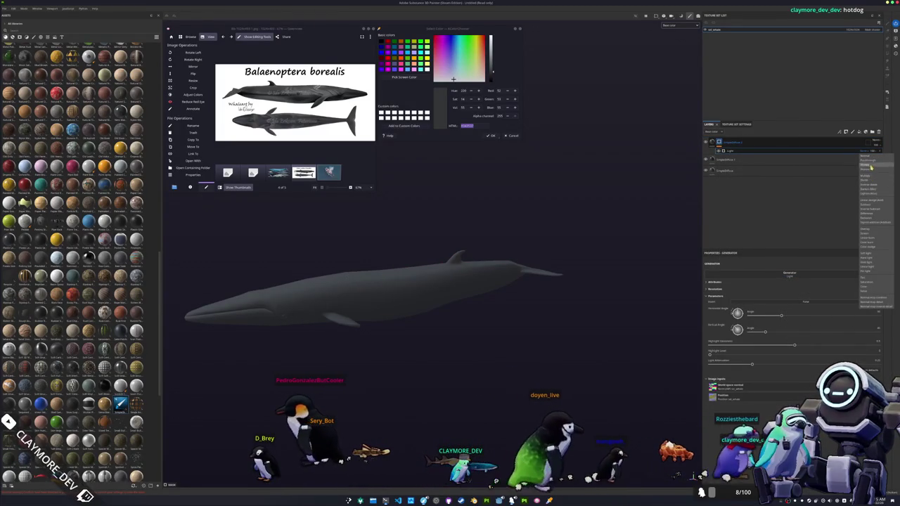
left_click(784, 261)
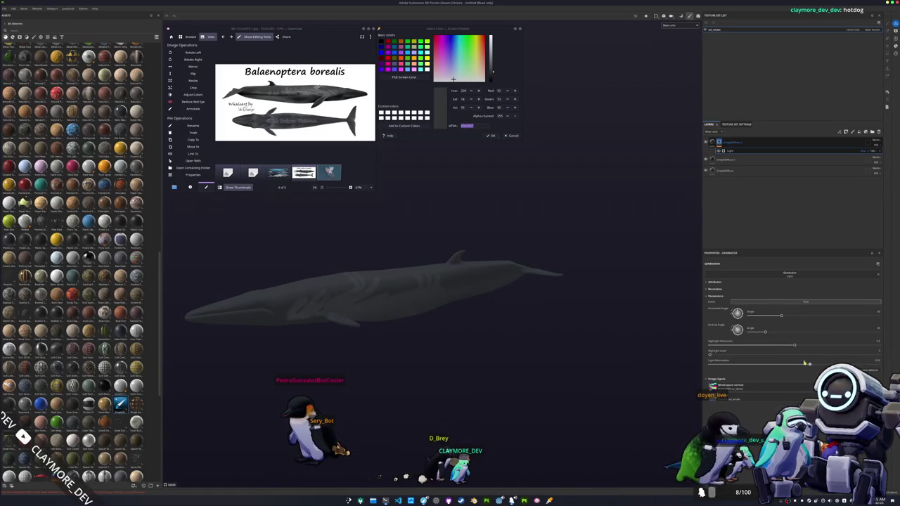
- Set Light Attenuation to minimum, raise the vertical angle, and lower the highlight level
left_click_drag(823, 362, 659, 373)
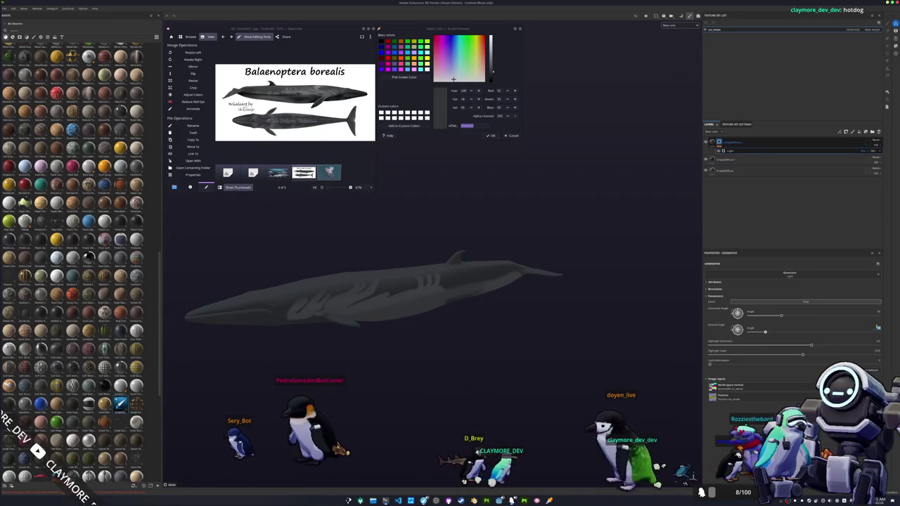
key("Return")
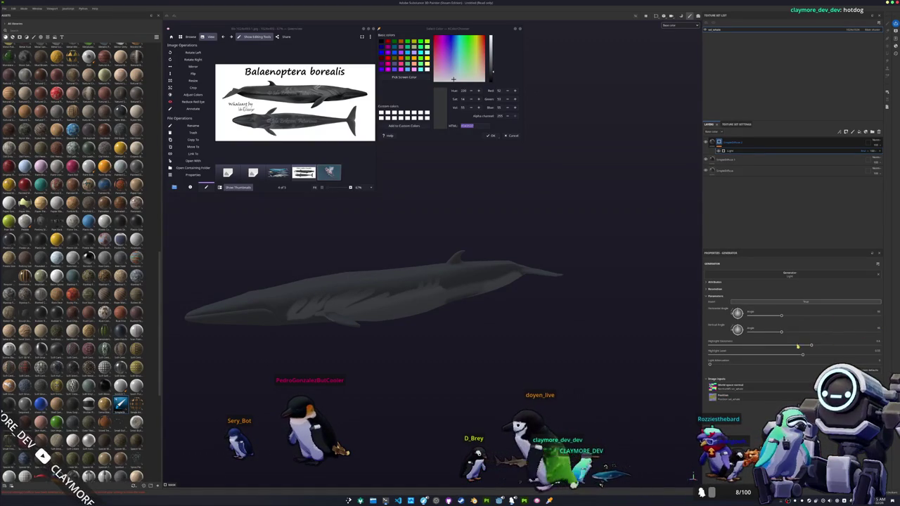
left_click_drag(803, 354, 767, 357)
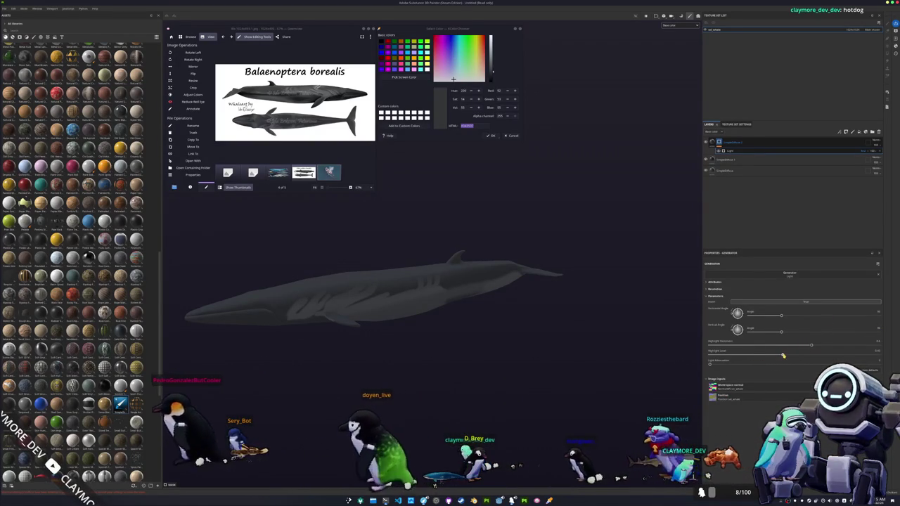
left_click_drag(562, 363, 656, 323, "alt")
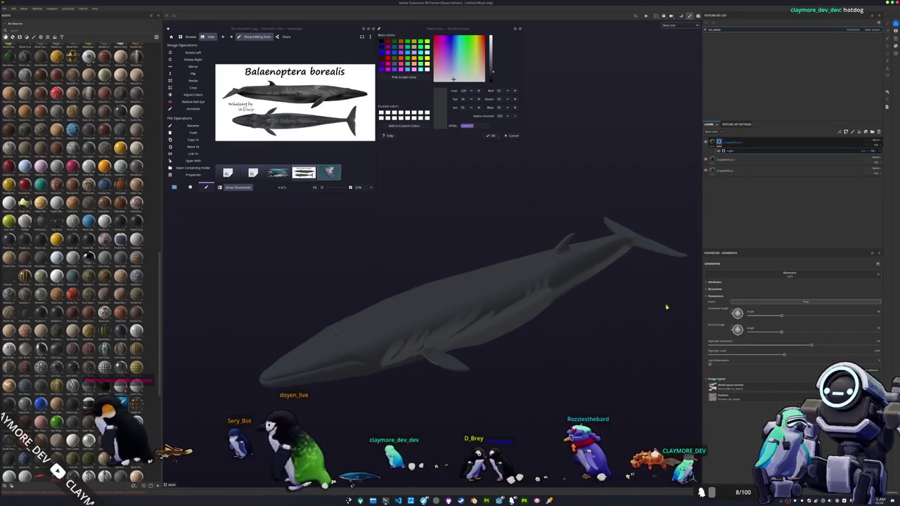
- Add a paint layer to the whale layer's mask and set its blend mode
right_click(719, 139)
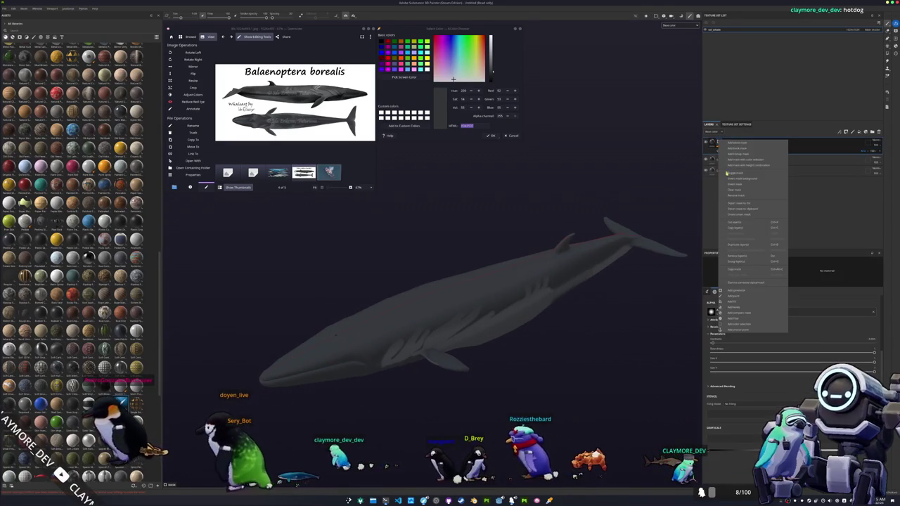
left_click(737, 296)
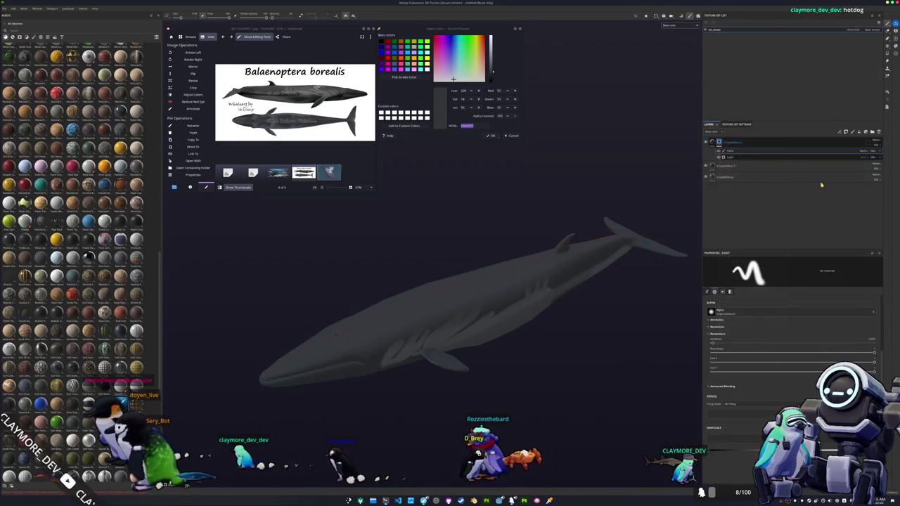
left_click(866, 152)
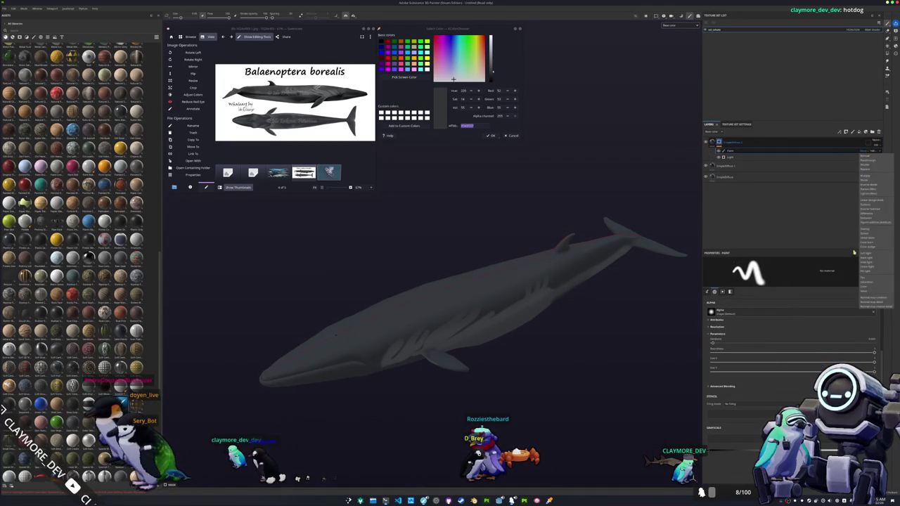
left_click(867, 179)
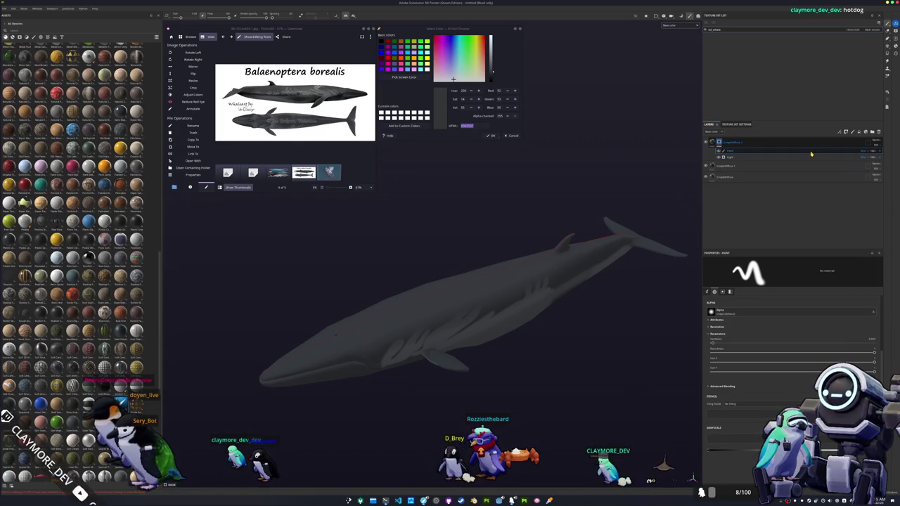
left_click(865, 152)
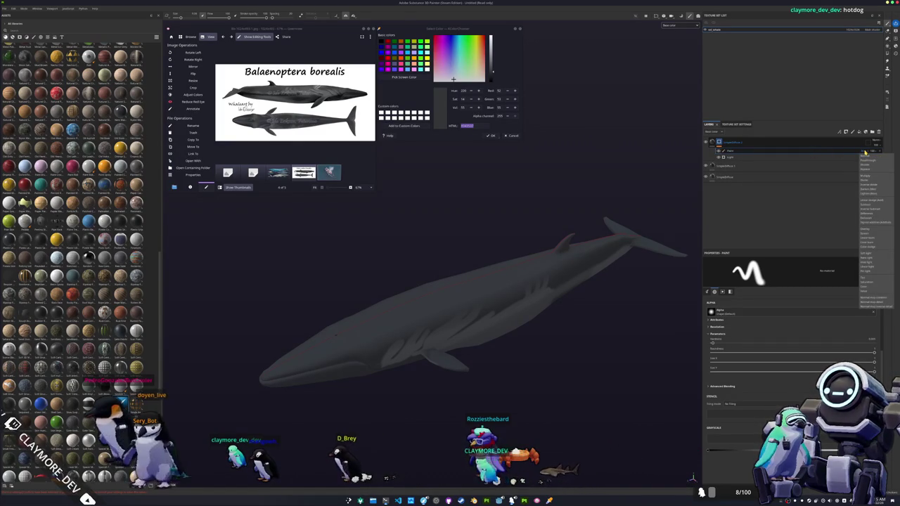
left_click(812, 151)
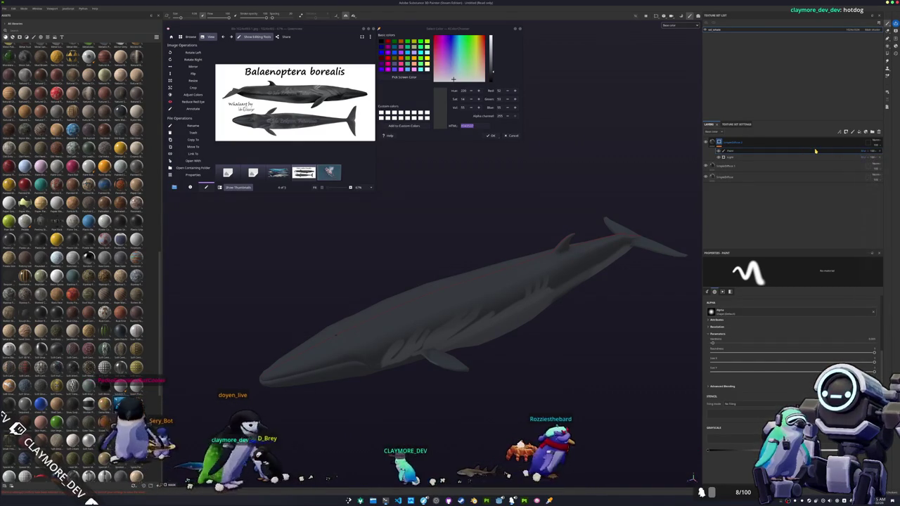
- Give the Light generator a new blend mode, then reselect the paint layer
left_click(784, 158)
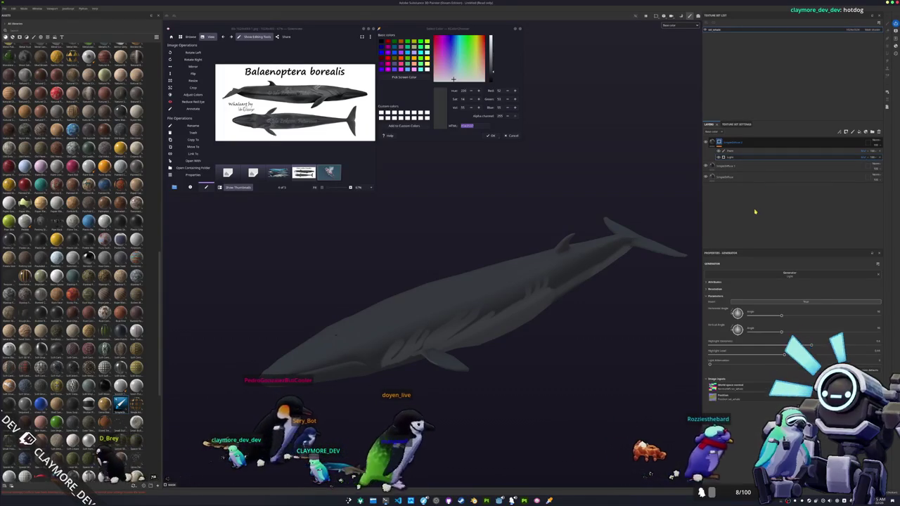
left_click(869, 158)
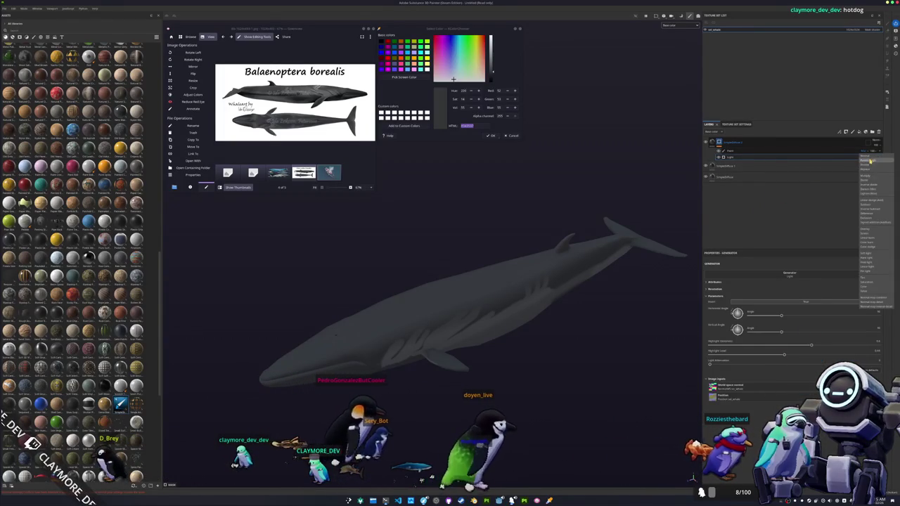
left_click(870, 160)
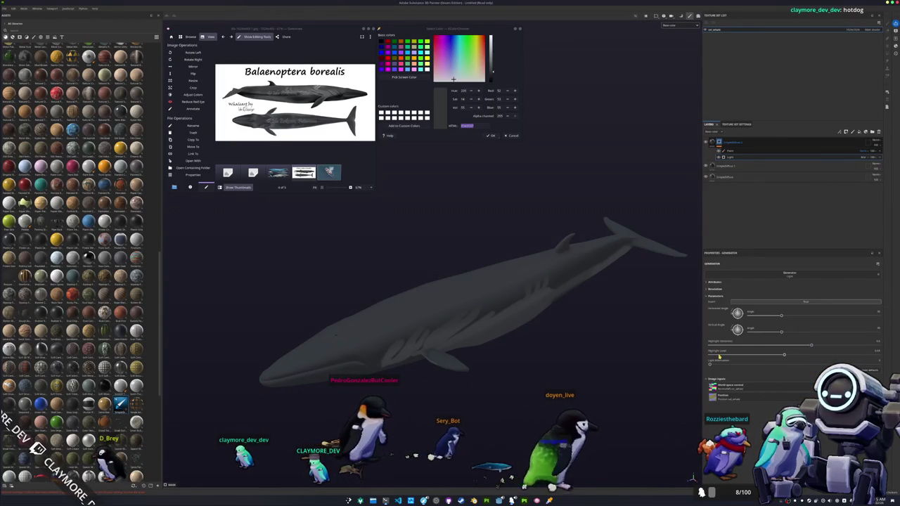
left_click(745, 151)
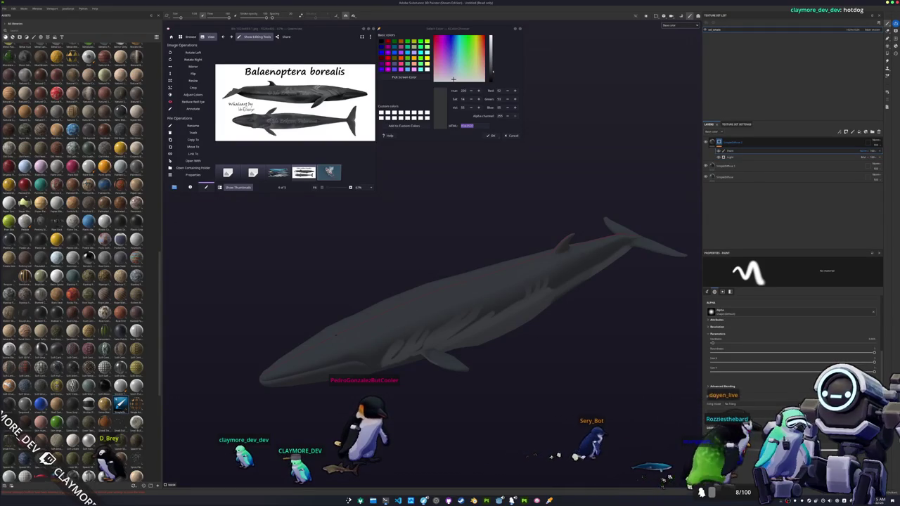
left_click_drag(421, 317, 492, 281, "alt")
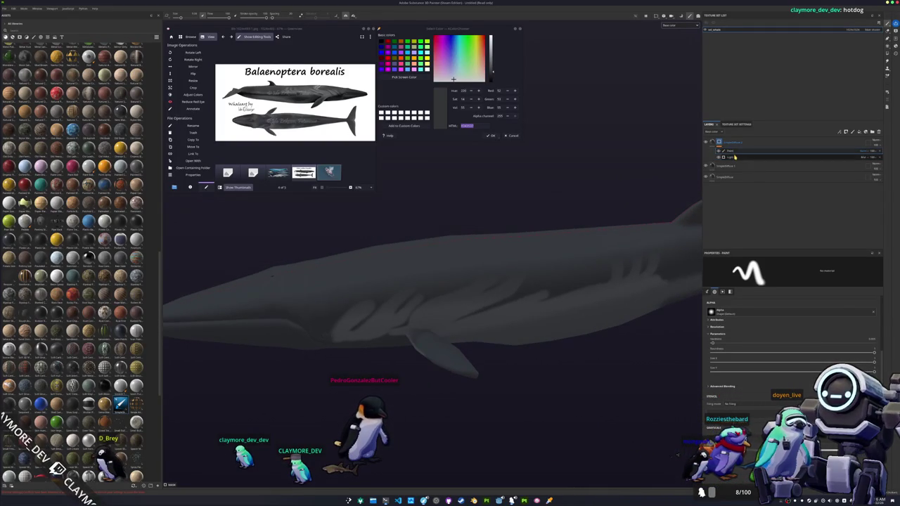
right_click(719, 142)
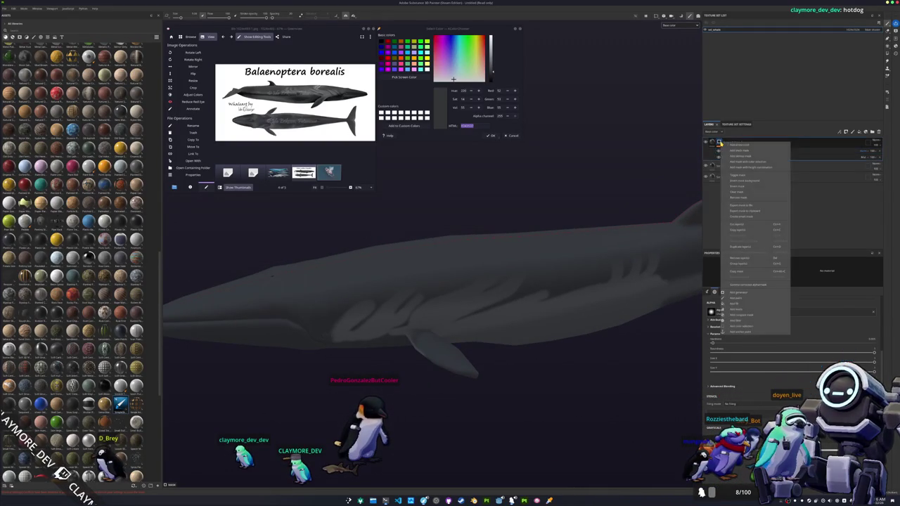
- Add an anchor point to the mask below the Light layer and delete the unwanted sub-layer
left_click(735, 334)
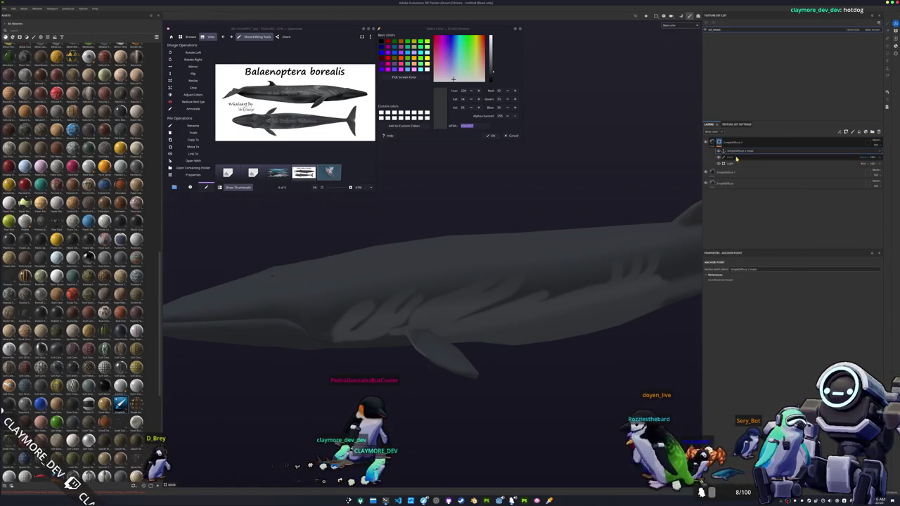
left_click_drag(731, 156, 739, 167)
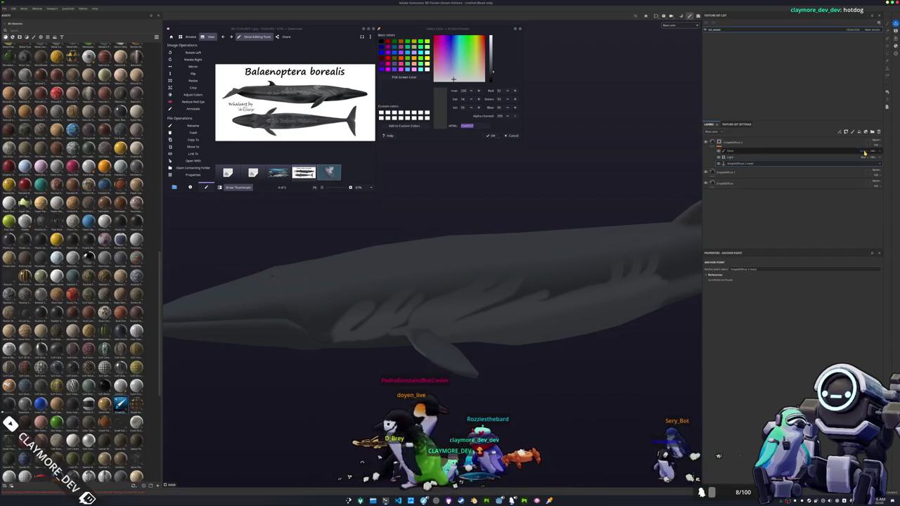
key("Delete")
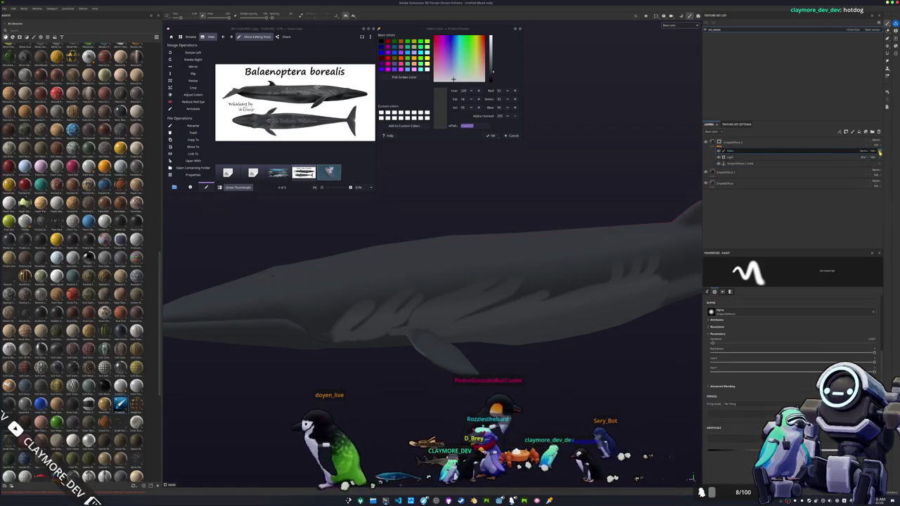
- Duplicate the stripe layer group and remove the copy's Light layer and anchor reference
right_click(729, 145)
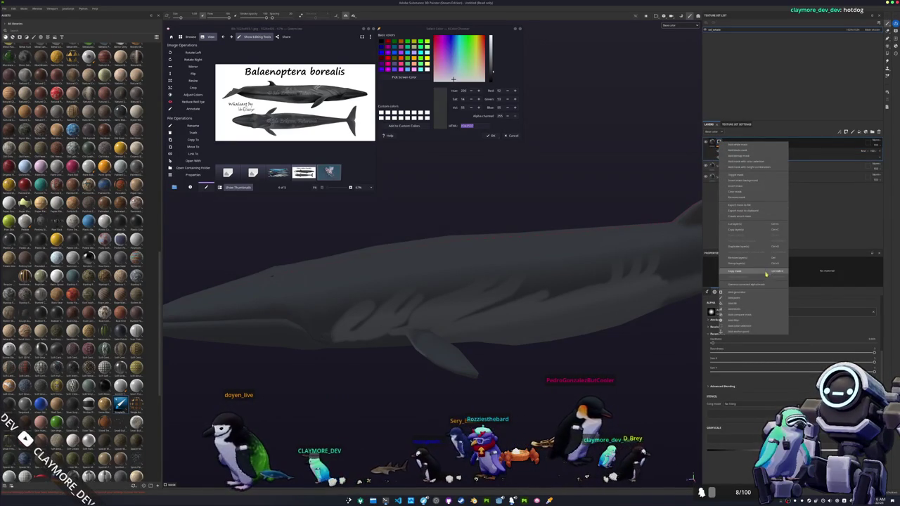
left_click(821, 231)
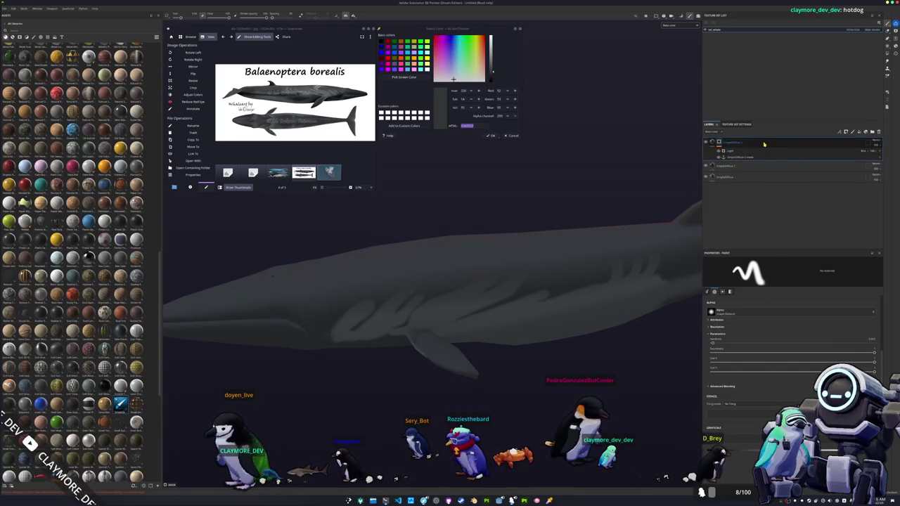
right_click(719, 150)
left_click(745, 211)
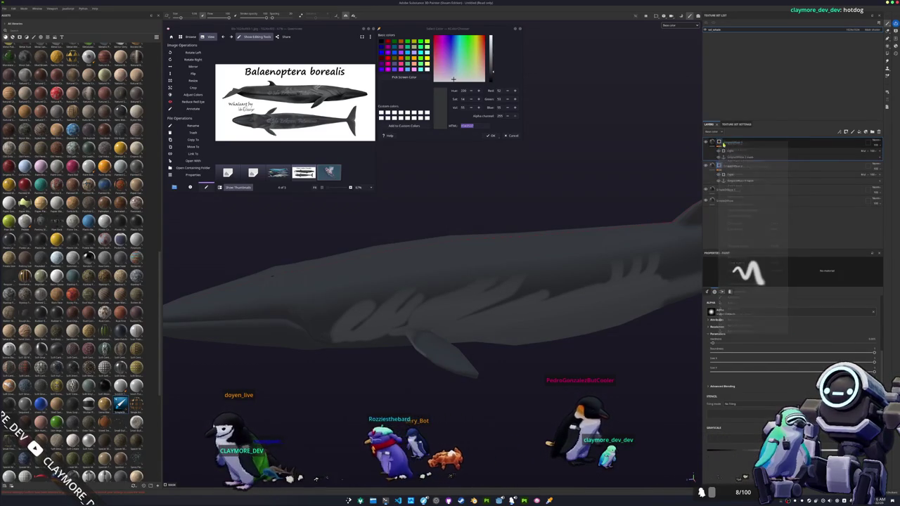
left_click(875, 151)
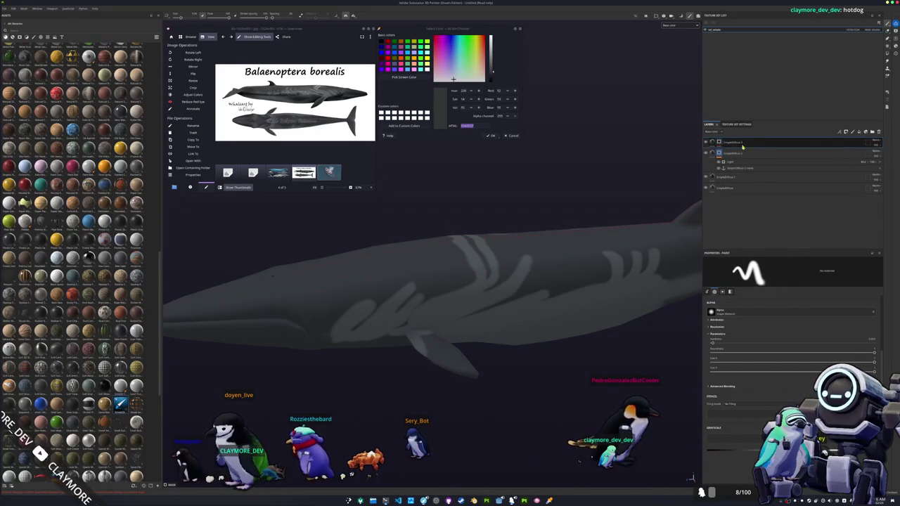
- Add a paint layer to the top group's mask, undoing an accidental fill
right_click(719, 143)
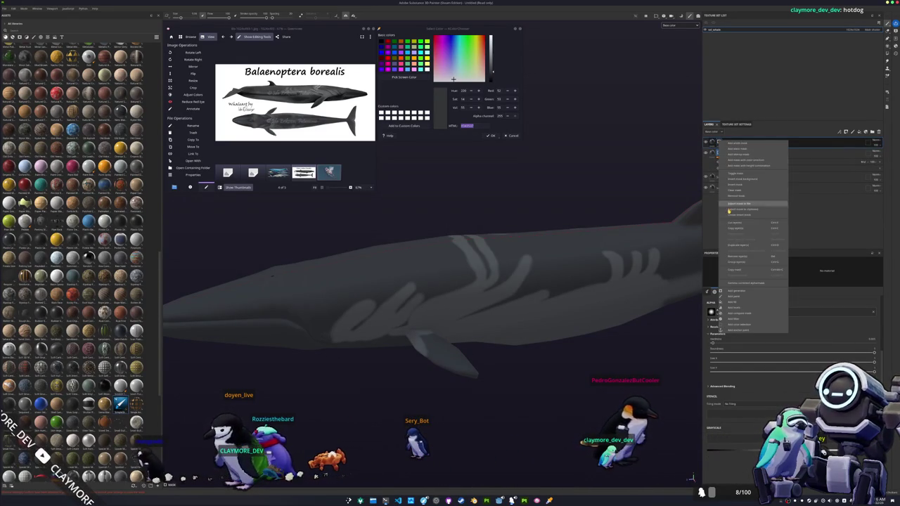
left_click(744, 303)
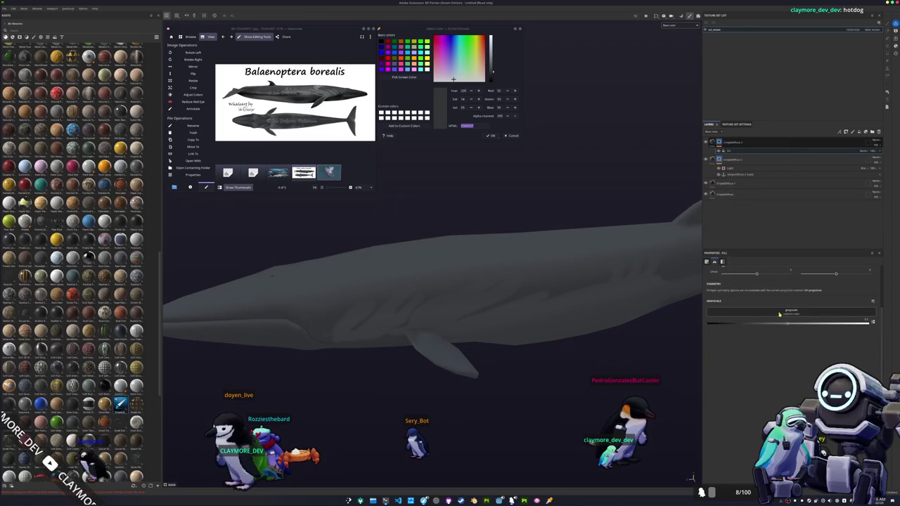
key("ctrl+z")
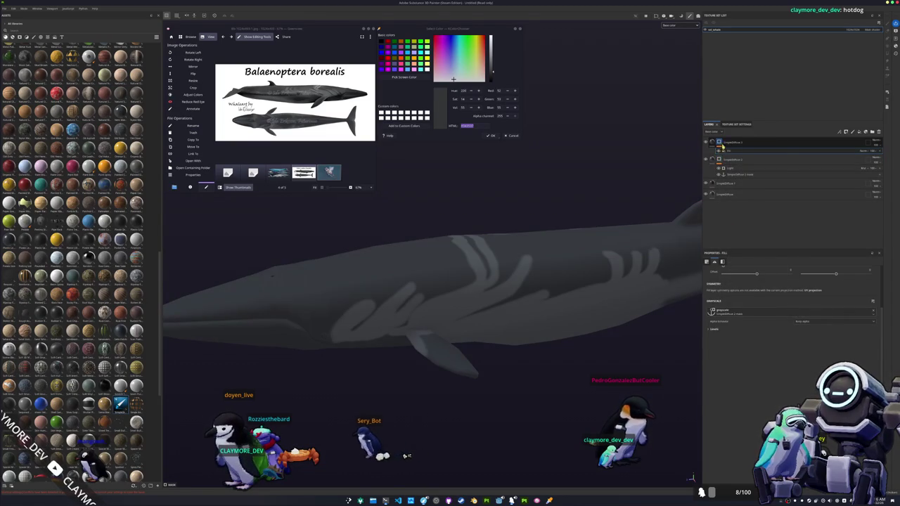
right_click(718, 142)
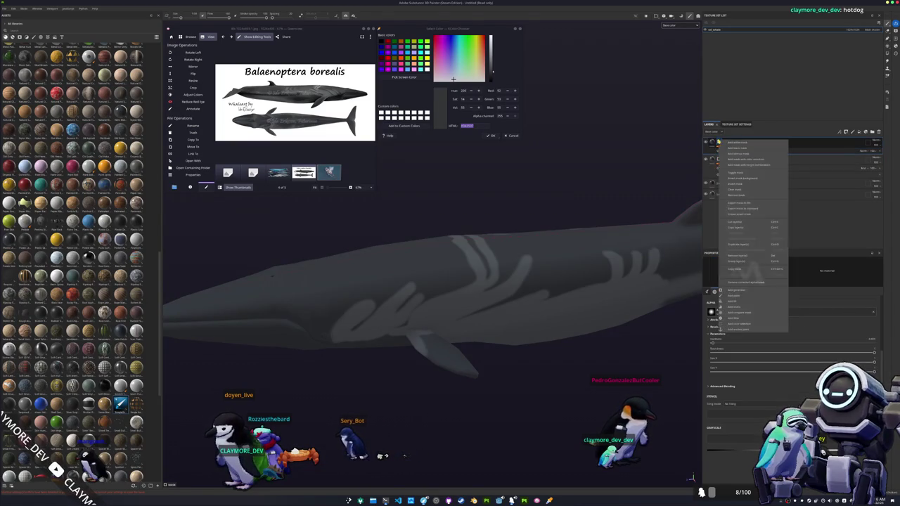
left_click(736, 297)
scroll(571, 387, "down", 3)
scroll(526, 382, "down", 2)
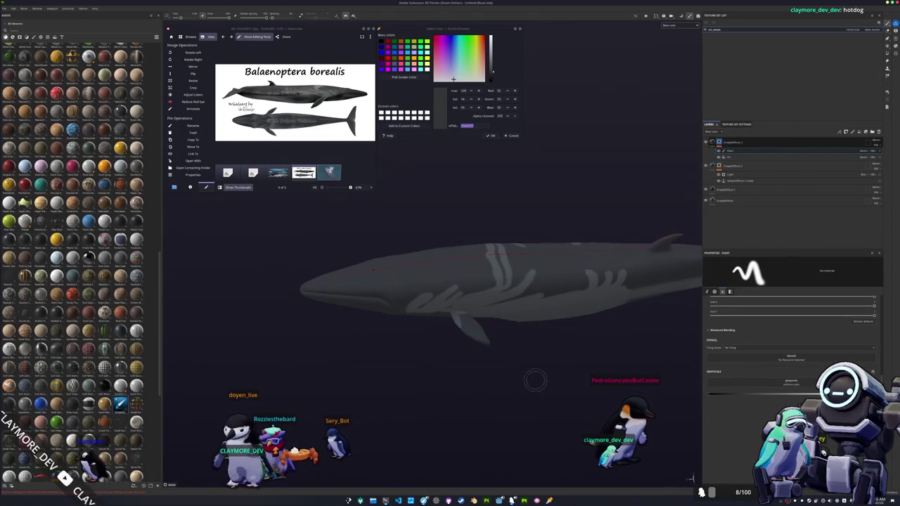
- Enlarge the brush considerably and change the Stone layer's blend mode
scroll(555, 361, "down", 1)
scroll(506, 392, "down", 2)
key("bracketright")
key("bracketright")
key("bracketright")
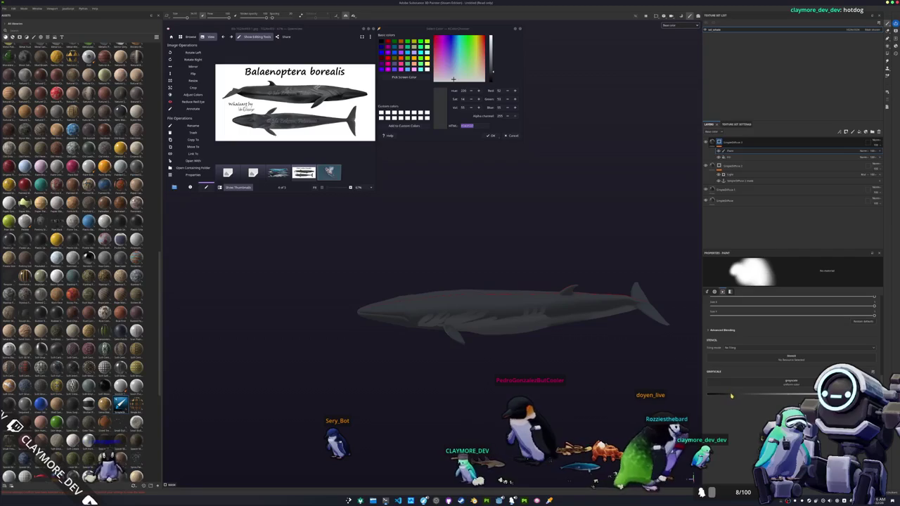
scroll(509, 277, "up", 2)
scroll(510, 276, "up", 1)
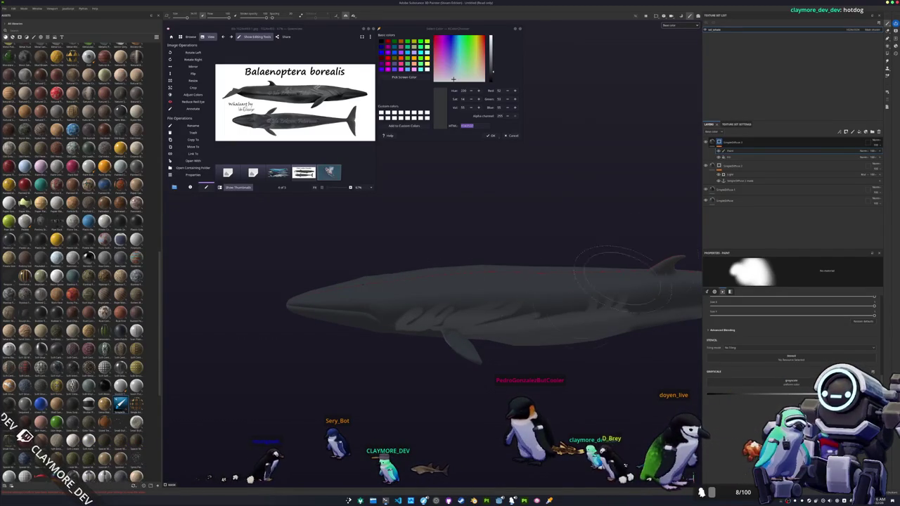
left_click(865, 151)
left_click(869, 178)
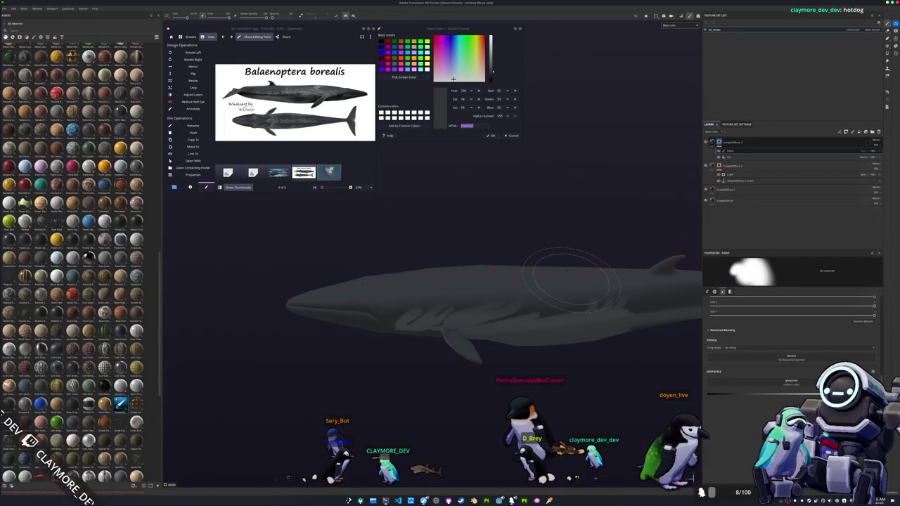
scroll(538, 285, "up", 1)
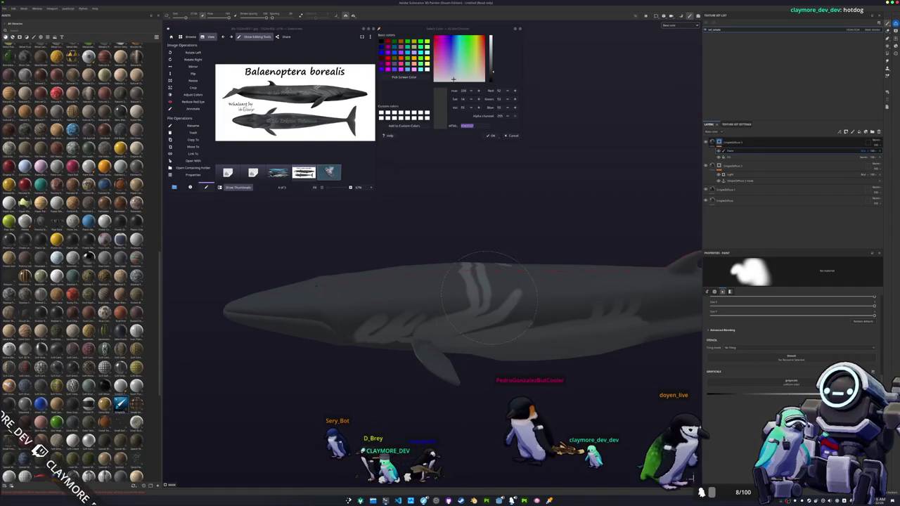
- Select the SimpleDiffuse 2 group, frame the whole whale, and show the Unlit/Diffuse 1 fill settings
mouse_move(500, 278)
left_mouse_down("alt")
mouse_move(536, 230)
mouse_move(647, 208)
left_mouse_up("alt")
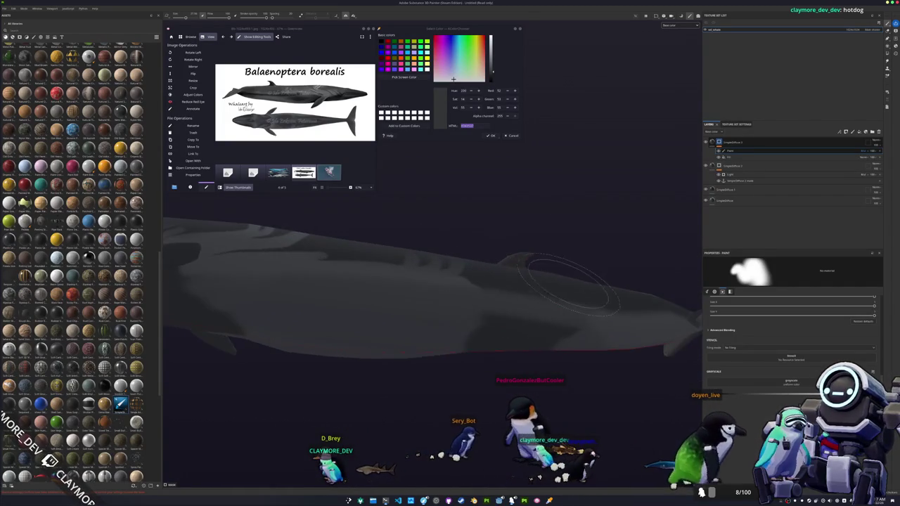
left_click(735, 175)
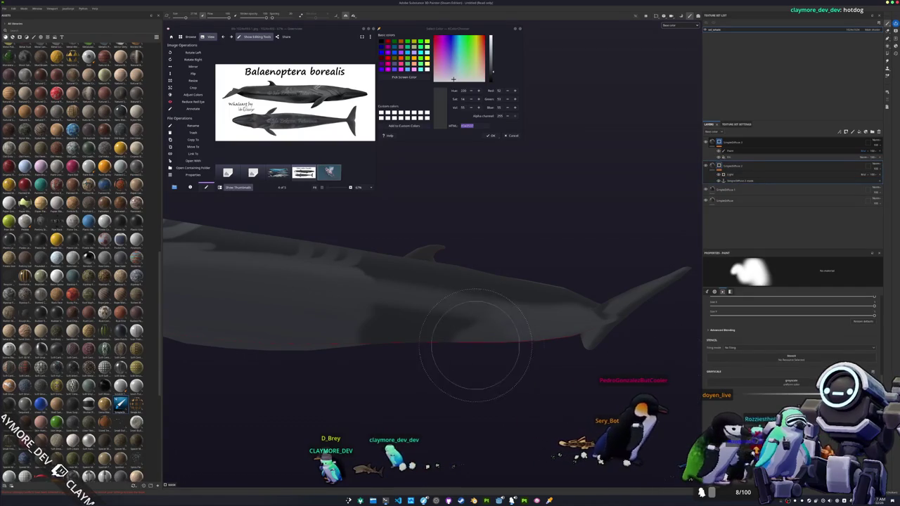
left_click_drag(476, 345, 421, 316, "alt")
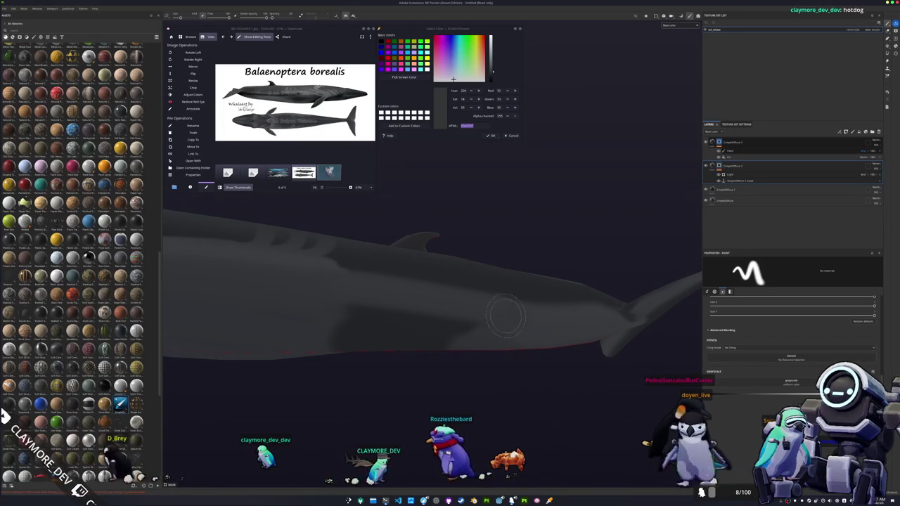
mouse_move(521, 318)
left_mouse_down("alt")
mouse_move(462, 336)
mouse_move(534, 309)
left_mouse_up("alt")
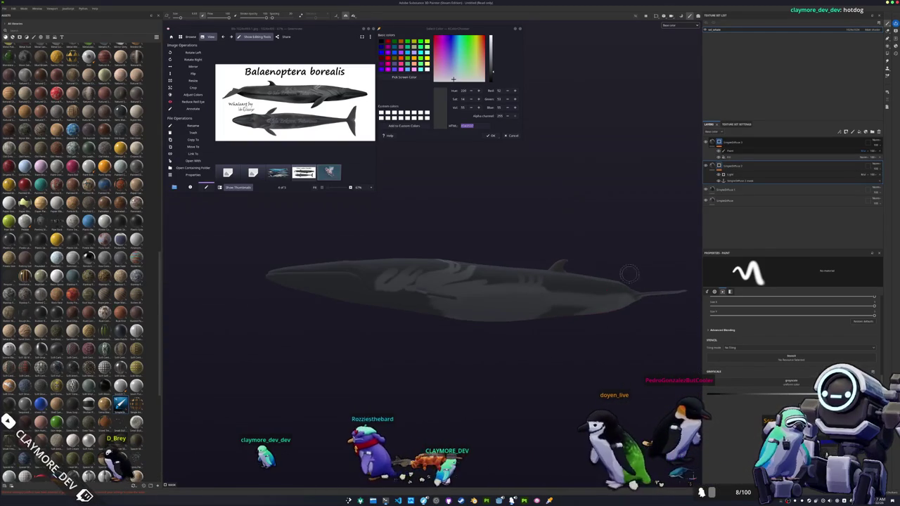
left_click(731, 190)
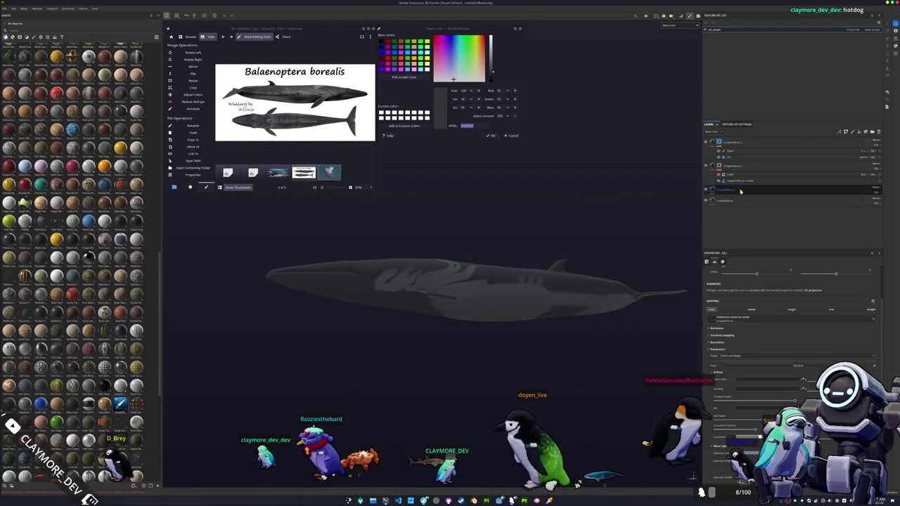
- Move the Unlit/Diffuse 1 layer to the top of the layer stack
left_click(706, 190)
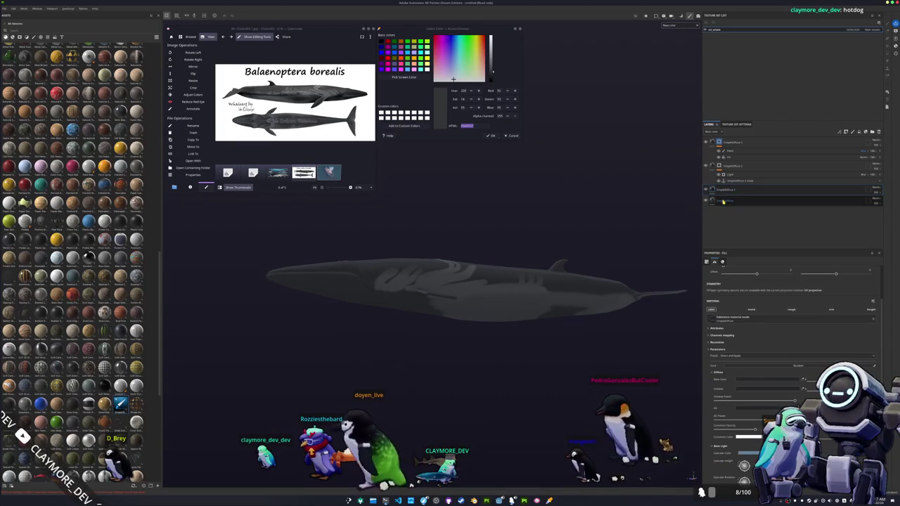
left_click_drag(723, 201, 726, 143)
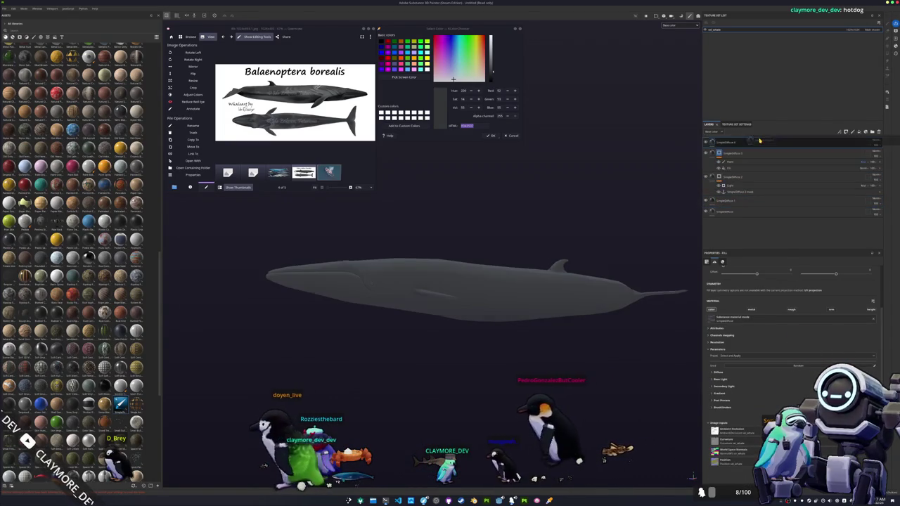
right_click(727, 145)
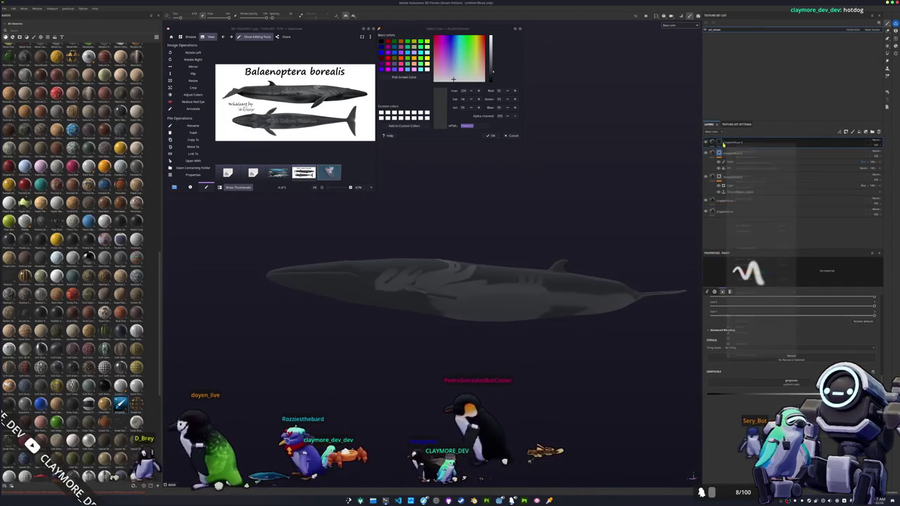
right_click(727, 144)
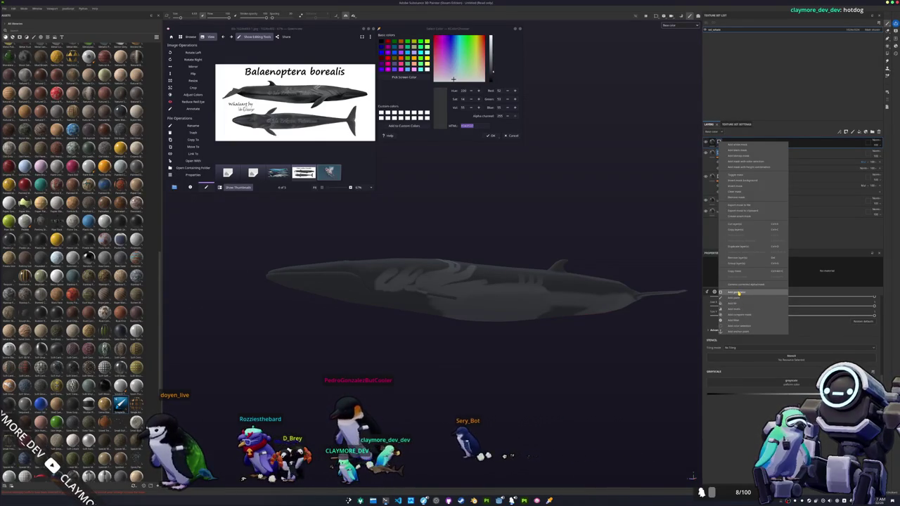
- Add a Grunge Concrete fill to the top layer with a darkening blend mode
left_click(739, 303)
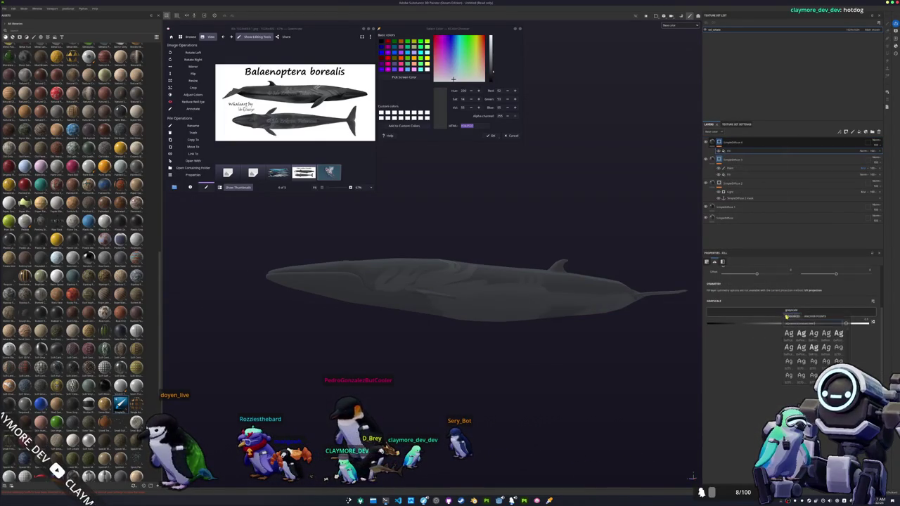
scroll(809, 345, "down", 3)
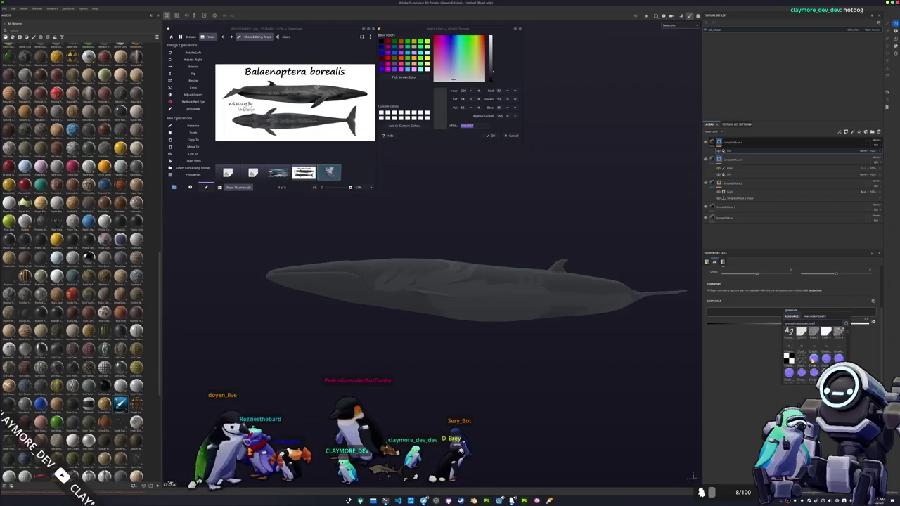
type("rung")
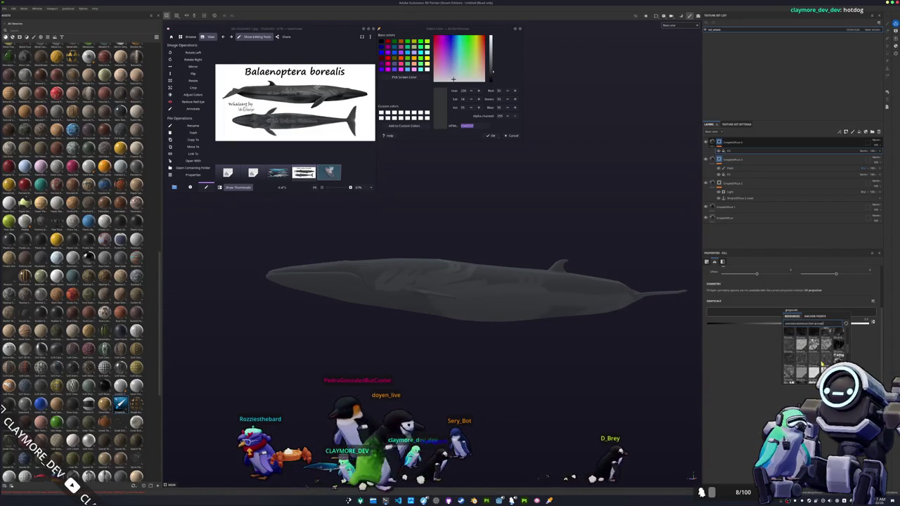
scroll(839, 358, "down", 2)
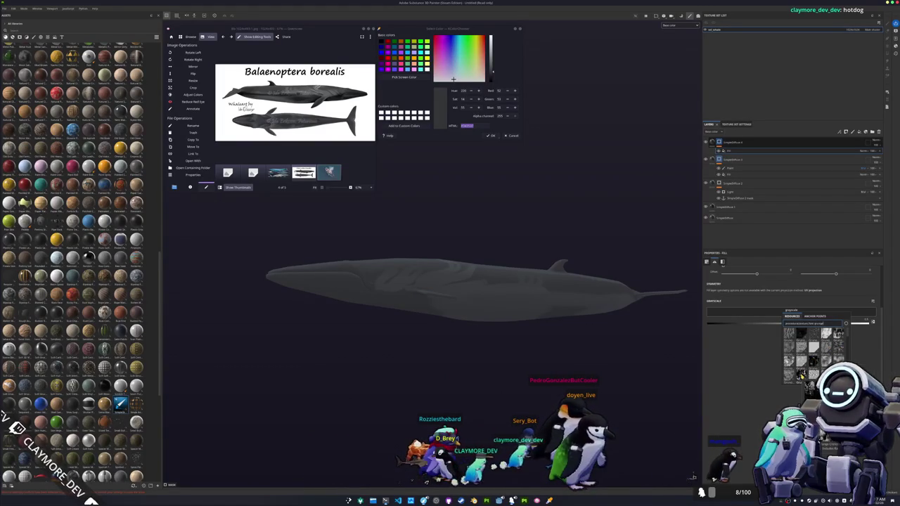
left_click(801, 376)
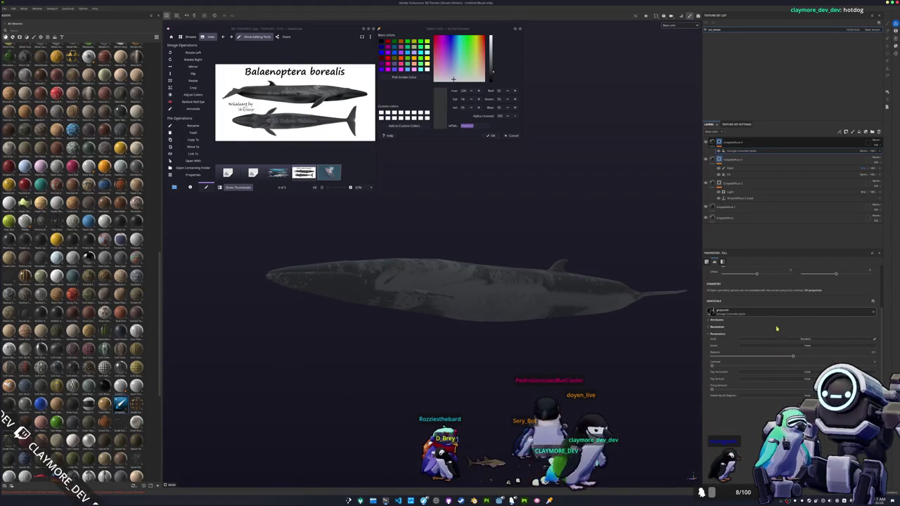
left_click(864, 161)
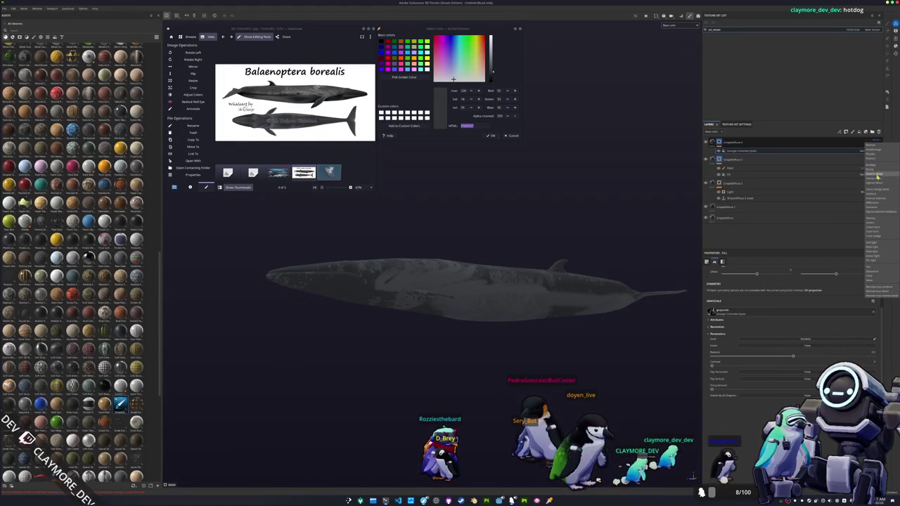
left_click(872, 218)
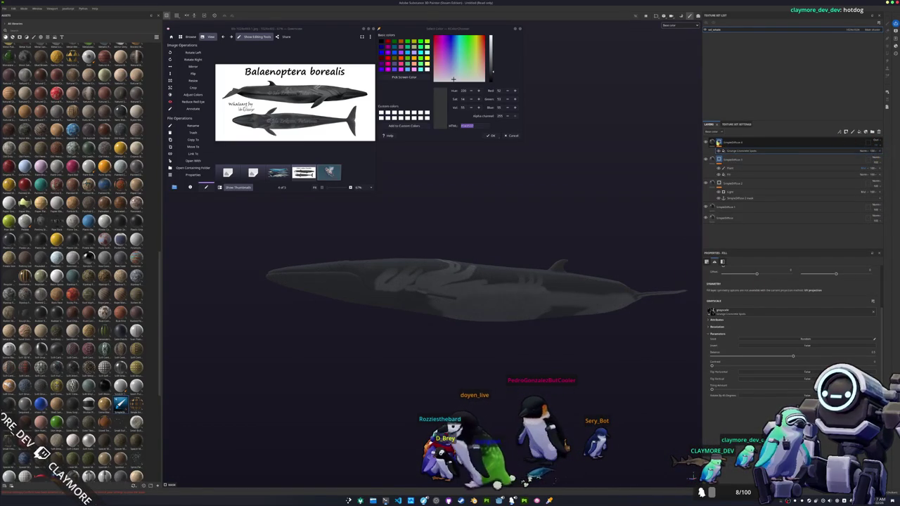
- Switch the stripe fill to Tri-planar projection and increase its tiling
left_click(731, 152)
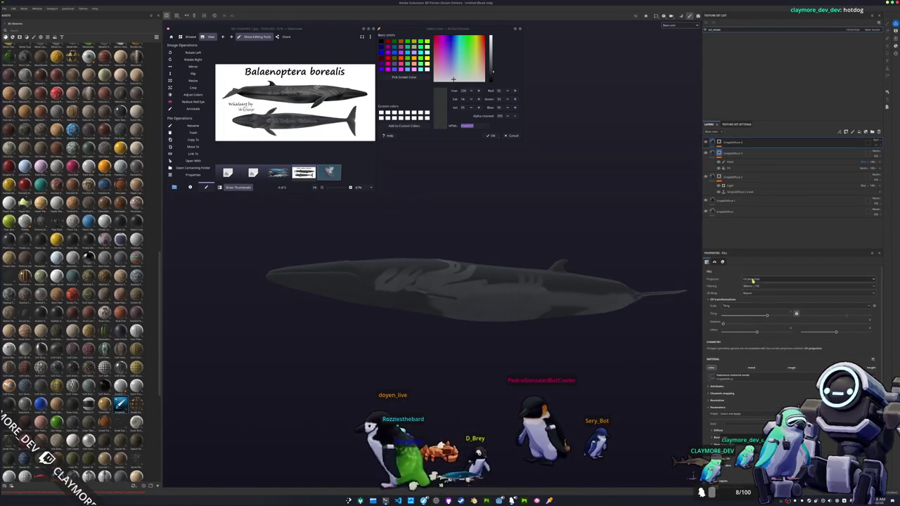
left_click(752, 279)
left_click(763, 293)
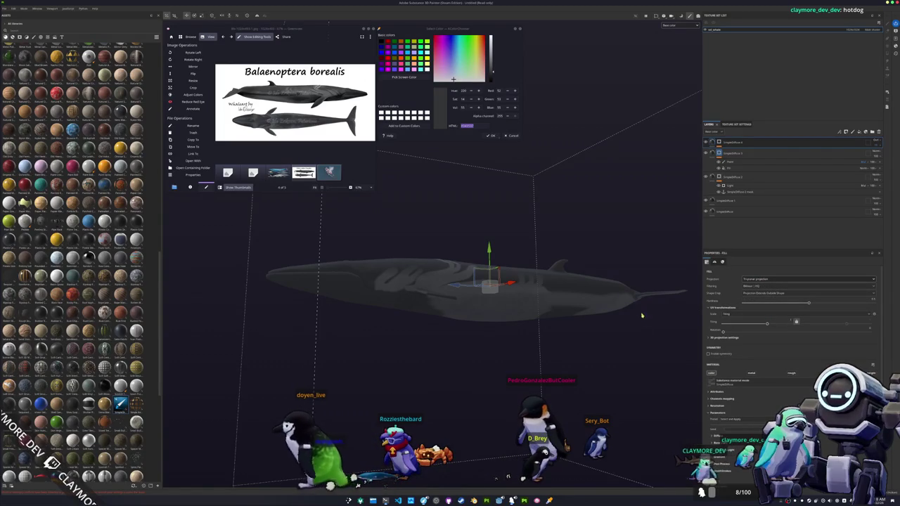
scroll(641, 311, "up", 3)
mouse_move(591, 315)
left_mouse_down("alt")
mouse_move(531, 338)
mouse_move(584, 330)
left_mouse_up("alt")
scroll(752, 362, "down", 3)
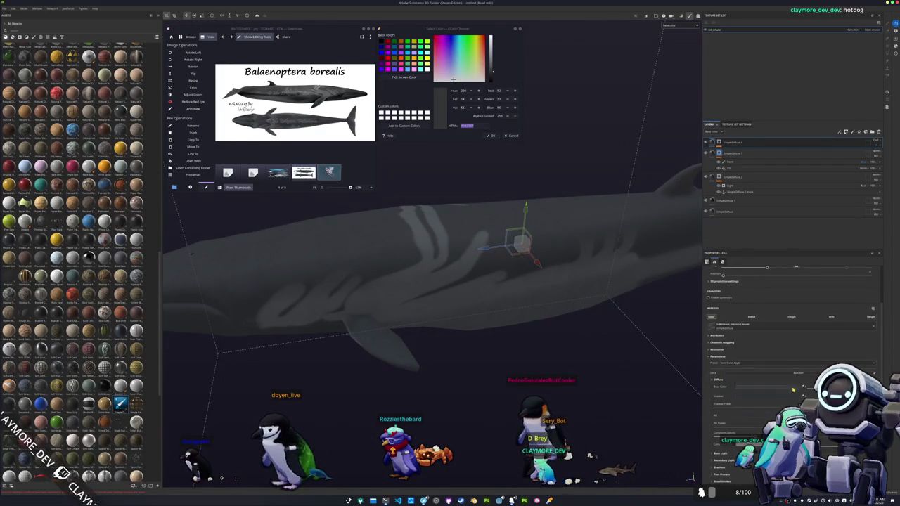
scroll(764, 323, "up", 3)
mouse_move(766, 326)
left_mouse_down()
mouse_move(790, 323)
mouse_move(715, 326)
left_mouse_up()
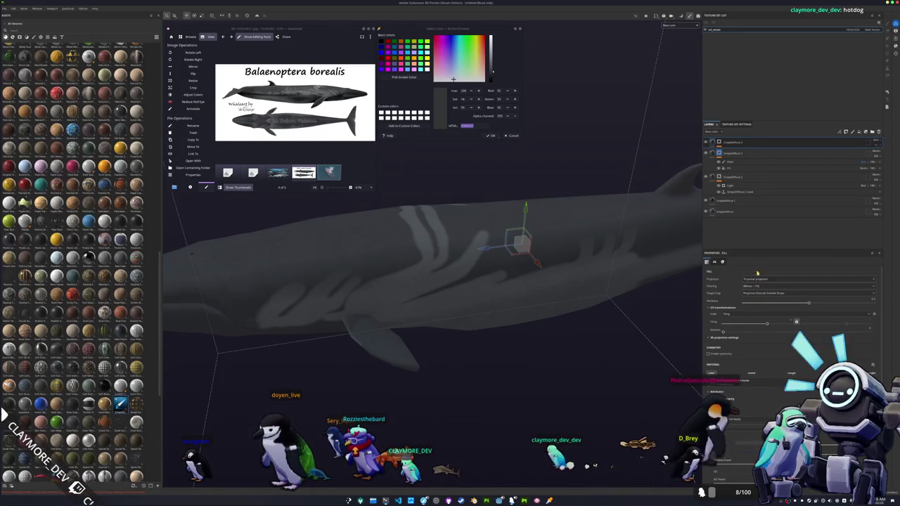
- Duplicate a layer to add another Grunge Concrete Spots layer near the top
left_click(731, 143)
left_click(739, 173)
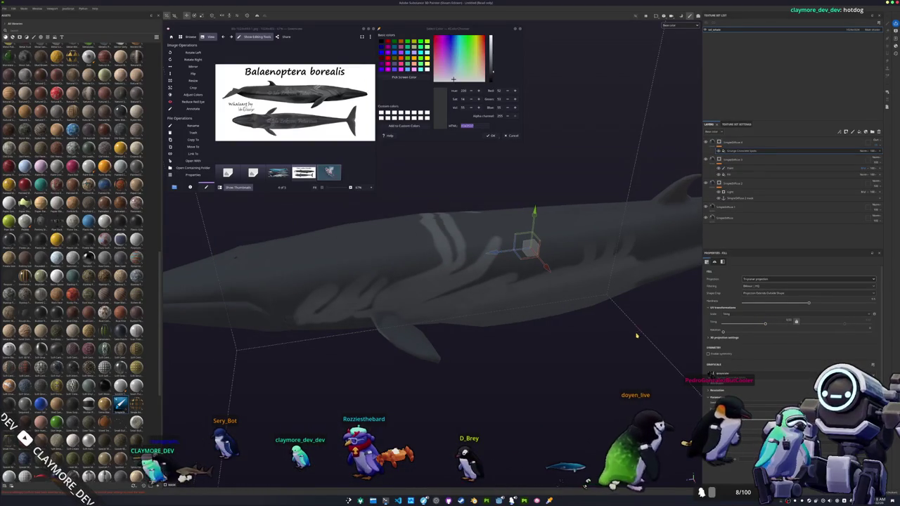
left_click(739, 176)
key("ctrl+d")
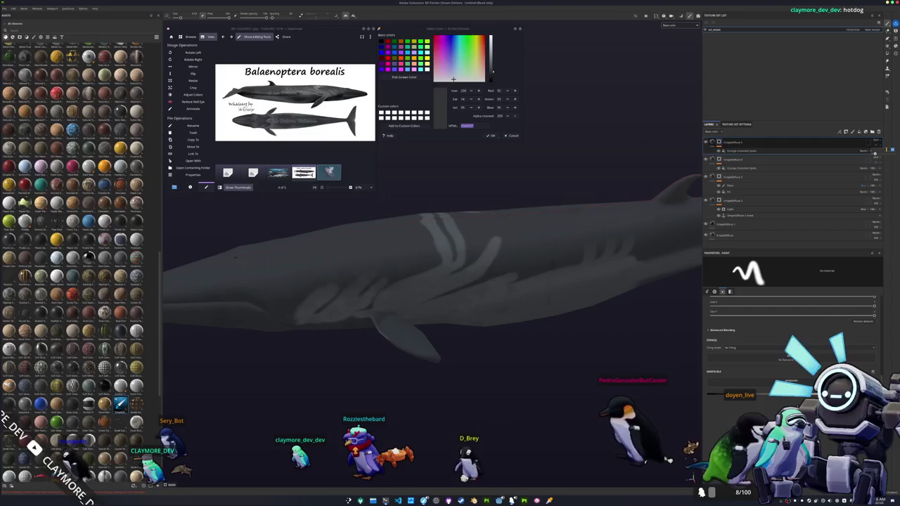
left_click(743, 151)
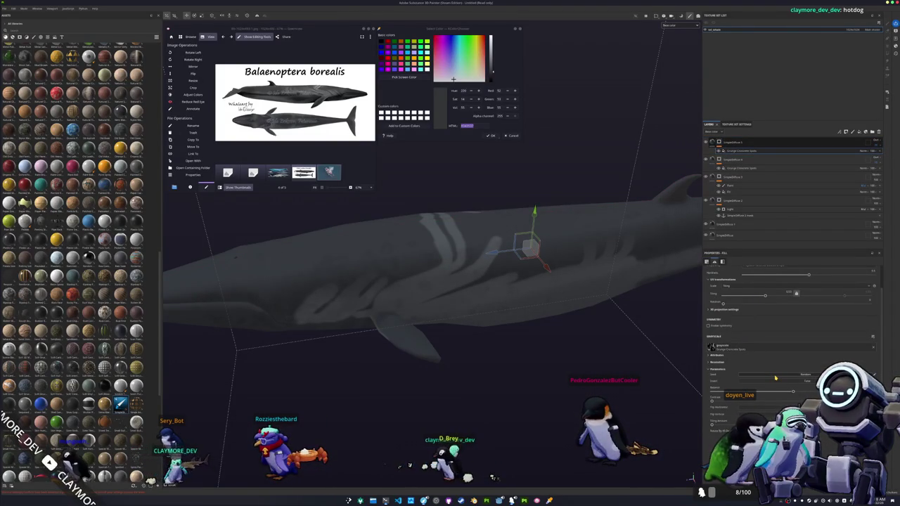
left_click_drag(578, 361, 735, 166, "alt")
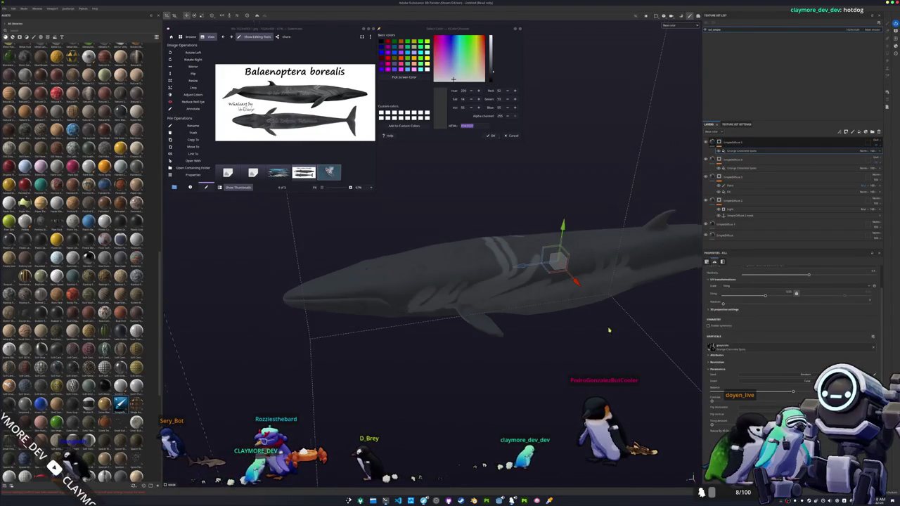
- Add a Light generator with a new blend mode, higher attenuation and maximum highlight level
right_click(718, 142)
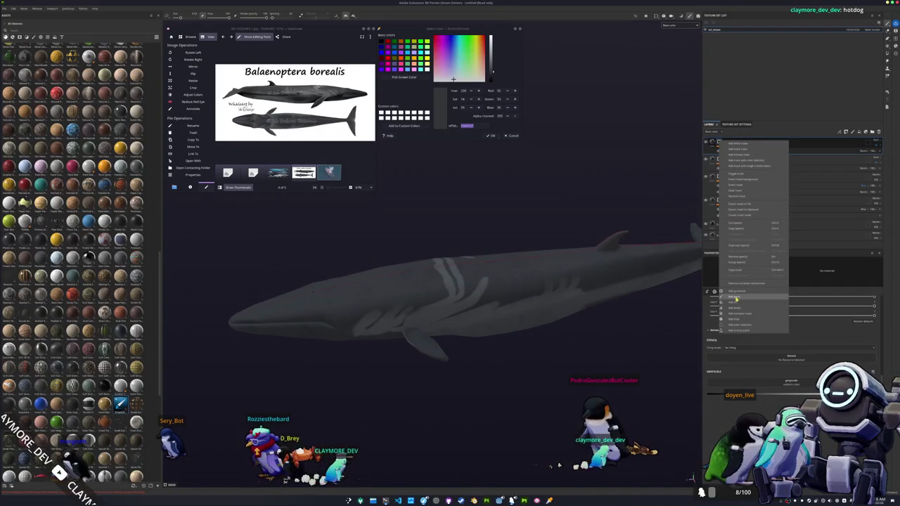
left_click(739, 292)
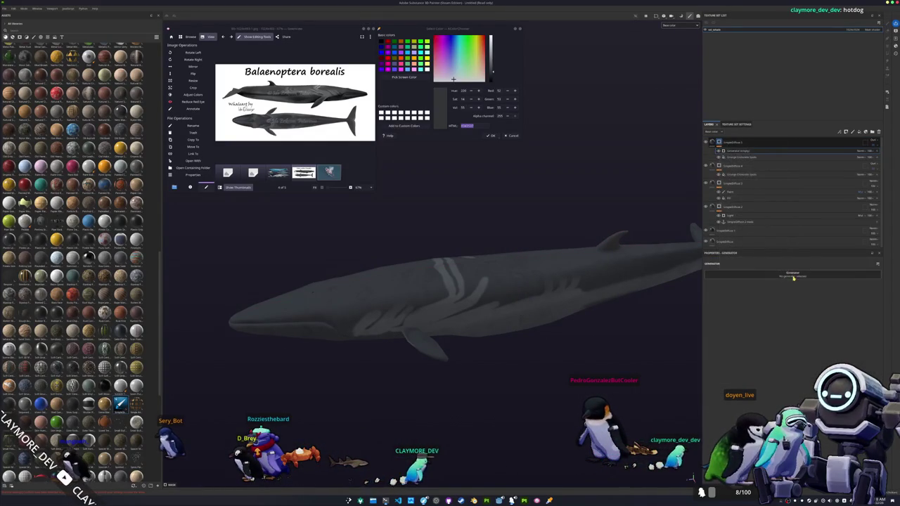
left_click(824, 320)
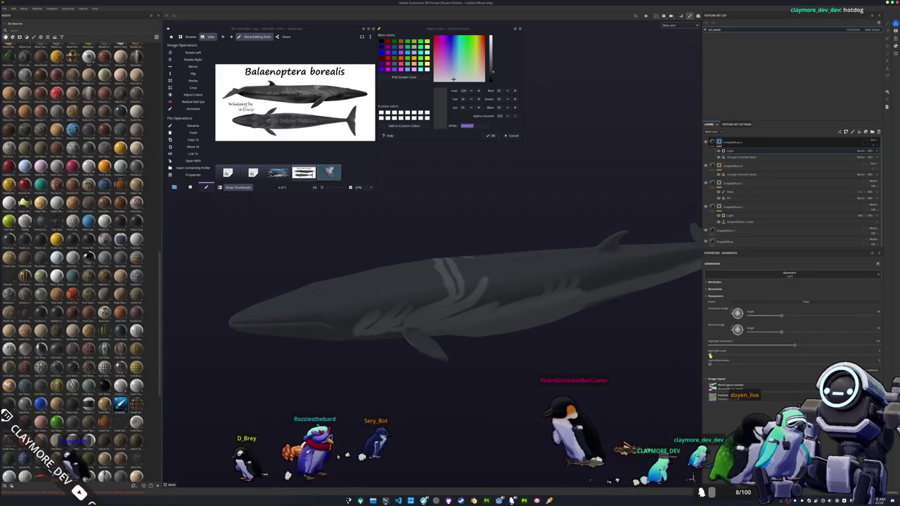
mouse_move(710, 355)
left_mouse_down()
mouse_move(845, 354)
mouse_move(741, 345)
left_mouse_up()
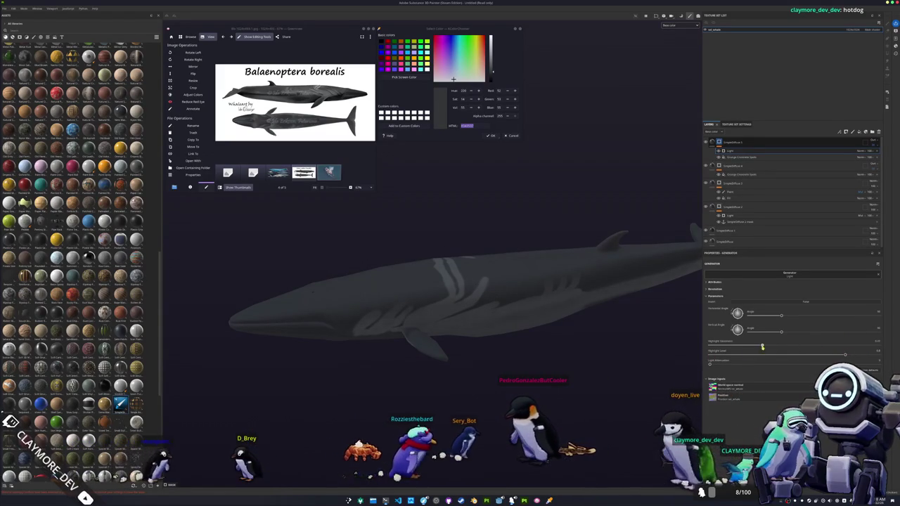
left_click(862, 151)
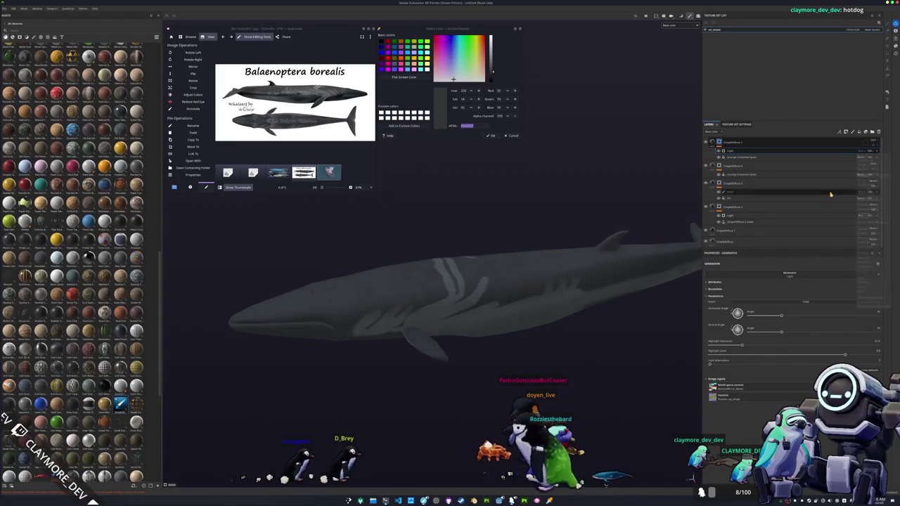
left_click(847, 186)
mouse_move(710, 364)
left_mouse_down()
mouse_move(741, 363)
mouse_move(666, 366)
left_mouse_up()
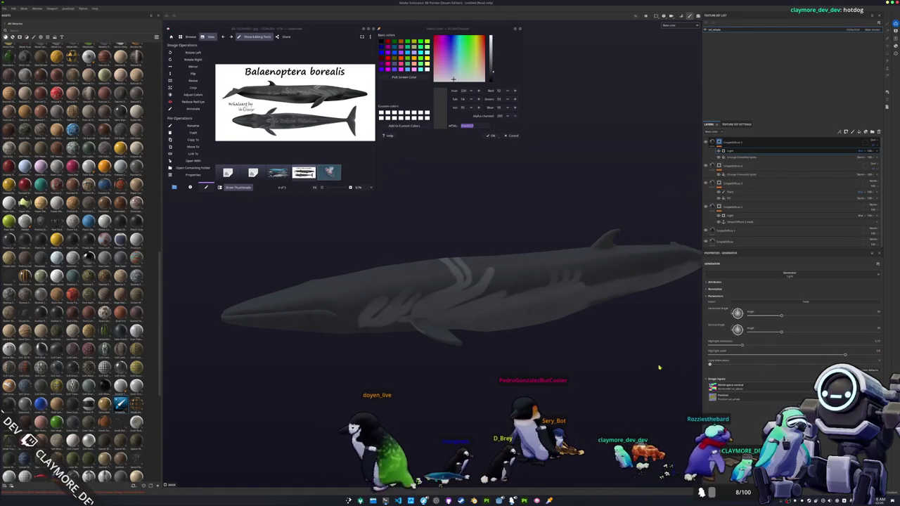
left_click(710, 355)
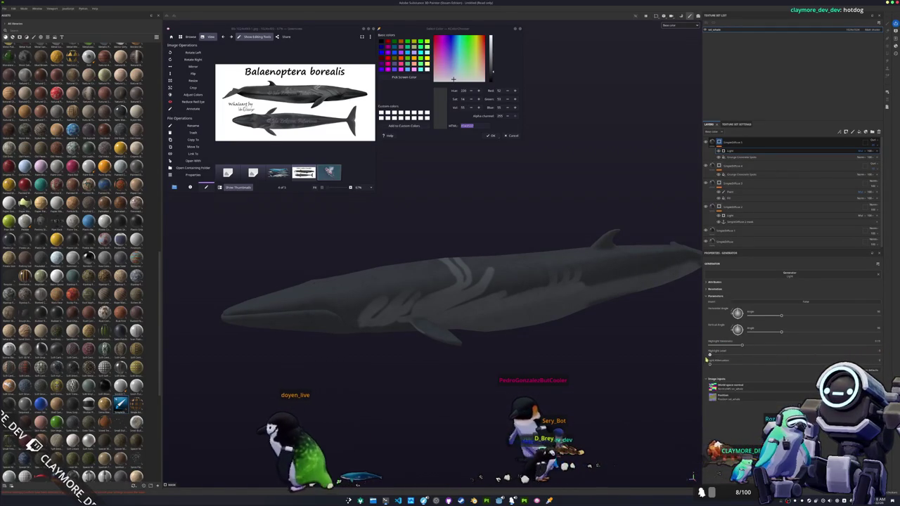
mouse_move(710, 355)
left_mouse_down()
mouse_move(894, 354)
mouse_move(799, 325)
left_mouse_up()
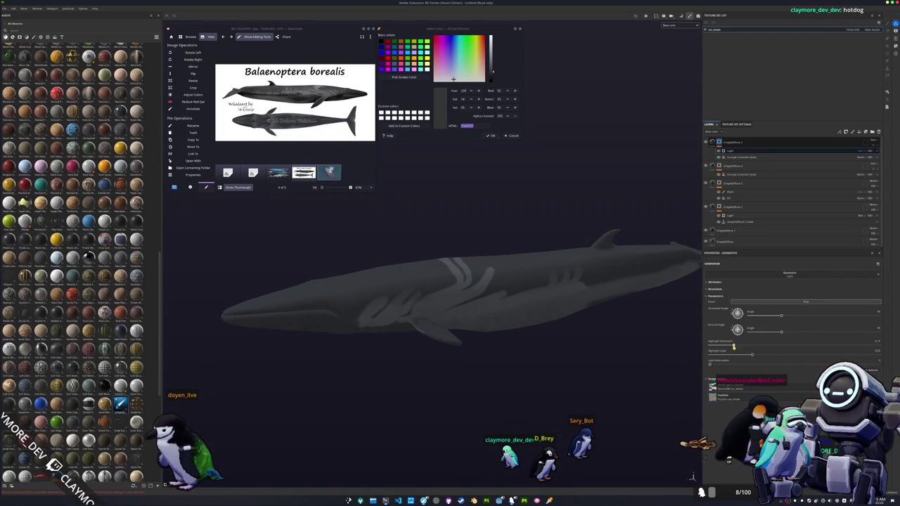
mouse_move(633, 341)
left_mouse_down("alt")
mouse_move(488, 333)
mouse_move(542, 214)
mouse_move(498, 251)
mouse_move(569, 214)
mouse_move(546, 291)
mouse_move(518, 316)
mouse_move(478, 316)
mouse_move(655, 242)
left_mouse_up("alt")
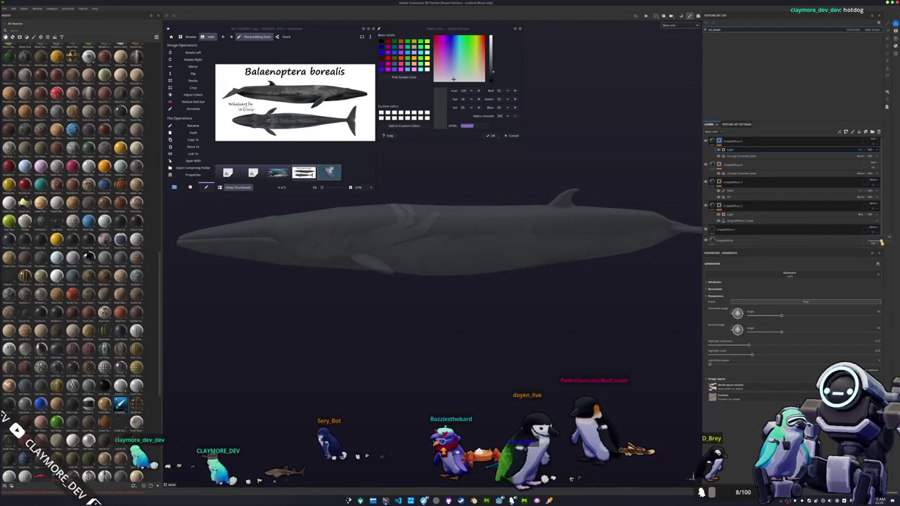
- Inspect the lower fill layers and their base colour settings
left_click(787, 230)
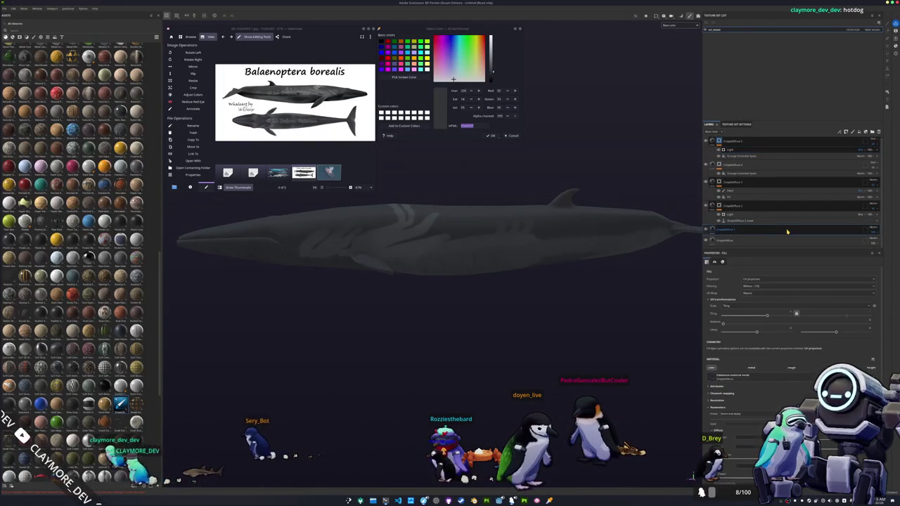
scroll(736, 233, "down", 1)
left_click(720, 218)
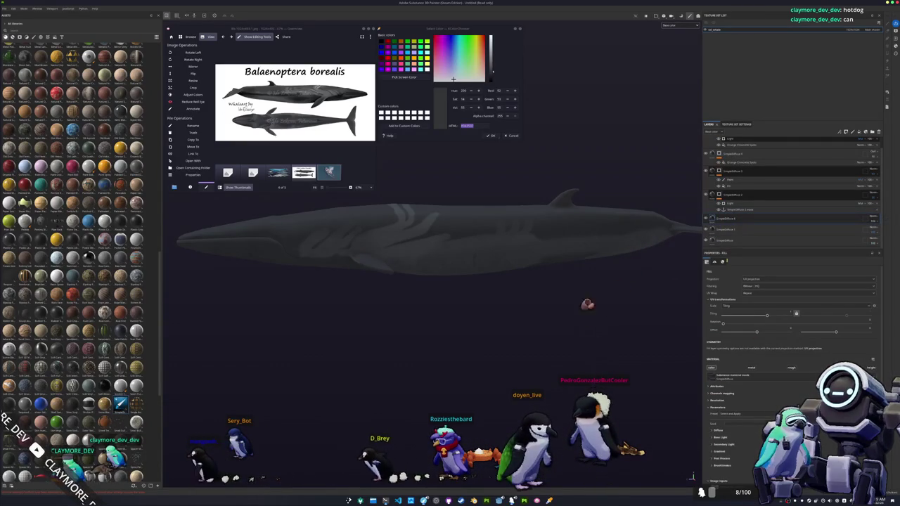
scroll(717, 381, "down", 3)
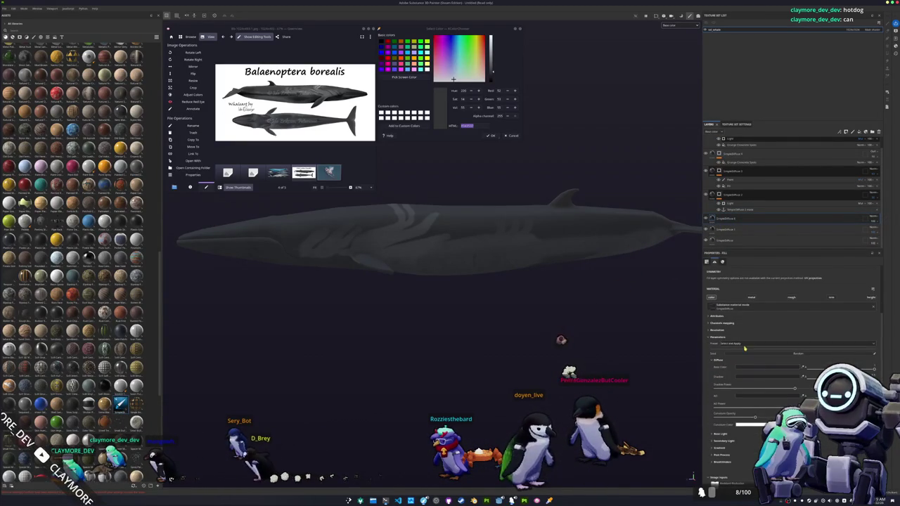
left_click(803, 367)
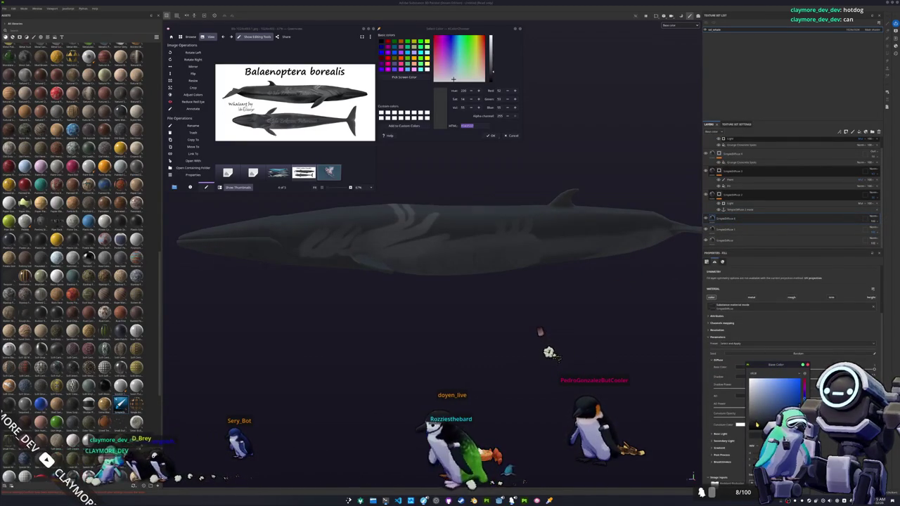
left_click(763, 186)
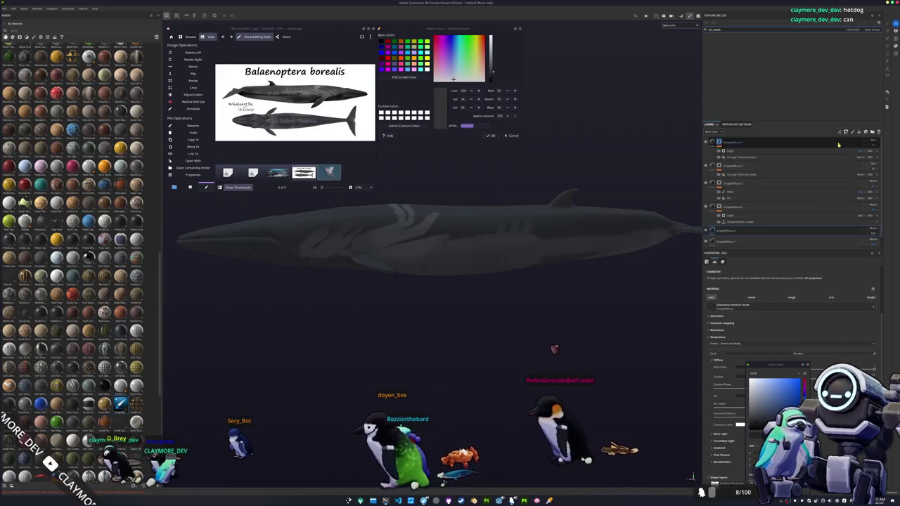
- Add a new top folder with an HSL Perceptive filter
left_click(872, 132)
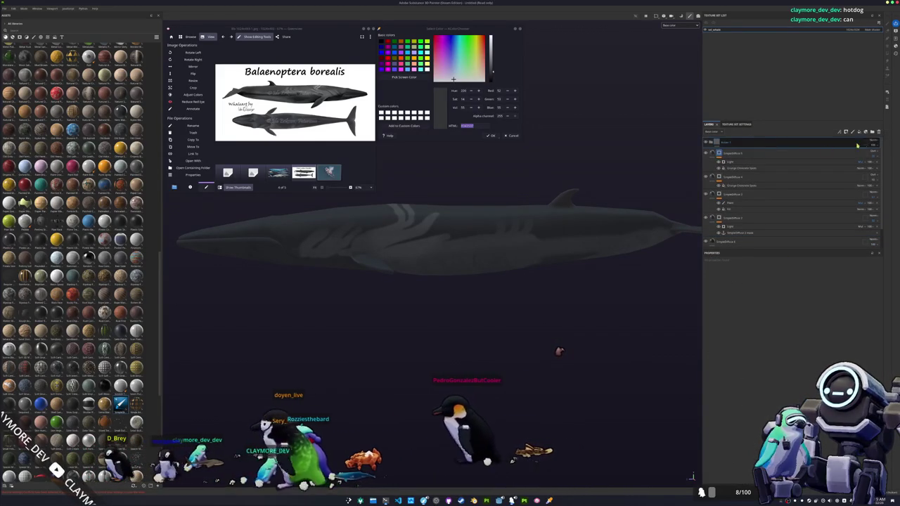
right_click(876, 142)
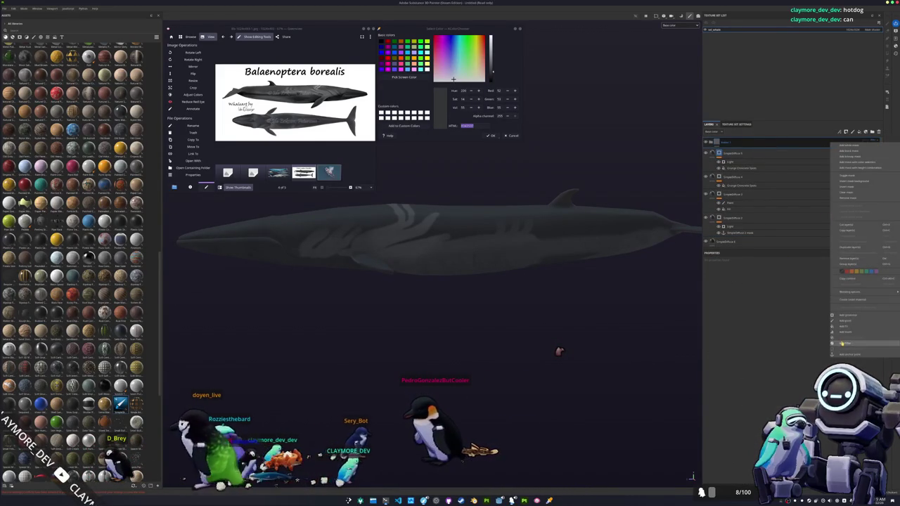
left_click(824, 301)
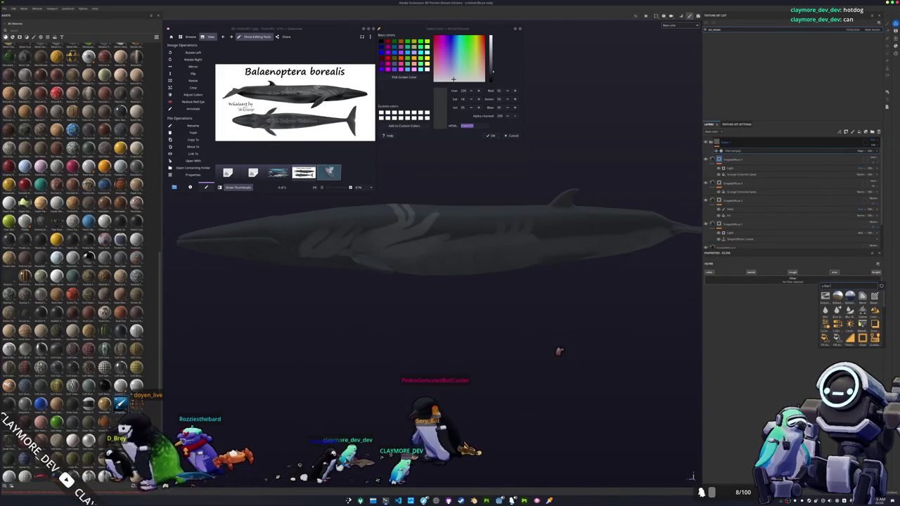
left_click(825, 322)
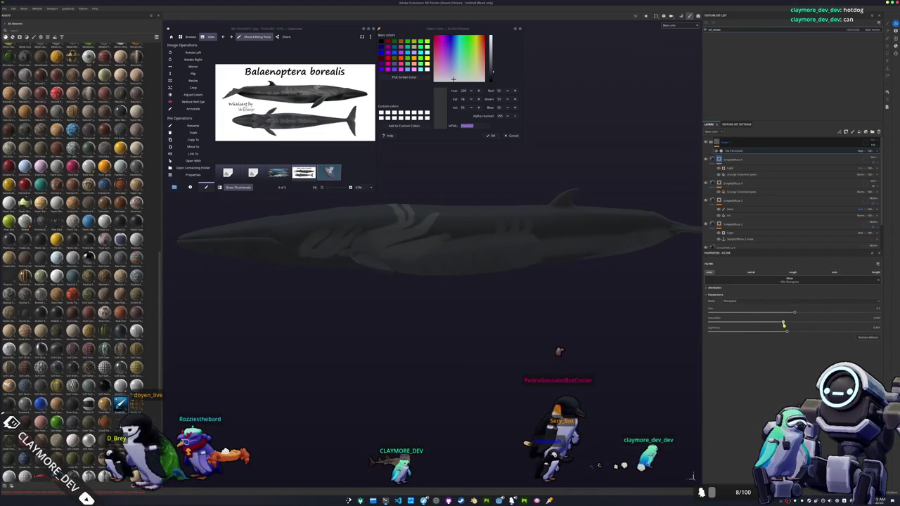
left_click_drag(446, 273, 585, 287, "alt")
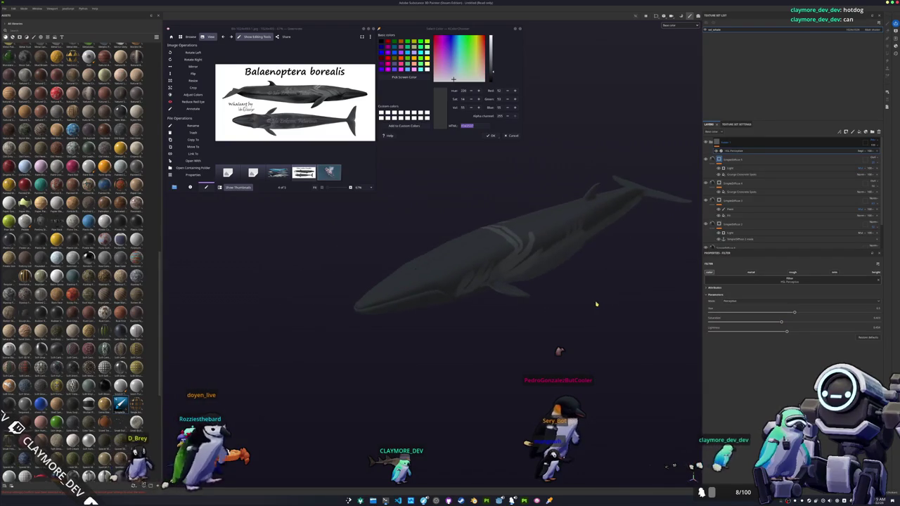
- Duplicate the SimpleDiffuse 4 light-stripe layer and move the copy to the top
left_click(729, 184)
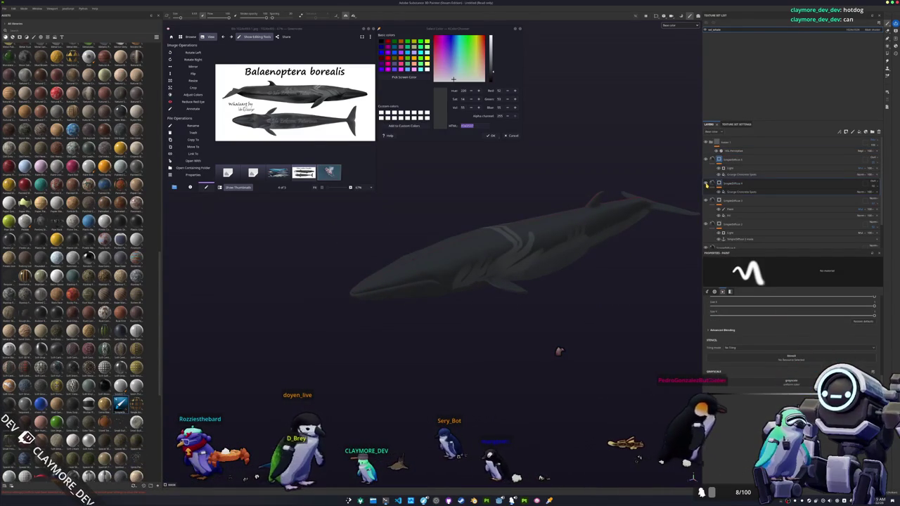
scroll(734, 215, "down", 2)
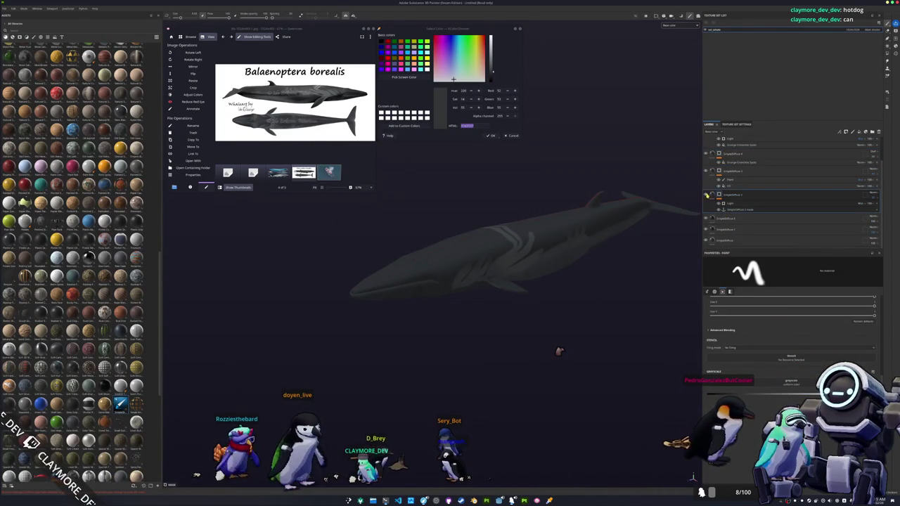
key("ctrl+d")
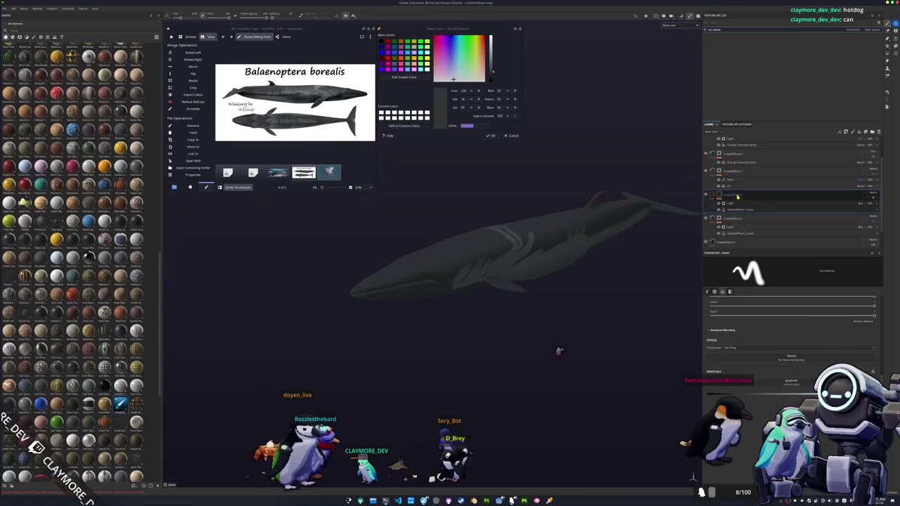
left_click_drag(757, 167, 749, 144)
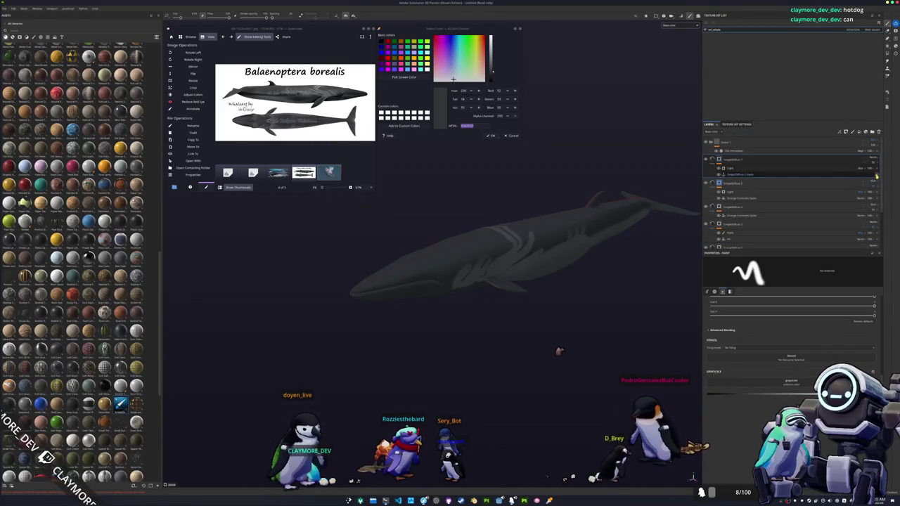
left_click(735, 166)
right_click(719, 159)
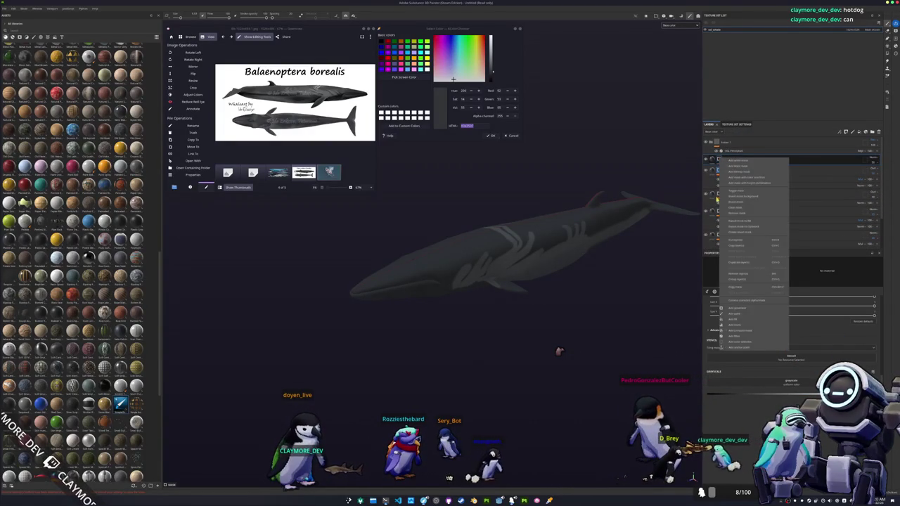
- Add a fill with a grunge grayscale texture over the whale
left_click(735, 320)
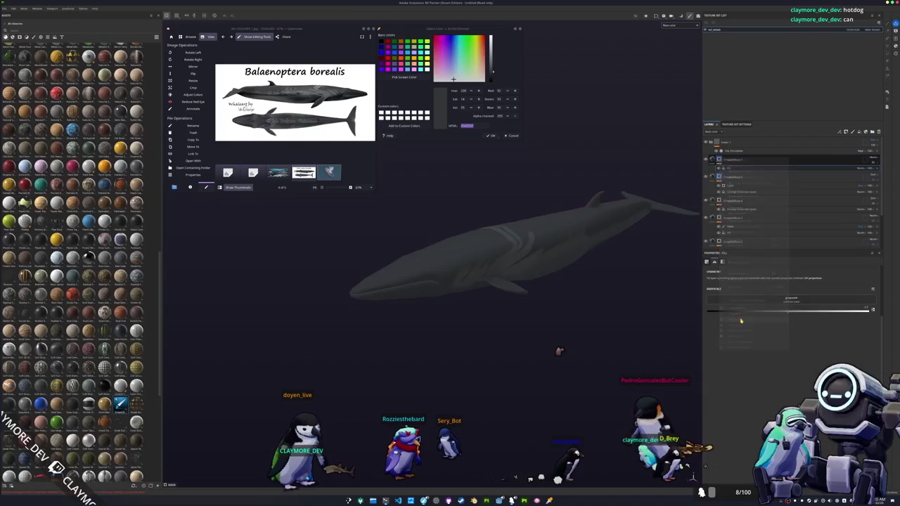
left_click(792, 301)
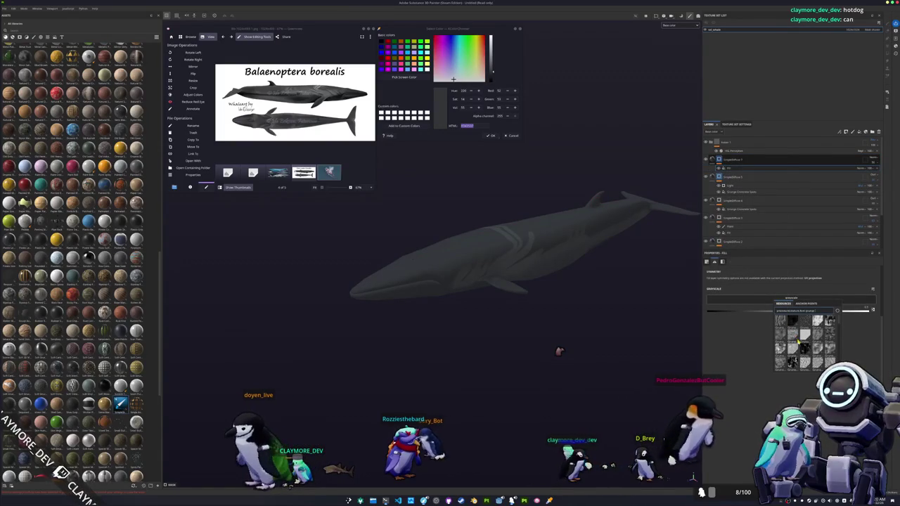
scroll(798, 343, "down", 2)
scroll(816, 330, "down", 2)
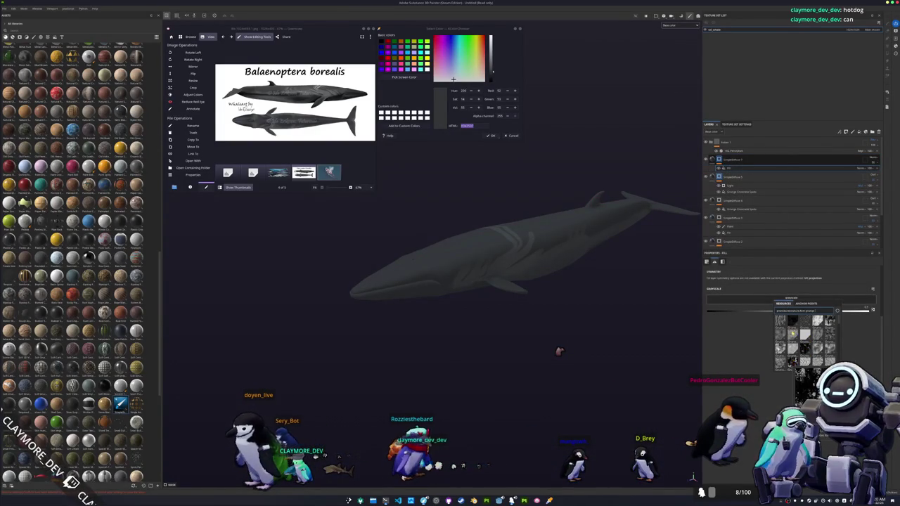
scroll(818, 334, "down", 2)
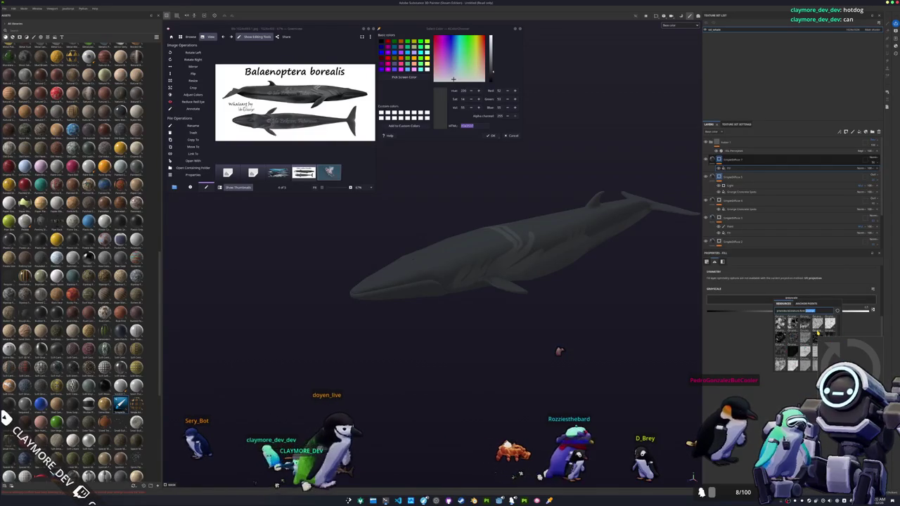
scroll(818, 335, "down", 3)
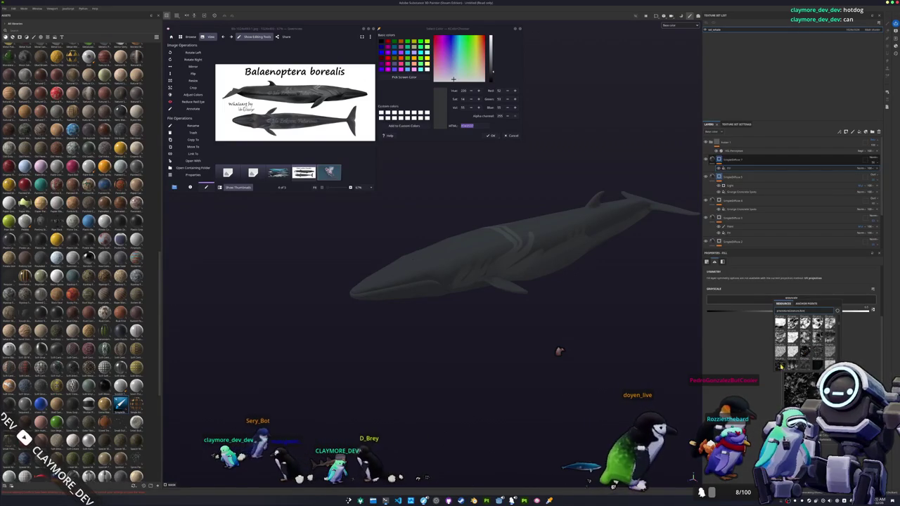
scroll(799, 357, "down", 2)
left_click(819, 347)
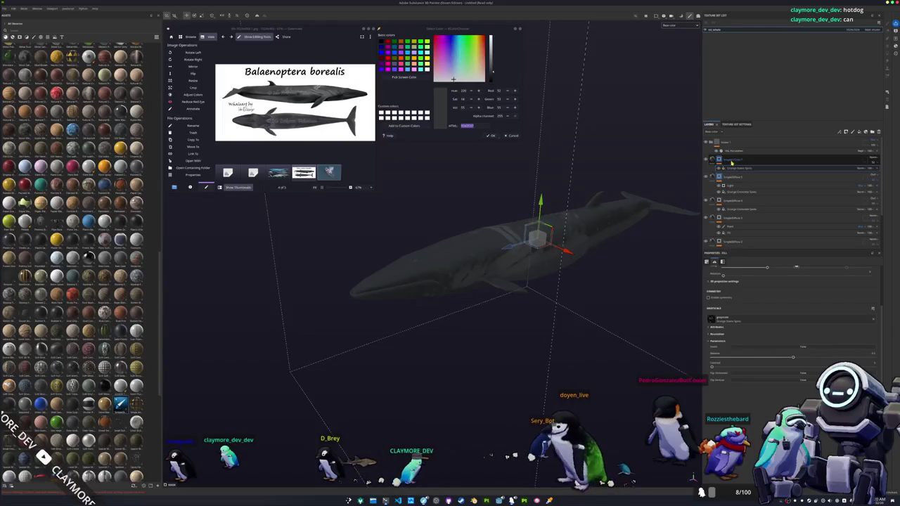
scroll(633, 258, "up", 2)
scroll(633, 259, "up", 2)
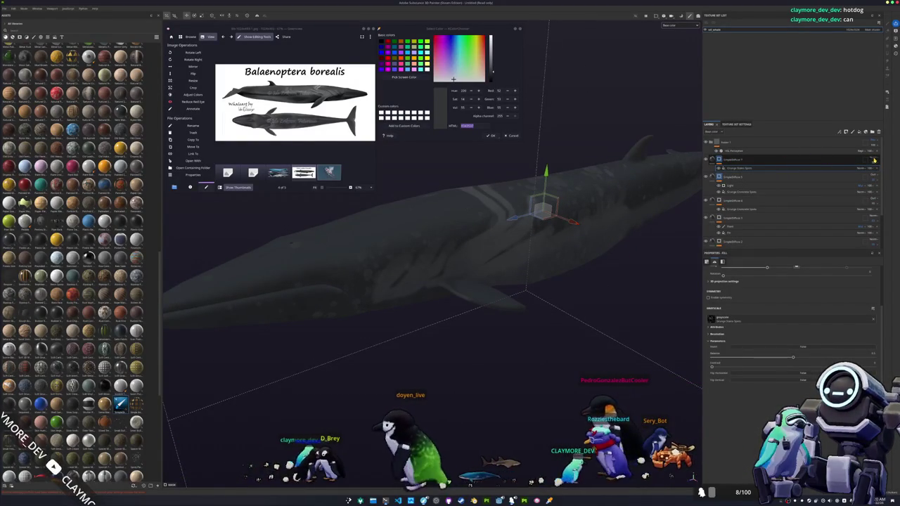
- Raise the grunge Balance so the spotted pattern shows more strongly
left_click(707, 161)
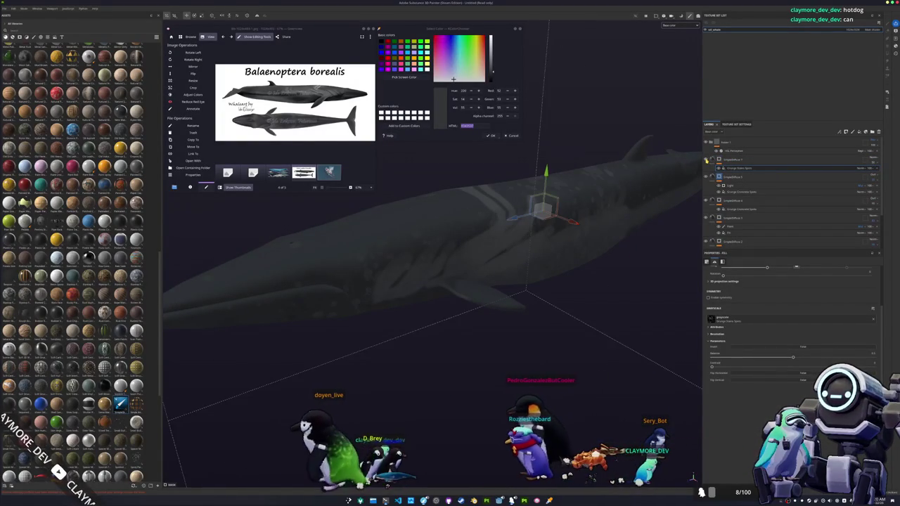
left_click(762, 356)
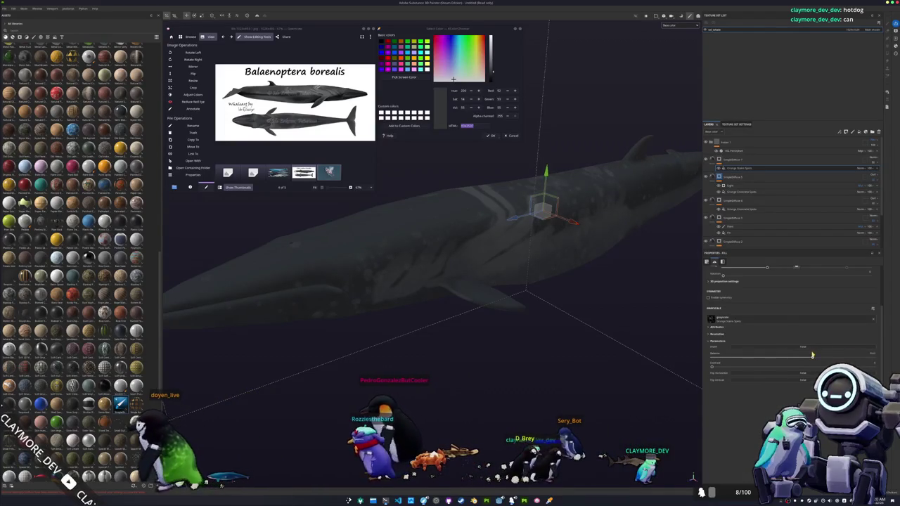
left_click_drag(761, 356, 847, 355)
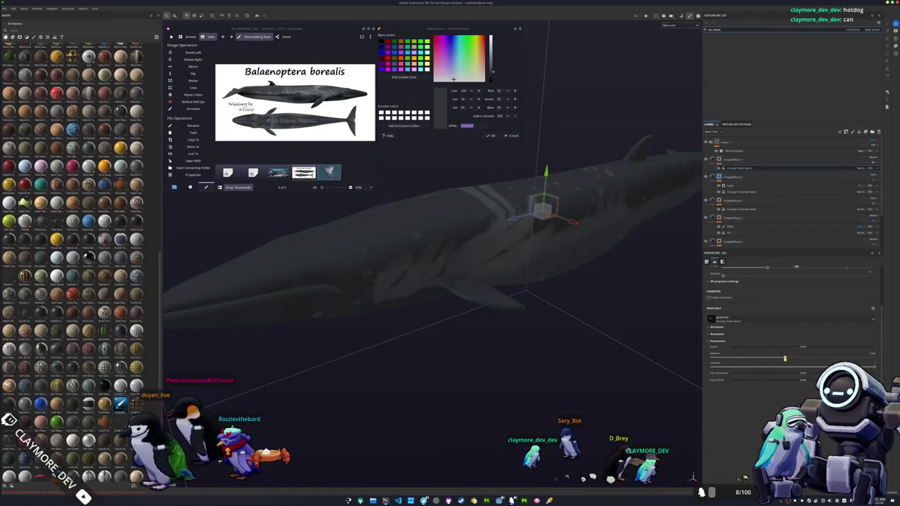
scroll(737, 376, "up", 3)
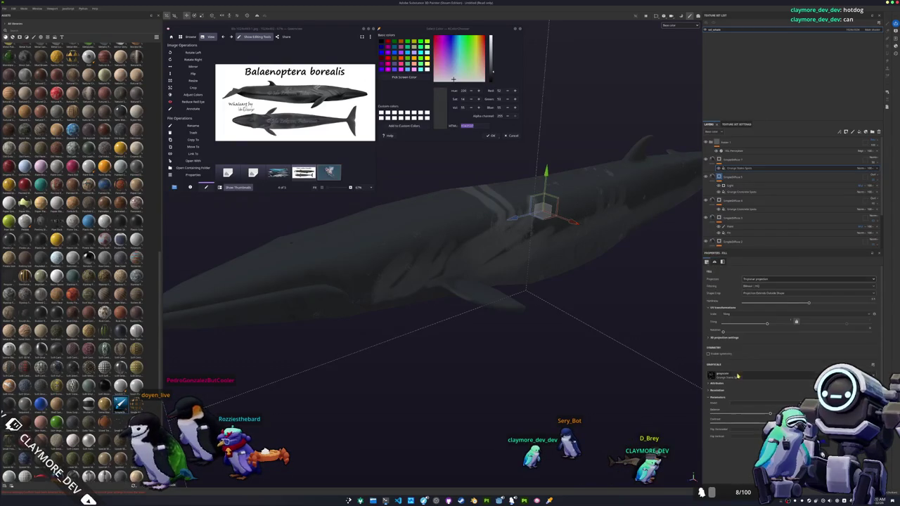
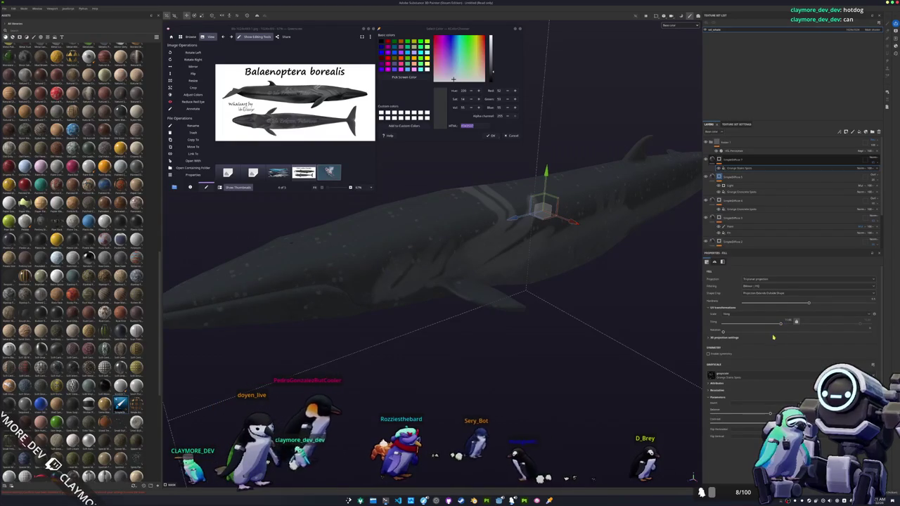
- Frame the whale and add a 3D Distance generator to the selected layer's mask
left_click(738, 170)
key("f")
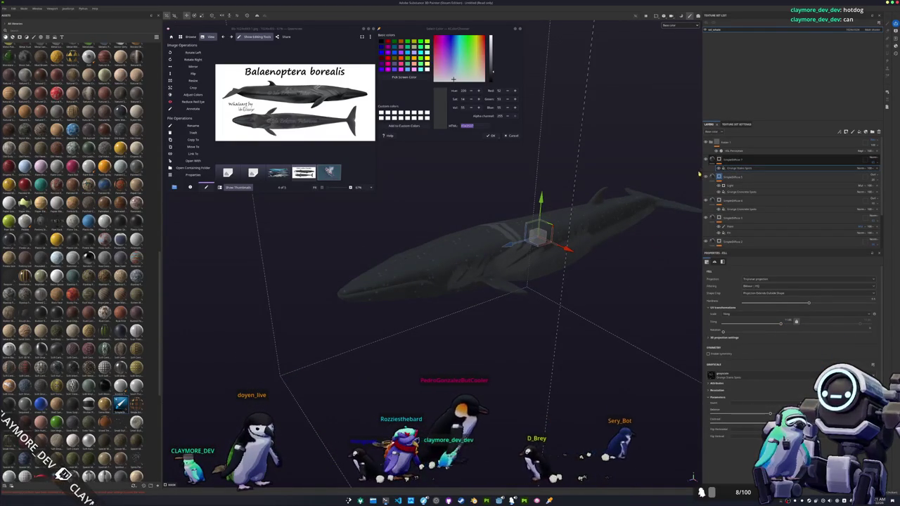
right_click(724, 161)
left_click(720, 159)
right_click(720, 159)
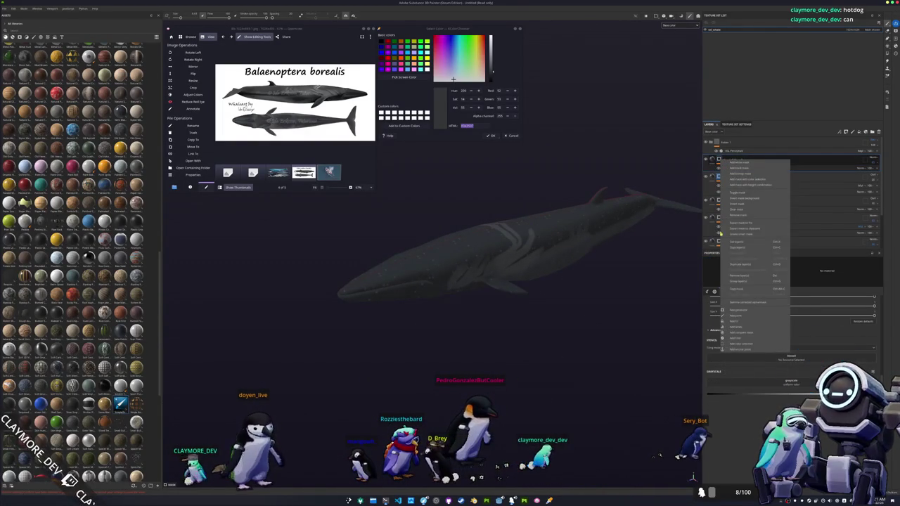
left_click(744, 311)
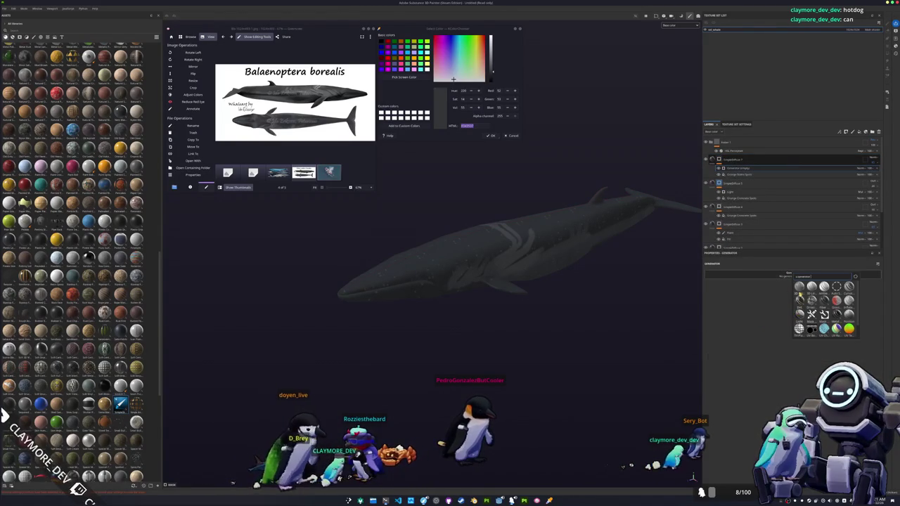
left_click(824, 314)
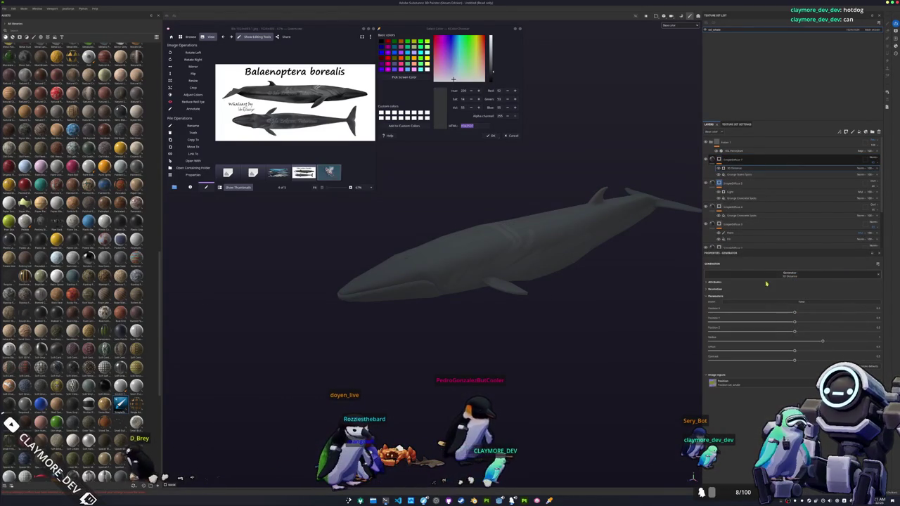
- Change the generator's blend mode, raise Position 3 for the flank stripe, and add a fill layer
left_click(862, 169)
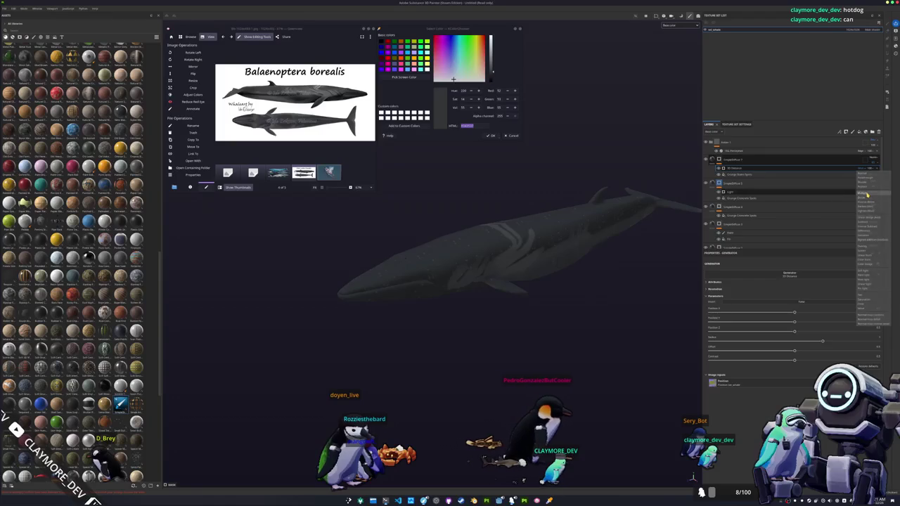
left_click(866, 201)
mouse_move(795, 332)
left_mouse_down()
mouse_move(844, 331)
mouse_move(669, 323)
left_mouse_up()
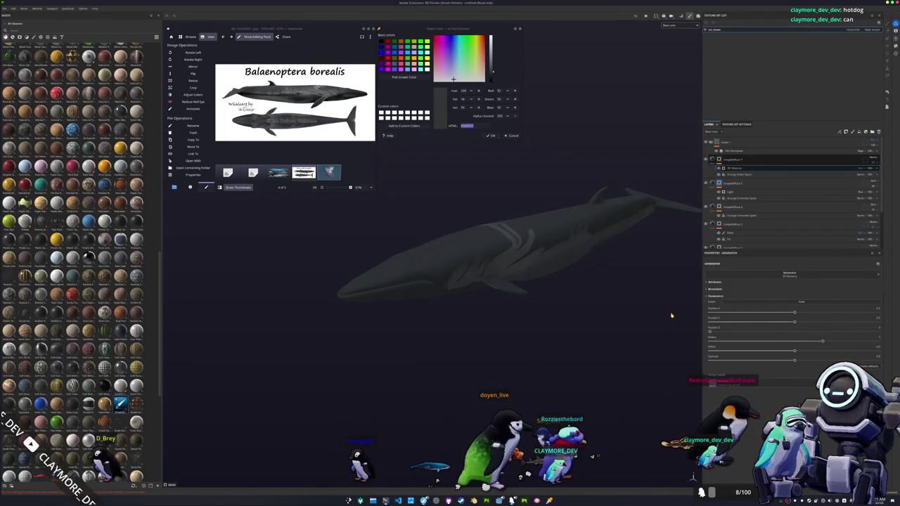
left_click_drag(672, 325, 671, 368, "alt")
right_click(773, 154)
left_click(779, 167)
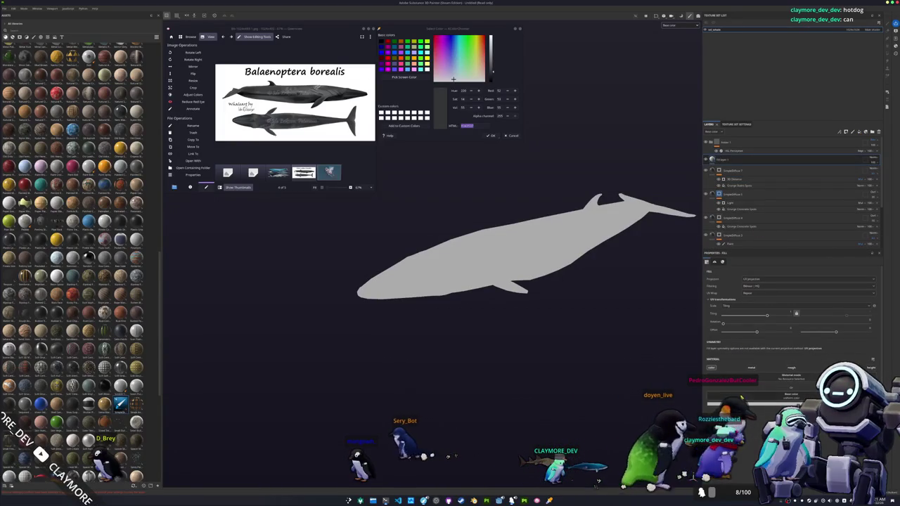
- Make the new fill layer dark, give it a black mask, and add a paint layer inside the mask
left_click(765, 385)
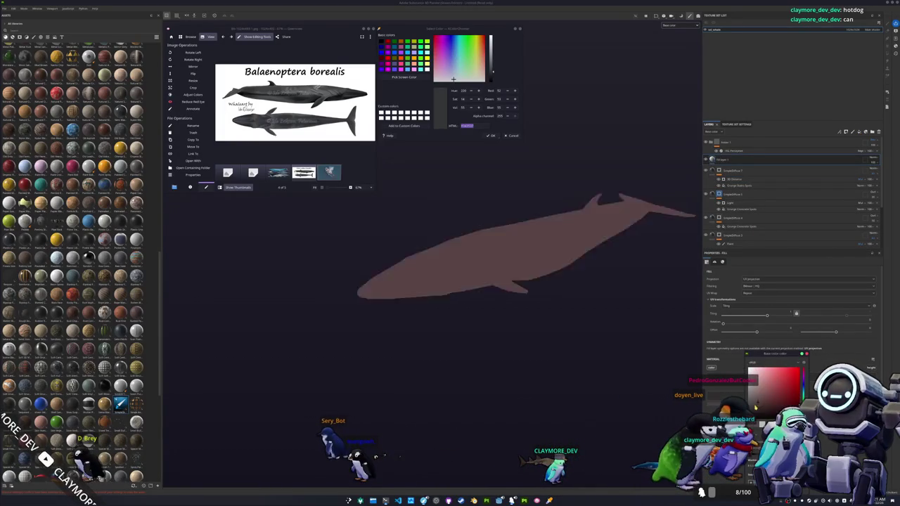
right_click(735, 161)
left_click(744, 169)
right_click(719, 160)
left_click(733, 317)
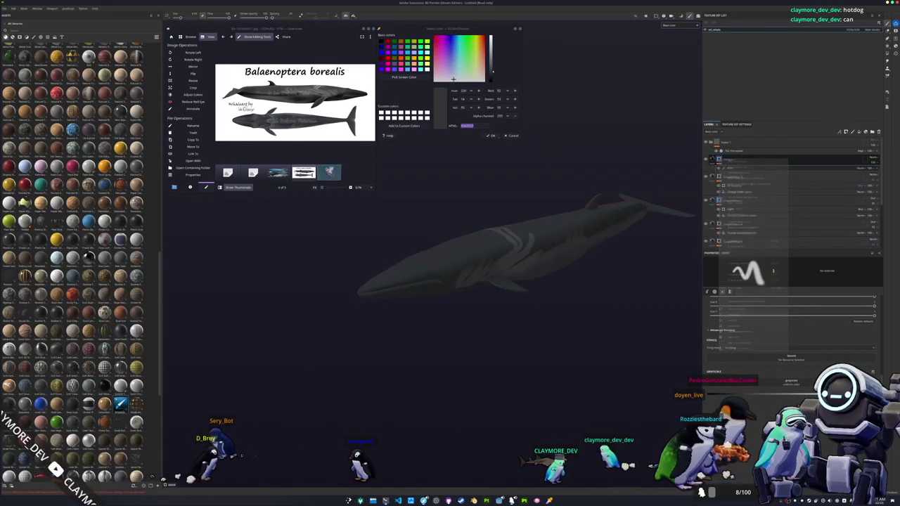
left_click(871, 168)
left_click(876, 234)
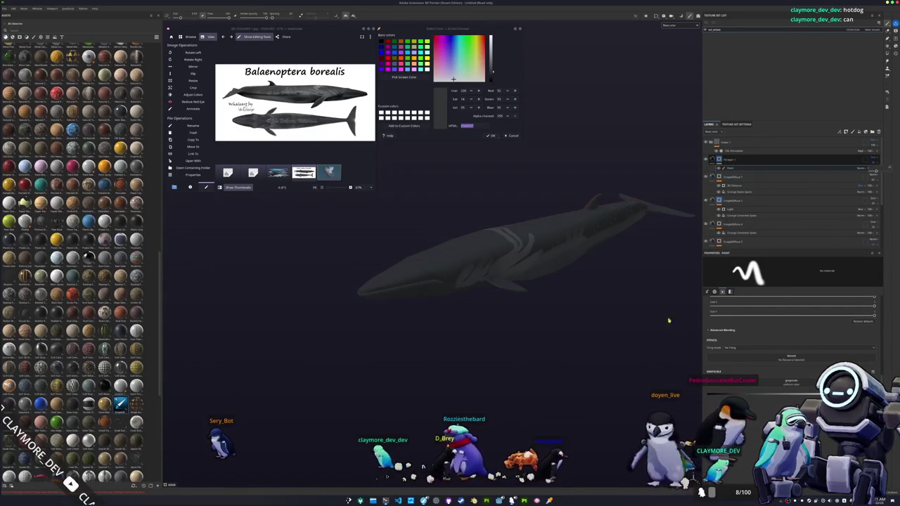
scroll(533, 298, "up", 3)
- Zoom in and shrink the painting brush with the [ key
scroll(533, 298, "up", 6)
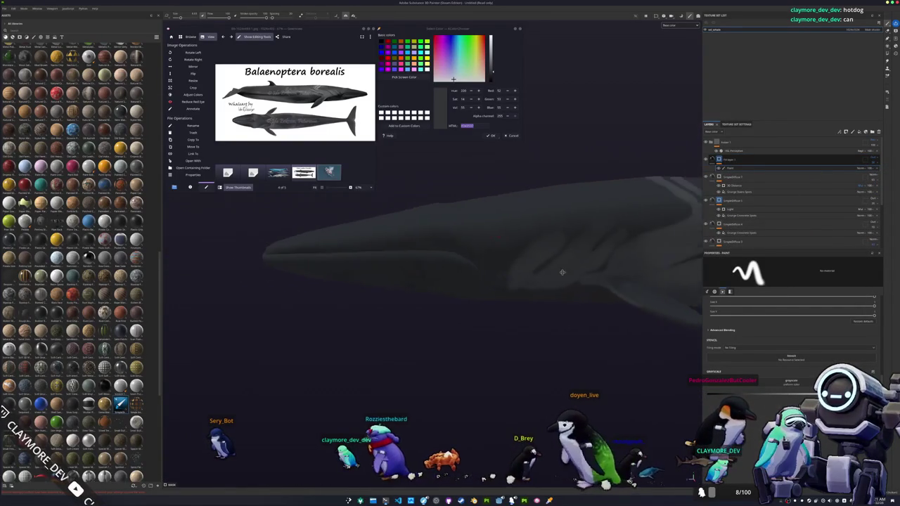
key("bracketleft")
key("bracketleft")
key("bracketleft")
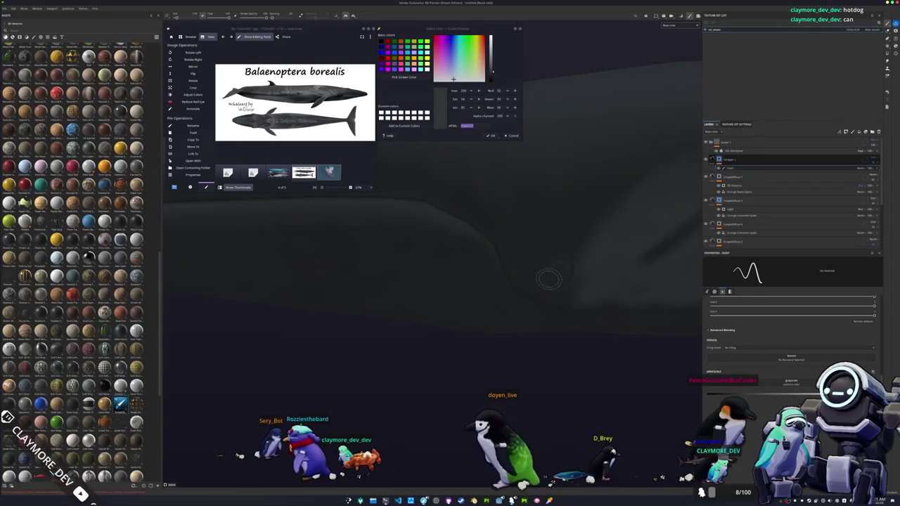
scroll(532, 295, "down", 2)
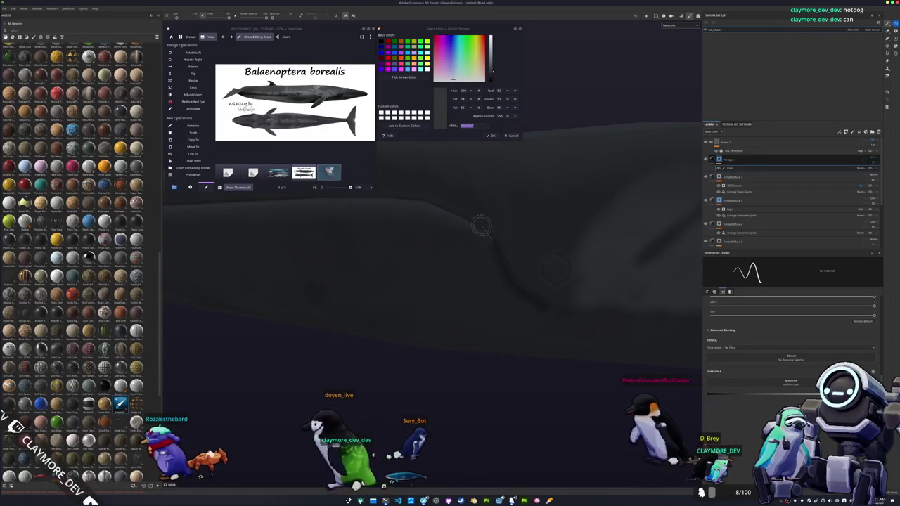
mouse_move(431, 203)
left_mouse_down("alt")
mouse_move(576, 234)
mouse_move(622, 255)
left_mouse_up("alt")
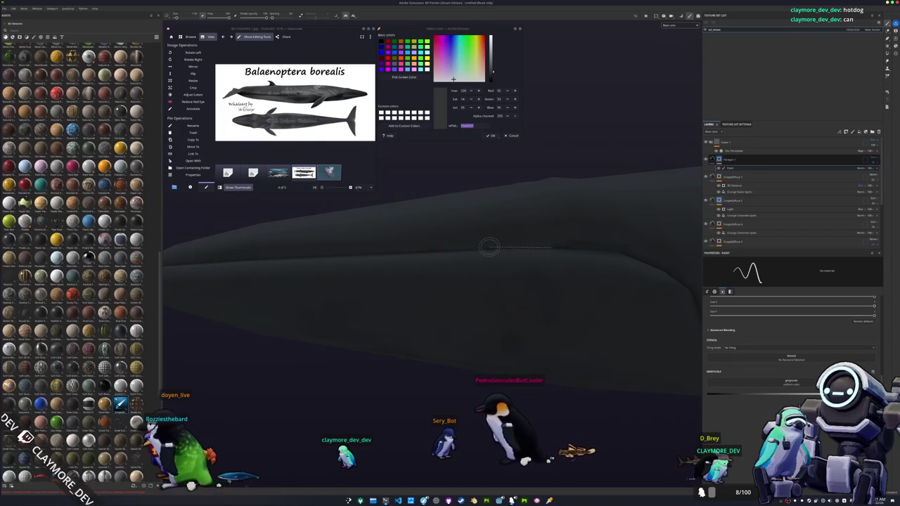
- Orbit and zoom to inspect the whale's snout, head and body up close
left_click_drag(346, 255, 461, 259, "alt")
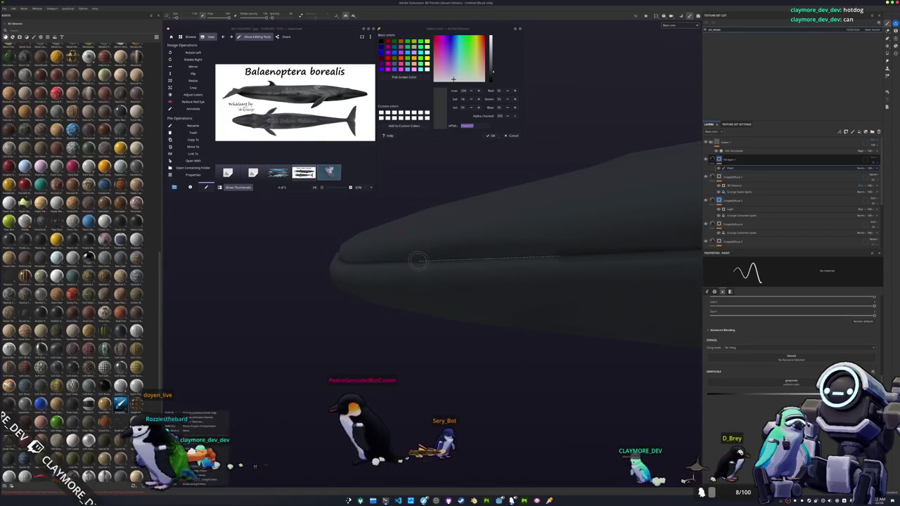
mouse_move(346, 261)
left_mouse_down("alt")
mouse_move(401, 263)
mouse_move(391, 272)
mouse_move(445, 285)
left_mouse_up("alt")
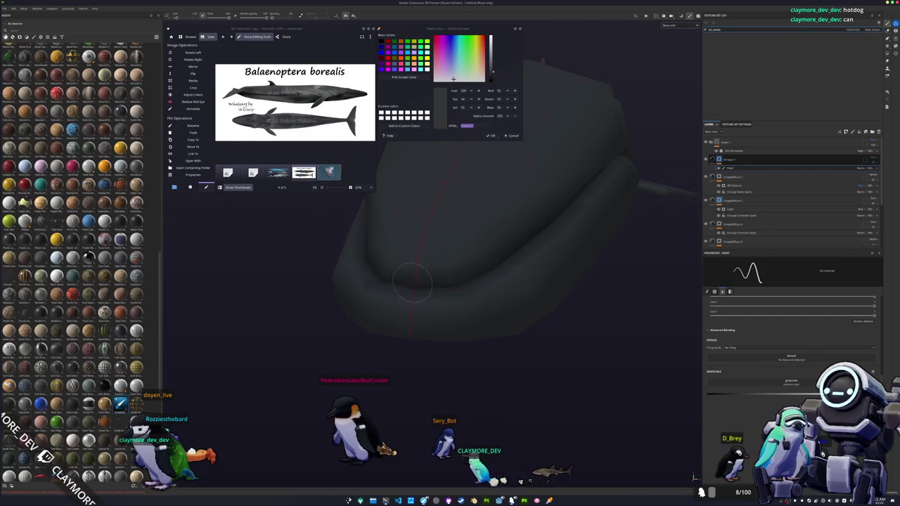
left_click_drag(501, 278, 374, 298, "alt")
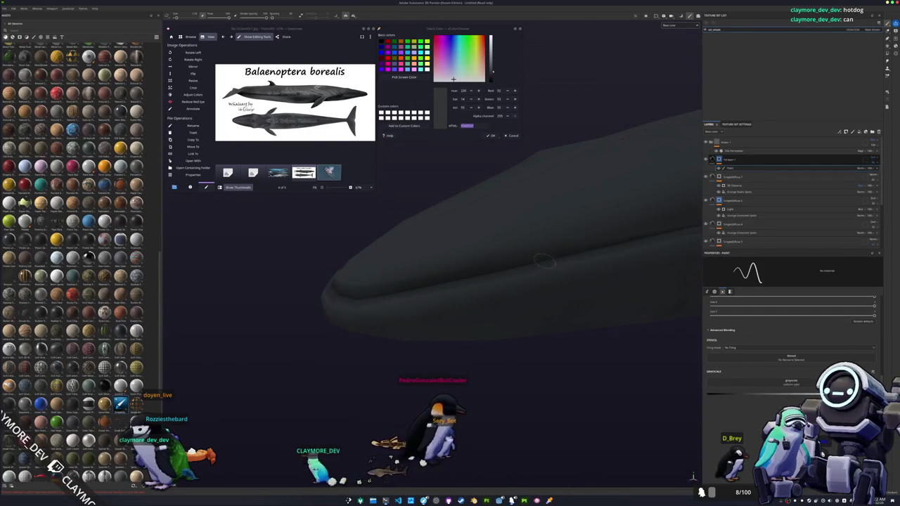
mouse_move(589, 251)
left_mouse_down("alt")
mouse_move(562, 267)
mouse_move(450, 295)
mouse_move(394, 282)
mouse_move(490, 285)
left_mouse_up("alt")
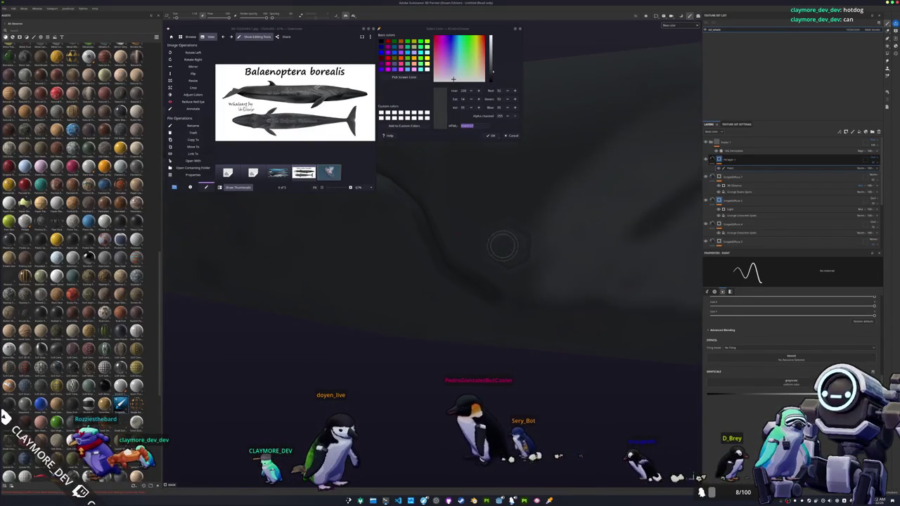
left_click_drag(502, 246, 477, 301, "alt")
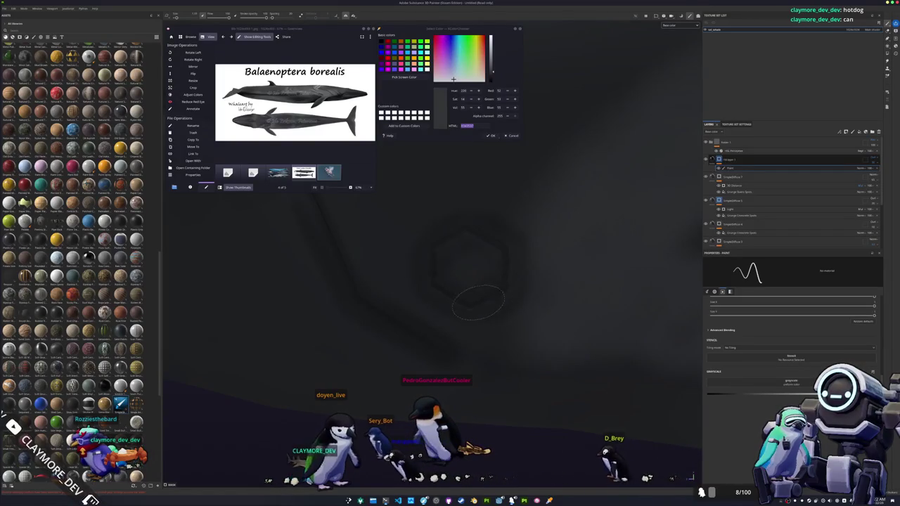
left_click_drag(442, 285, 501, 326, "alt")
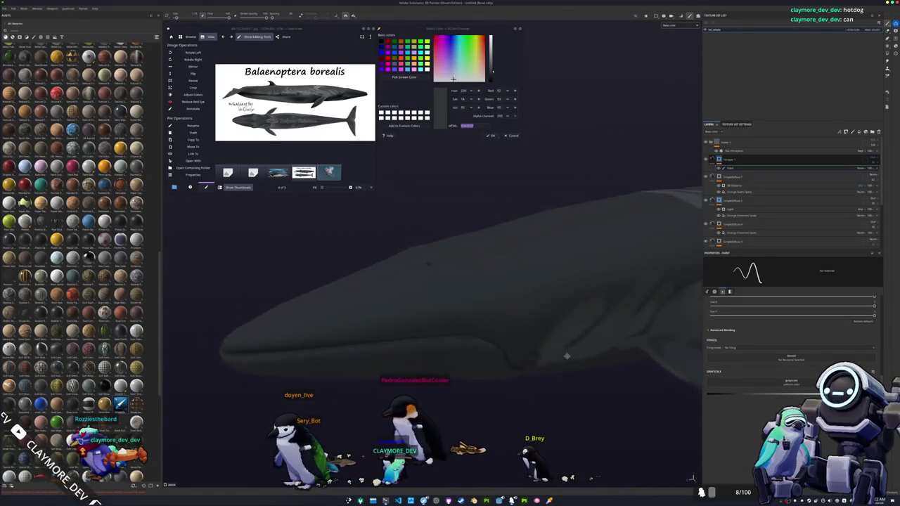
right_click_drag(501, 326, 508, 355, "alt")
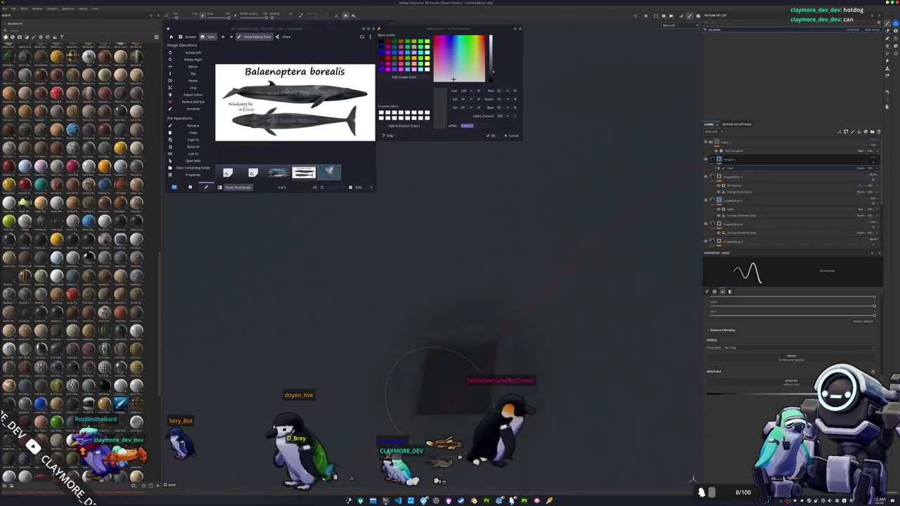
mouse_move(428, 368)
left_mouse_down("alt")
mouse_move(496, 370)
mouse_move(441, 378)
mouse_move(434, 298)
mouse_move(457, 287)
mouse_move(476, 342)
left_mouse_up("alt")
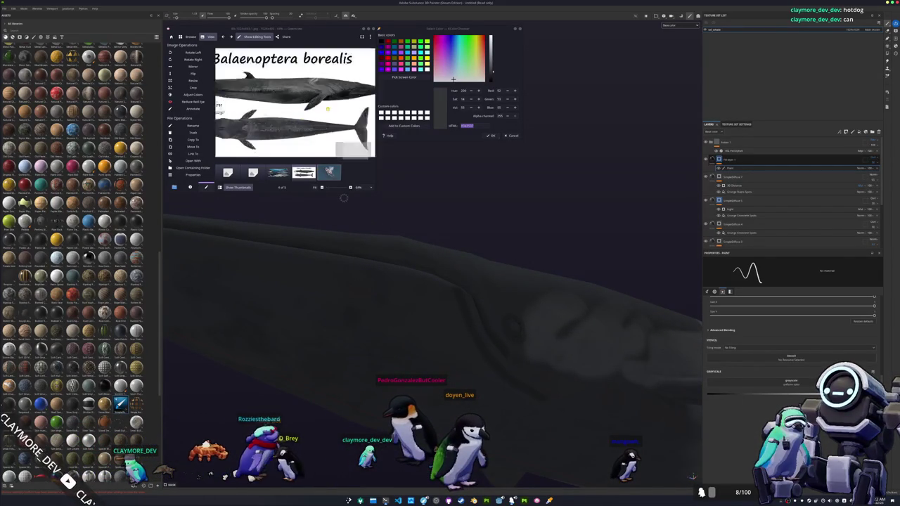
scroll(343, 116, "up", 3)
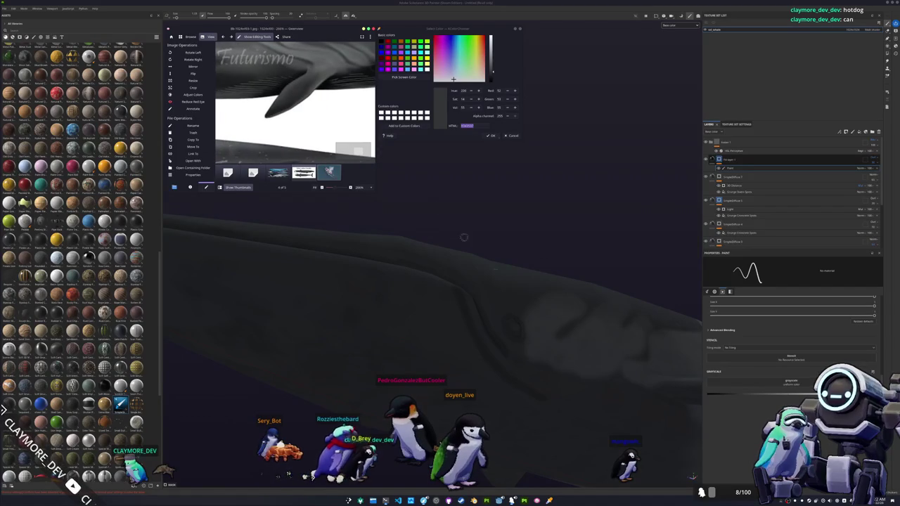
left_click_drag(464, 238, 464, 309, "alt")
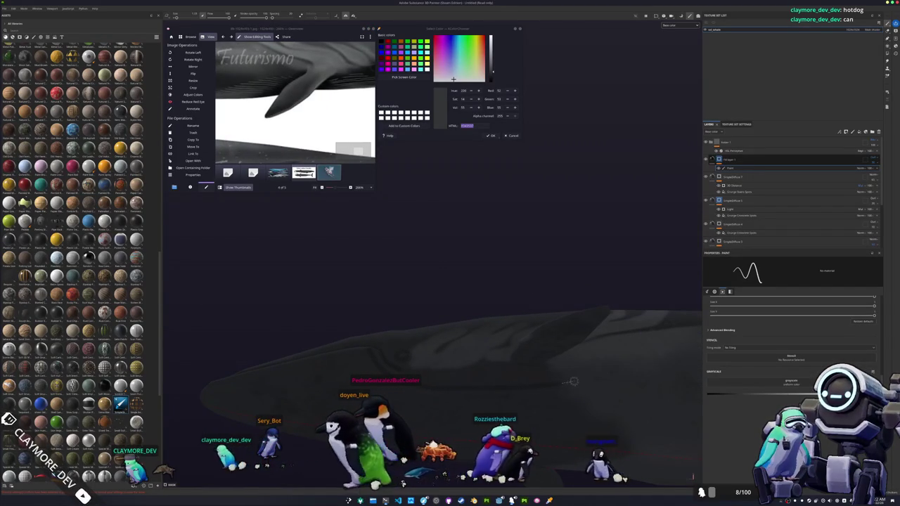
mouse_move(492, 374)
left_mouse_down("alt")
mouse_move(486, 383)
mouse_move(429, 360)
left_mouse_up("alt")
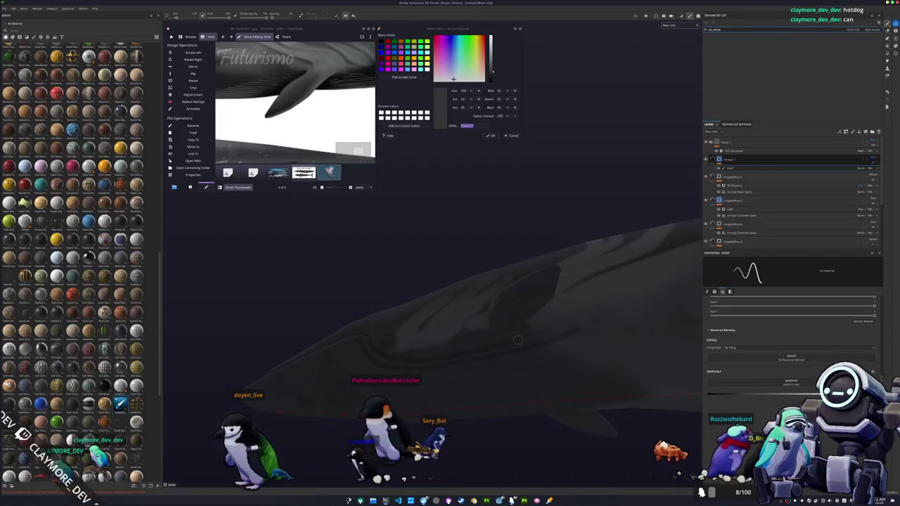
mouse_move(518, 339)
left_mouse_down("alt")
mouse_move(559, 313)
mouse_move(475, 280)
left_mouse_up("alt")
key("shift")
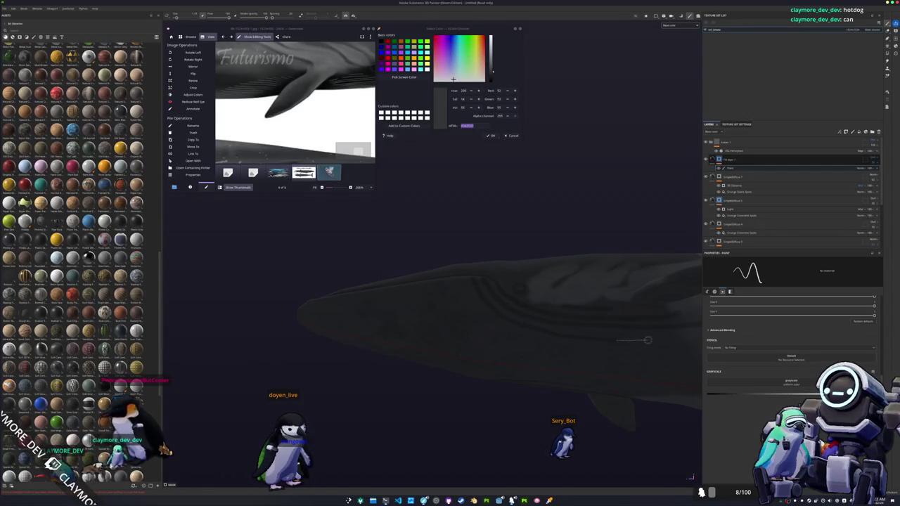
mouse_move(647, 340)
left_mouse_down("alt")
mouse_move(486, 336)
mouse_move(424, 234)
left_mouse_up("alt")
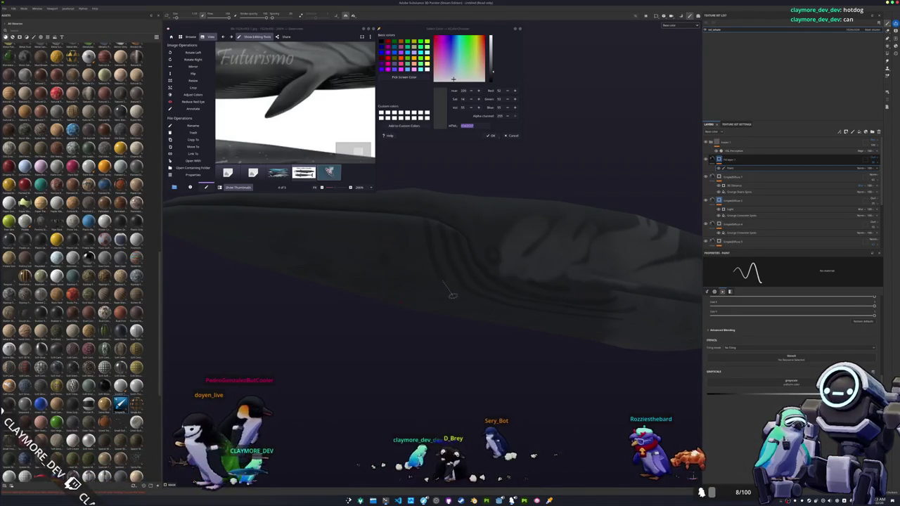
left_click_drag(437, 268, 483, 259, "alt")
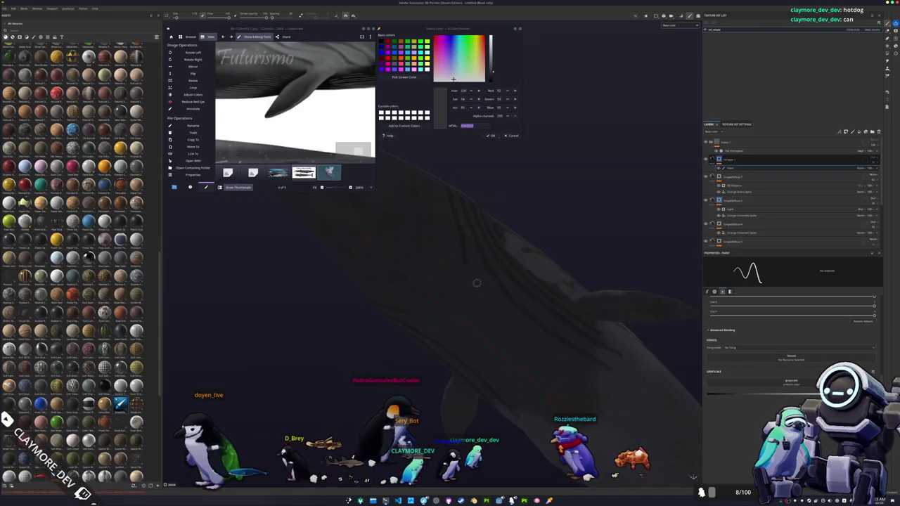
left_click_drag(481, 287, 424, 287, "alt")
left_click_drag(482, 255, 520, 396, "alt")
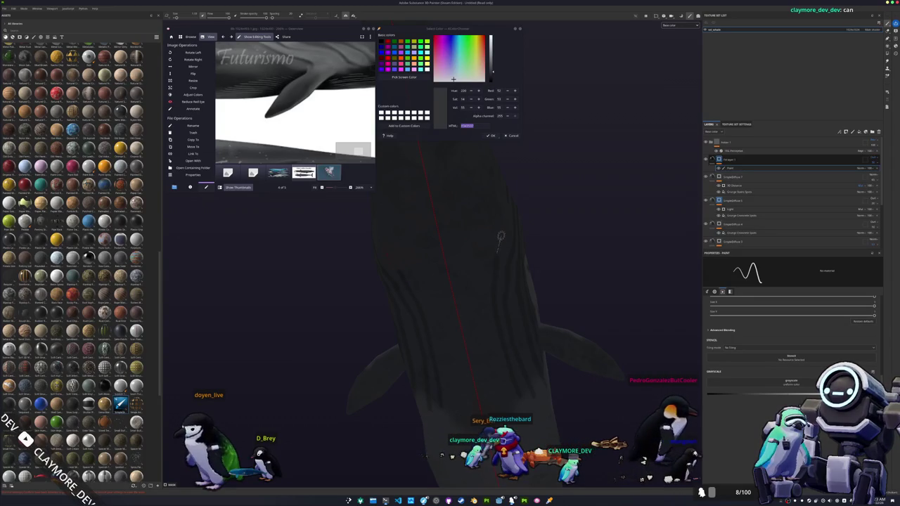
mouse_move(504, 214)
left_mouse_down("alt")
mouse_move(517, 290)
mouse_move(393, 247)
mouse_move(477, 300)
mouse_move(400, 246)
mouse_move(422, 271)
mouse_move(388, 226)
left_mouse_up("alt")
mouse_move(403, 317)
left_mouse_down("alt")
mouse_move(382, 258)
mouse_move(418, 187)
left_mouse_up("alt")
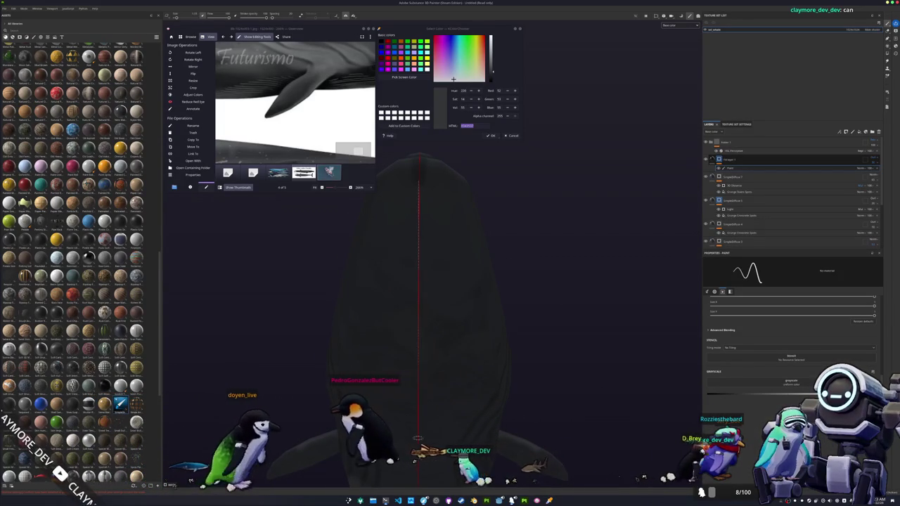
left_click_drag(418, 437, 466, 208, "alt")
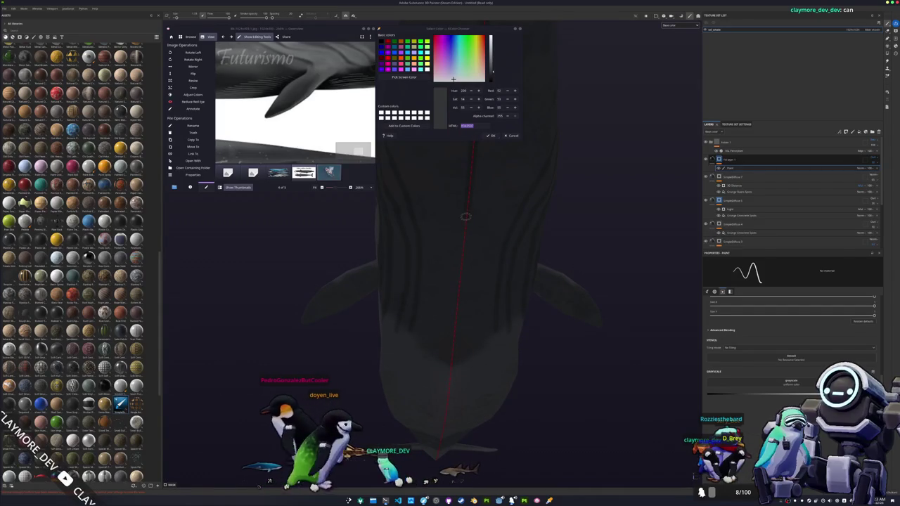
left_click_drag(452, 352, 455, 354, "alt")
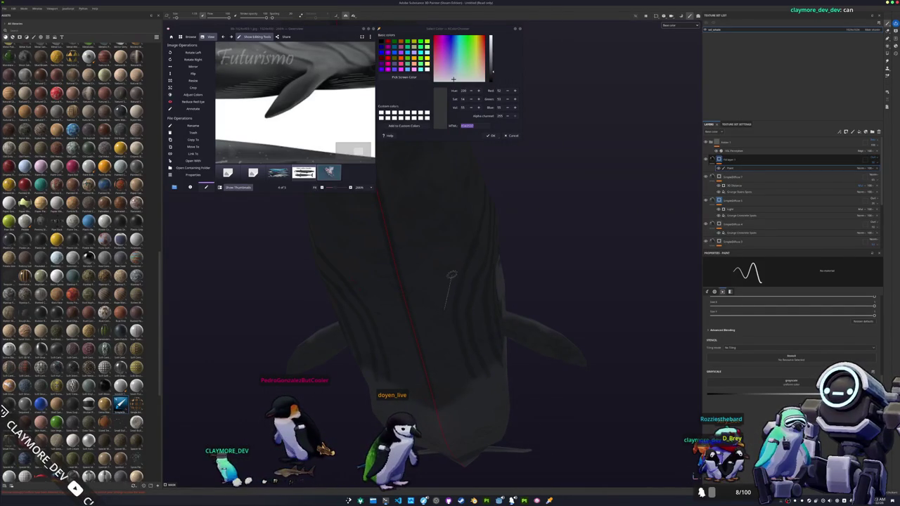
mouse_move(452, 266)
left_mouse_down("alt")
mouse_move(422, 315)
mouse_move(431, 328)
left_mouse_up("alt")
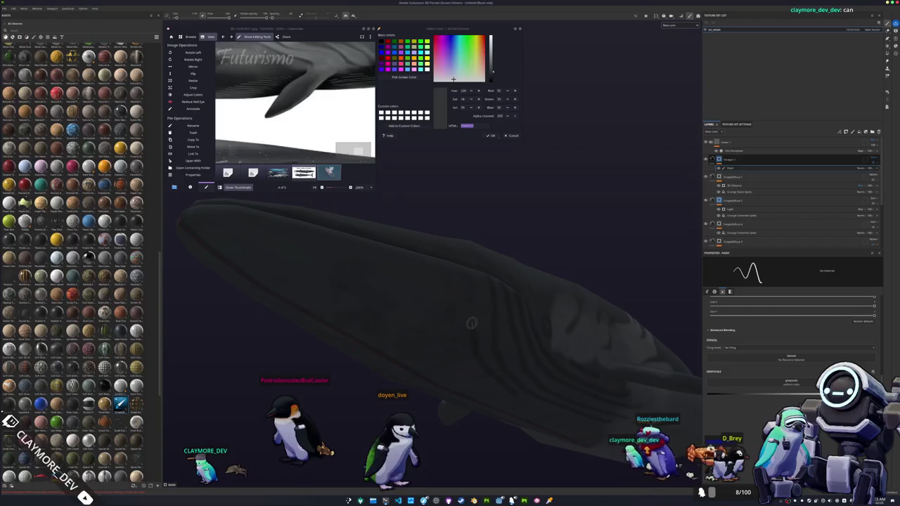
scroll(466, 285, "up", 3)
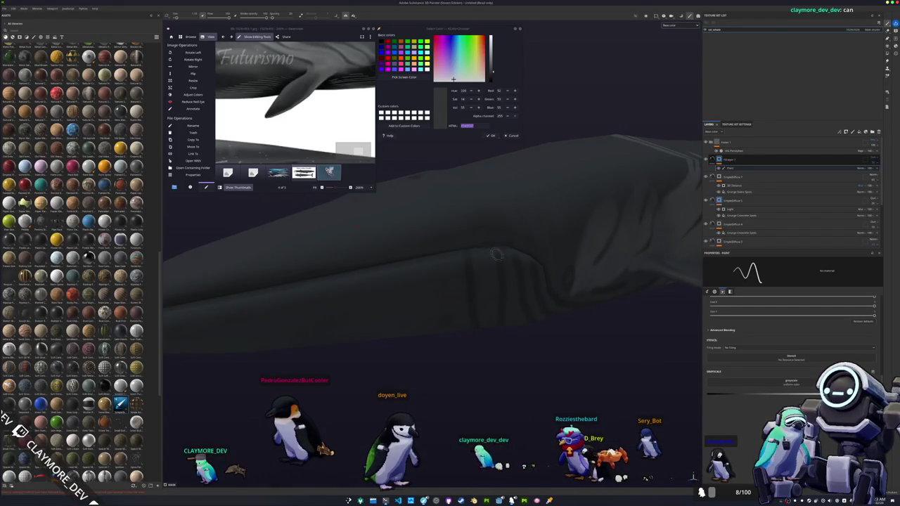
scroll(467, 256, "down", 3)
scroll(454, 304, "up", 3)
left_click_drag(453, 304, 466, 294, "alt")
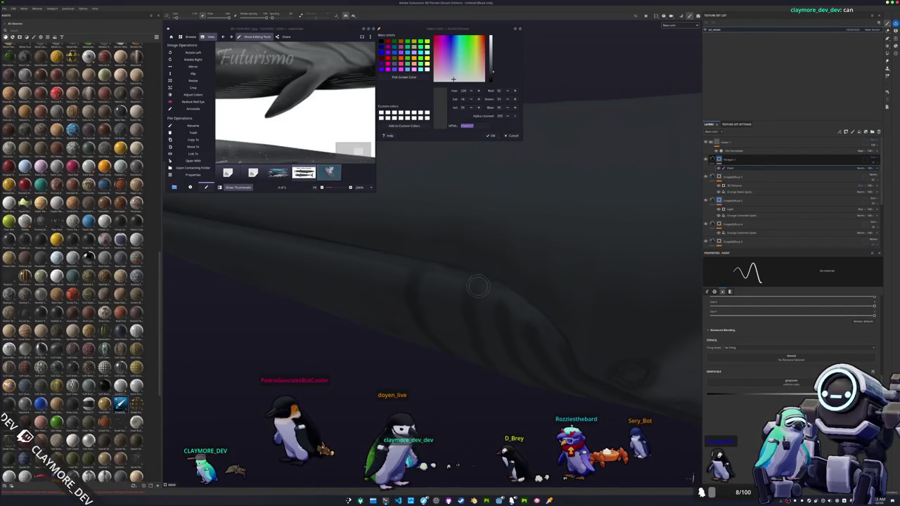
left_click_drag(490, 325, 454, 294, "alt")
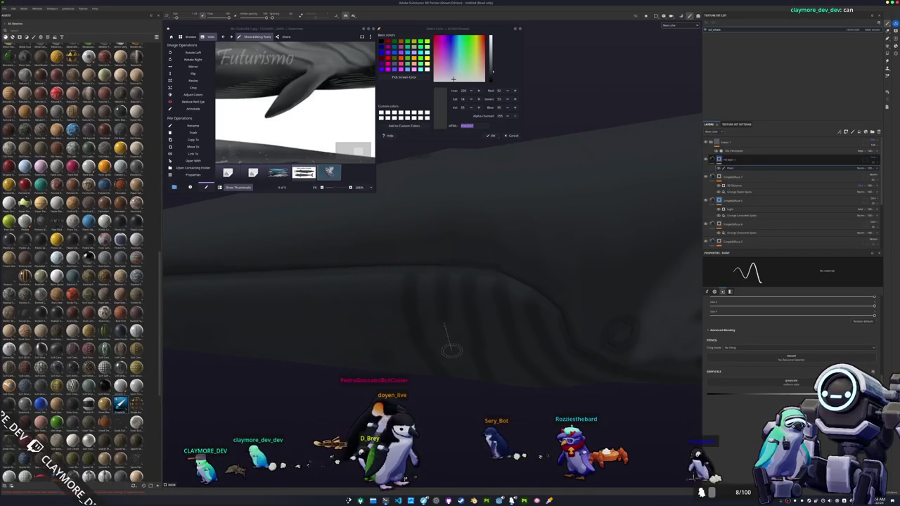
left_click_drag(446, 357, 532, 320, "alt")
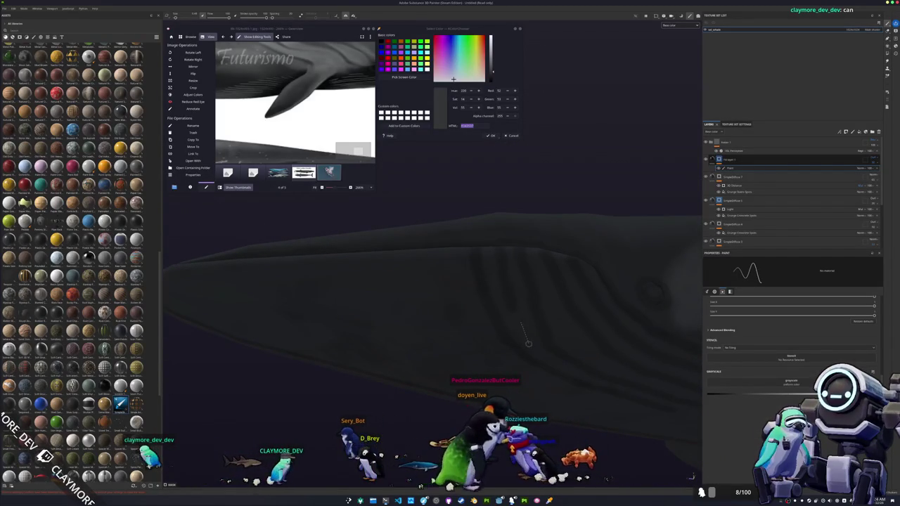
scroll(566, 326, "down", 3)
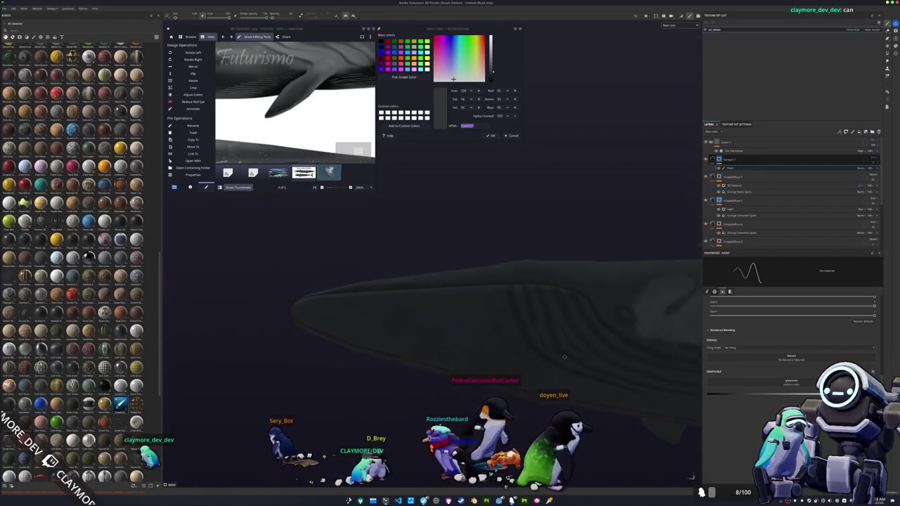
left_click_drag(449, 373, 518, 267, "alt")
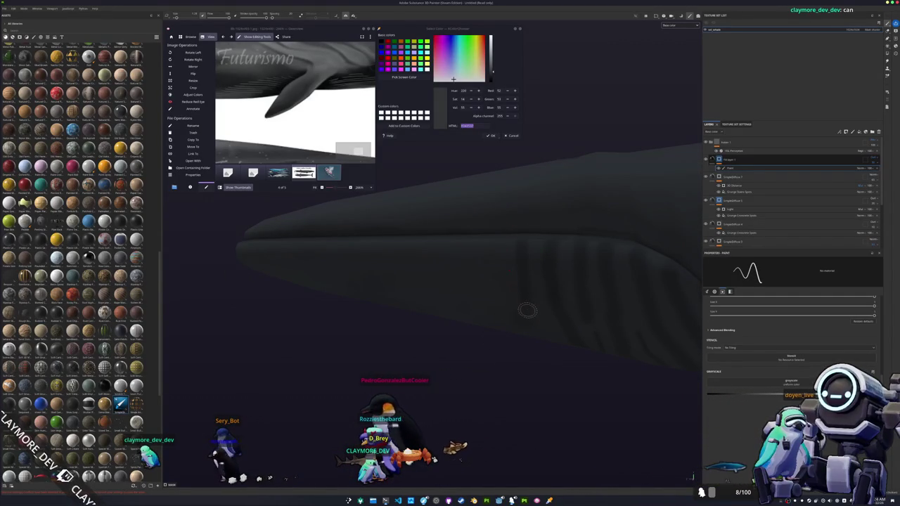
left_click_drag(530, 339, 546, 268, "alt")
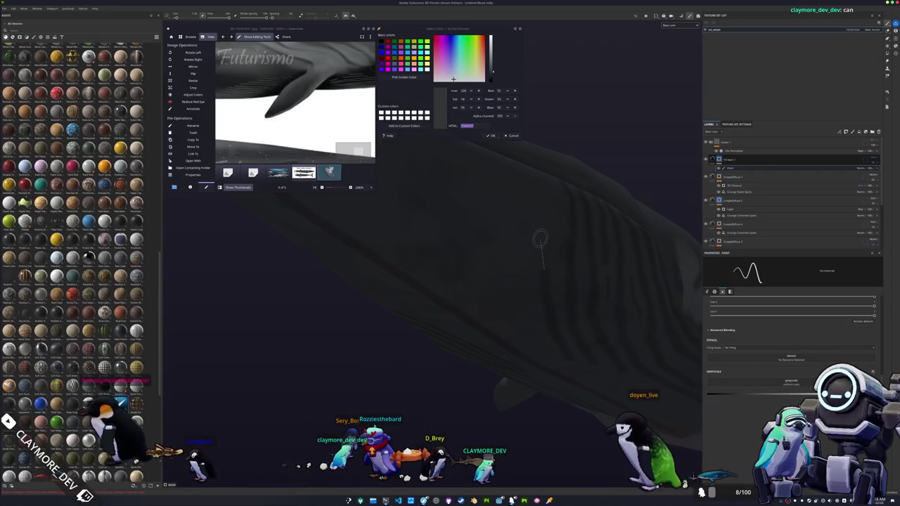
left_click_drag(540, 230, 561, 269, "alt")
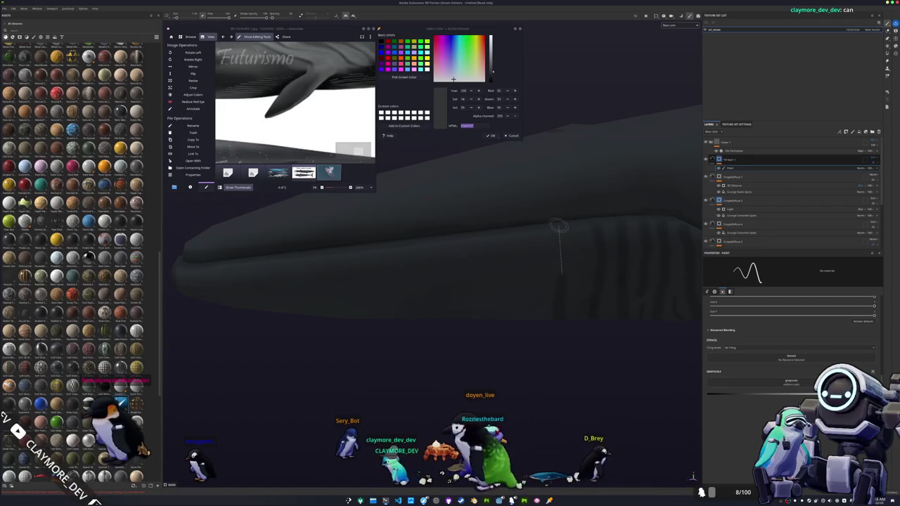
left_click_drag(535, 251, 543, 142, "alt")
mouse_move(505, 281)
left_mouse_down("alt")
mouse_move(518, 280)
mouse_move(535, 237)
left_mouse_up("alt")
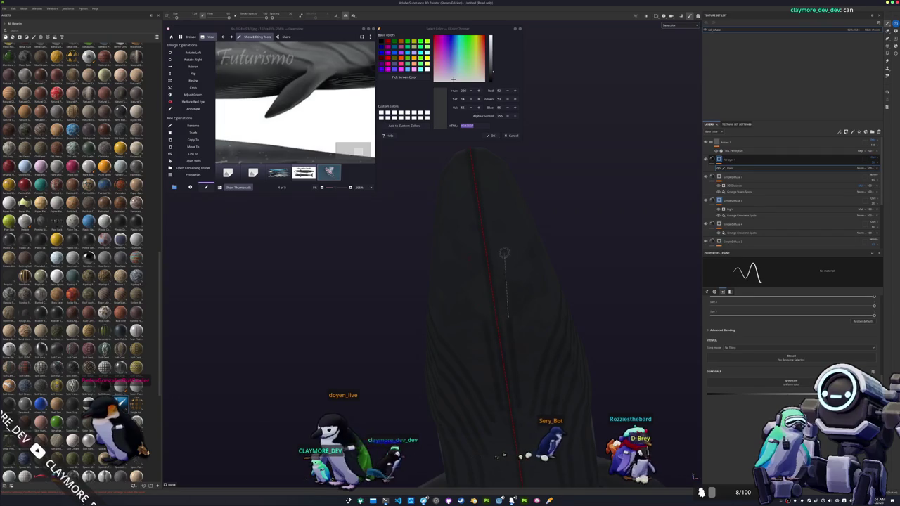
mouse_move(493, 234)
left_mouse_down("alt")
mouse_move(466, 351)
mouse_move(472, 288)
mouse_move(445, 323)
mouse_move(436, 300)
left_mouse_up("alt")
mouse_move(441, 340)
left_mouse_down("alt")
mouse_move(428, 232)
mouse_move(444, 239)
left_mouse_up("alt")
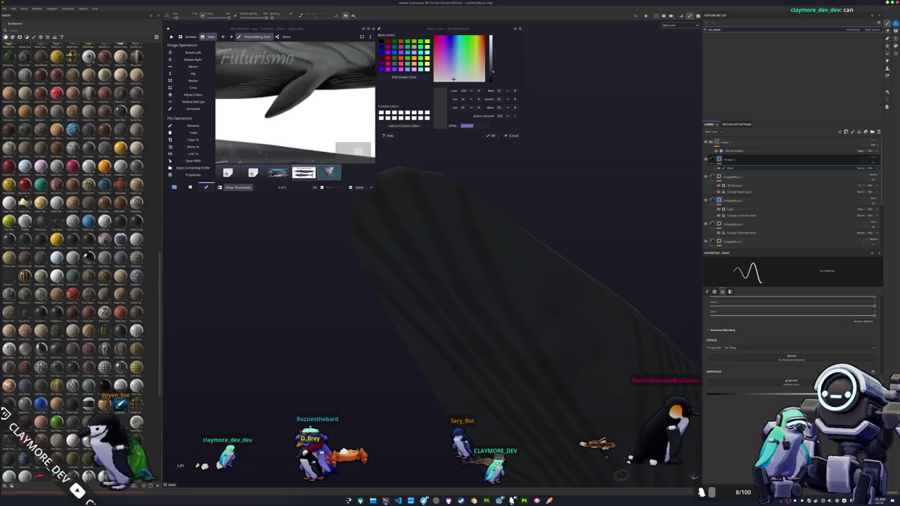
mouse_move(622, 479)
left_mouse_down("alt")
mouse_move(502, 332)
mouse_move(473, 356)
left_mouse_up("alt")
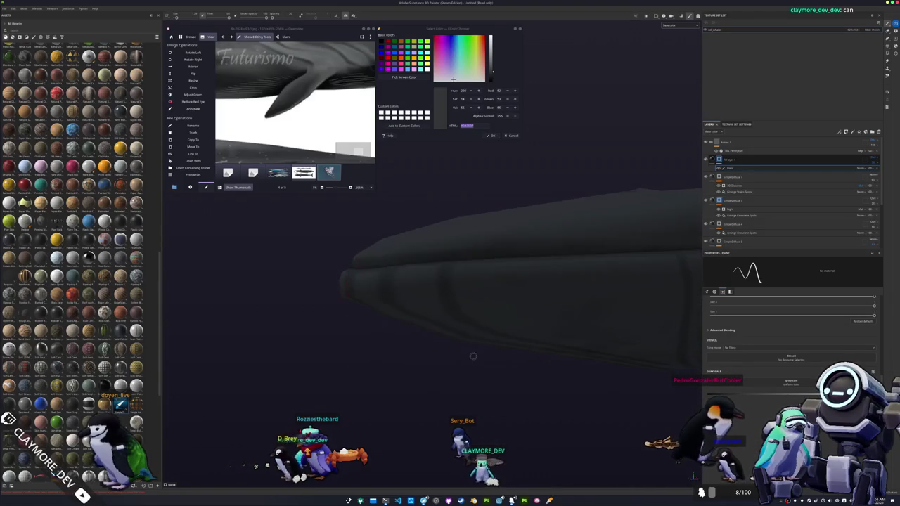
mouse_move(521, 322)
left_mouse_down("alt")
mouse_move(565, 328)
mouse_move(452, 259)
mouse_move(334, 218)
left_mouse_up("alt")
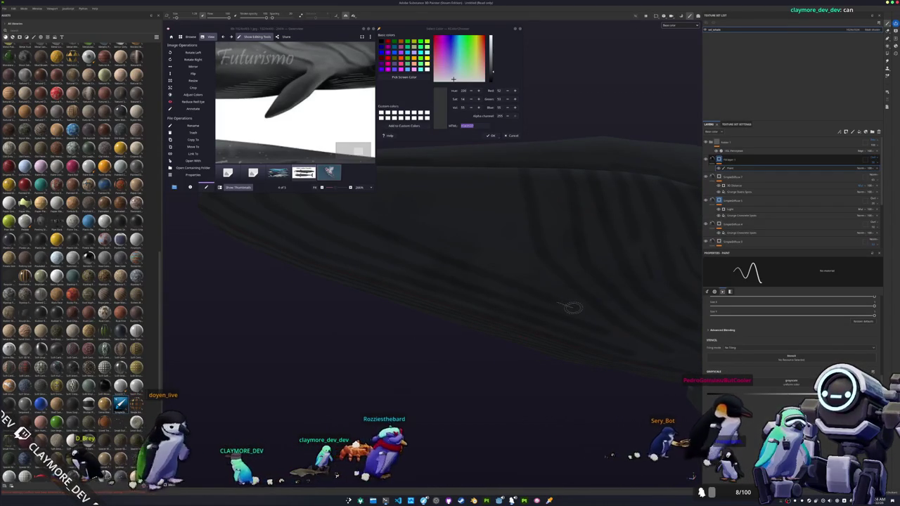
mouse_move(476, 257)
left_mouse_down("alt")
mouse_move(542, 337)
mouse_move(399, 251)
left_mouse_up("alt")
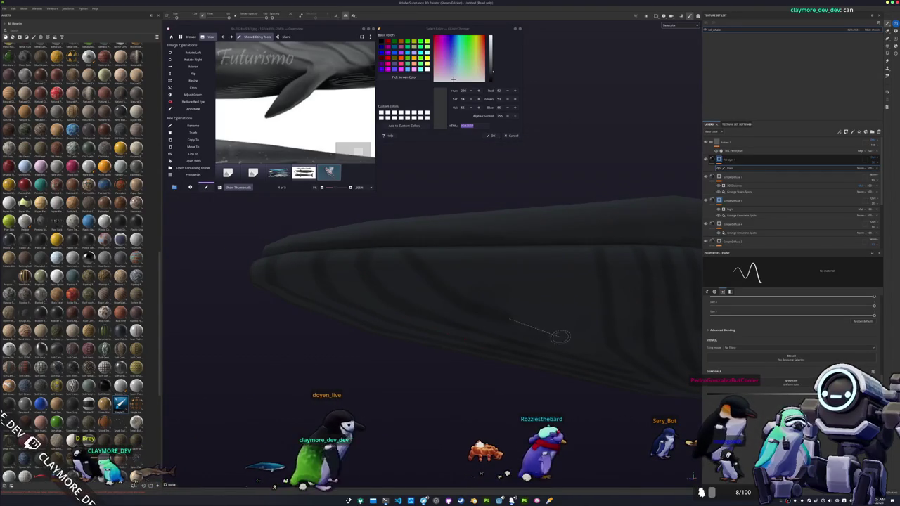
mouse_move(616, 360)
left_mouse_down("alt")
mouse_move(506, 341)
mouse_move(460, 364)
left_mouse_up("alt")
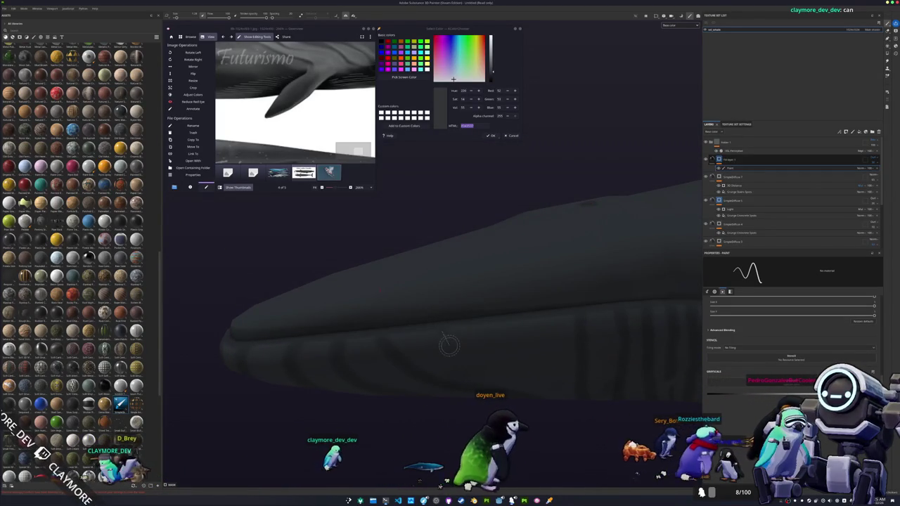
mouse_move(459, 364)
left_mouse_down("alt")
mouse_move(483, 356)
mouse_move(412, 316)
left_mouse_up("alt")
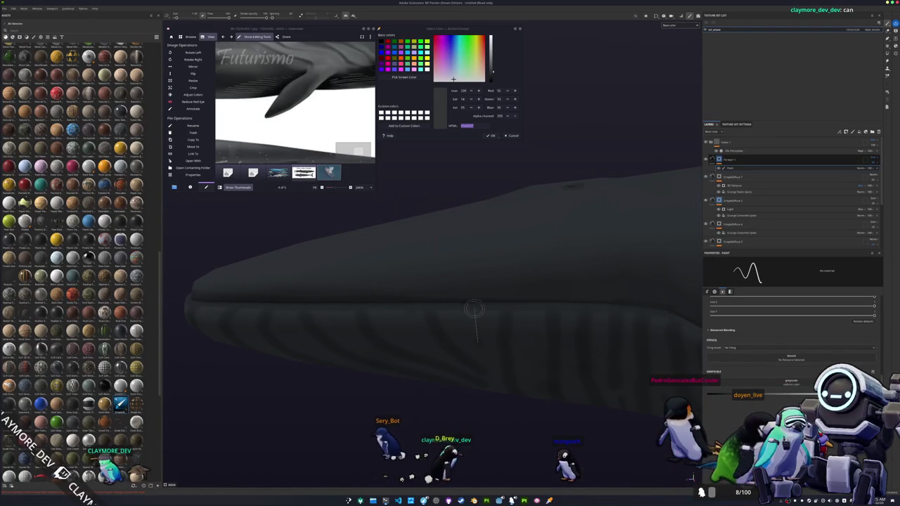
mouse_move(406, 325)
left_mouse_down("alt")
mouse_move(501, 317)
mouse_move(521, 320)
mouse_move(543, 345)
left_mouse_up("alt")
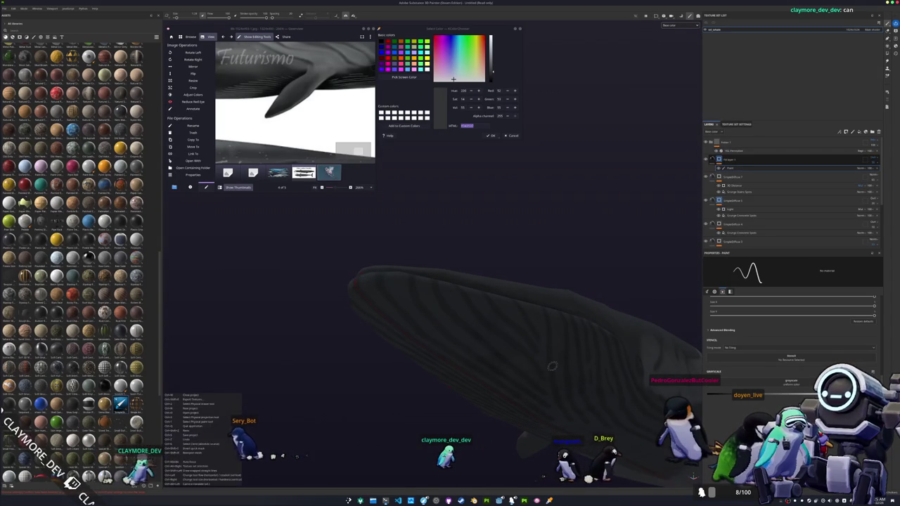
mouse_move(441, 197)
left_mouse_down("alt")
mouse_move(532, 303)
mouse_move(495, 307)
mouse_move(534, 325)
mouse_move(518, 333)
mouse_move(454, 285)
mouse_move(485, 299)
left_mouse_up("alt")
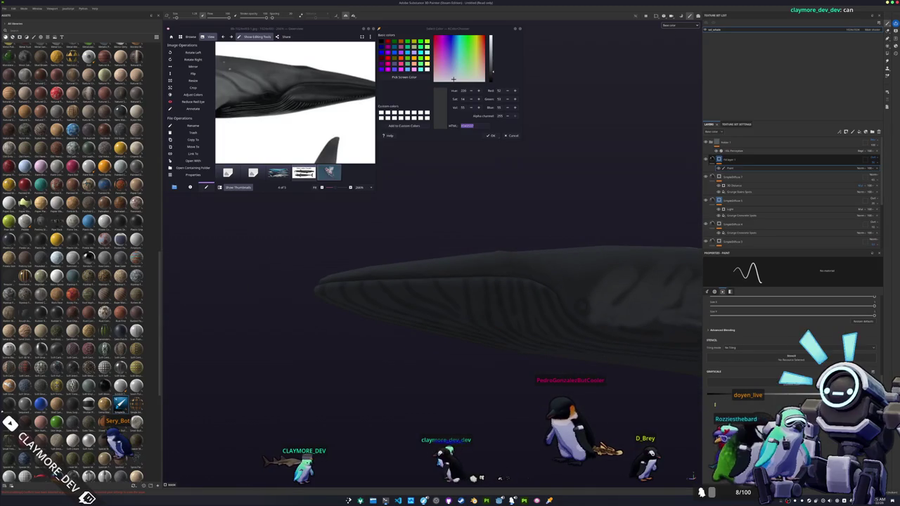
left_click_drag(532, 384, 488, 328, "alt")
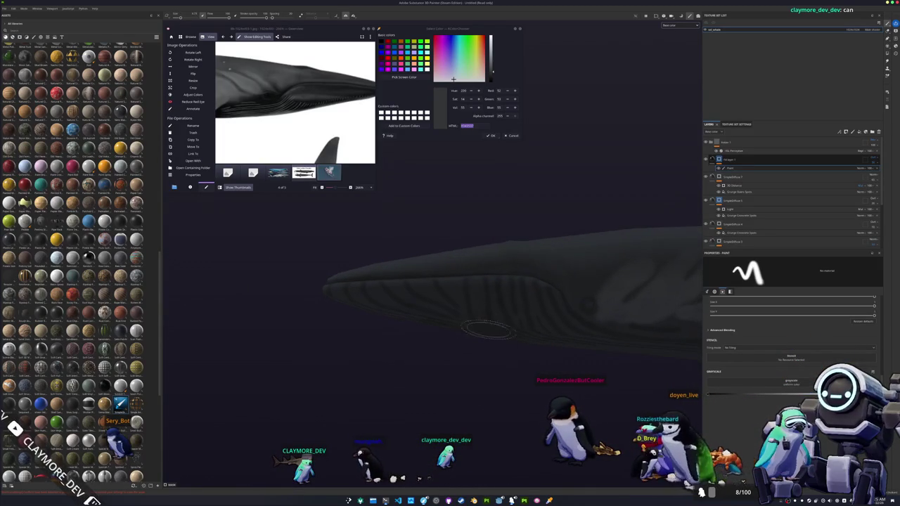
left_click_drag(517, 292, 355, 288, "alt")
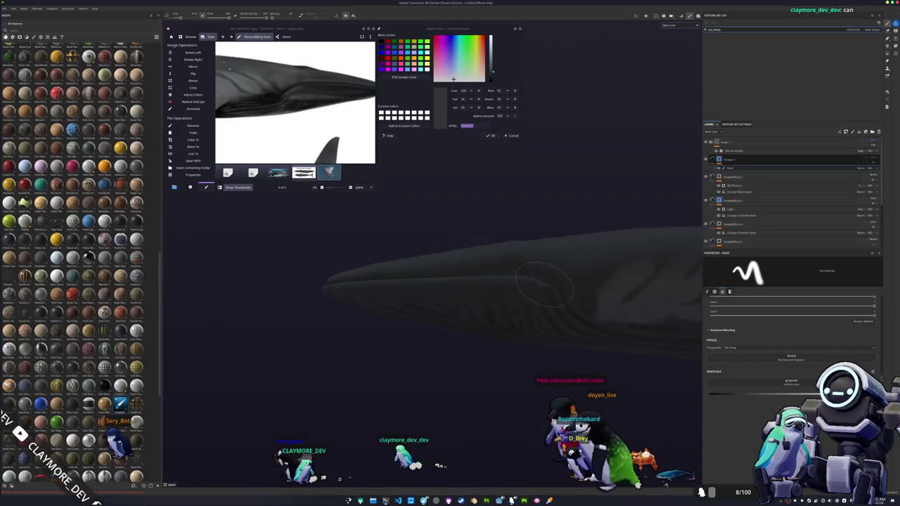
left_click_drag(355, 289, 380, 226, "alt")
scroll(297, 114, "up", 2)
- Turn to the whale's underside and paint thin dark groove strokes along its flank
scroll(297, 114, "up", 1)
scroll(297, 114, "up", 1)
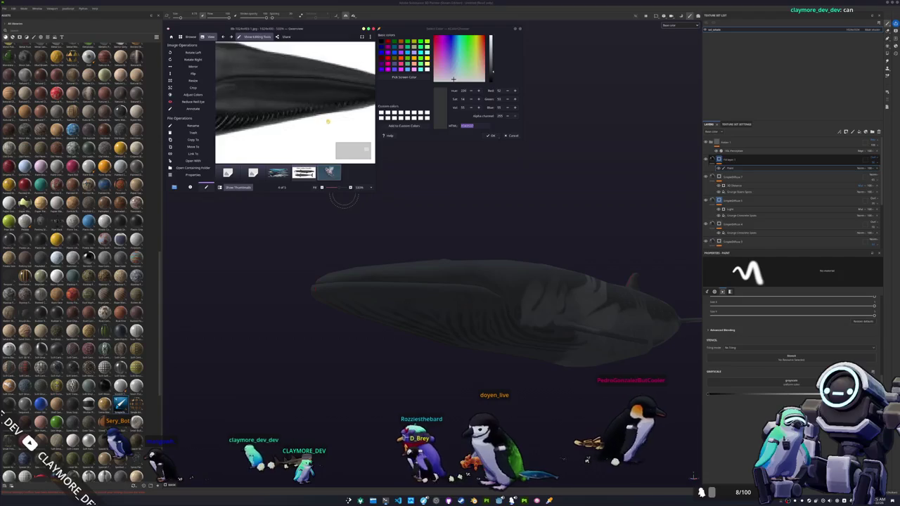
scroll(297, 114, "up", 1)
mouse_move(345, 197)
left_mouse_down("alt")
mouse_move(457, 296)
mouse_move(408, 302)
left_mouse_up("alt")
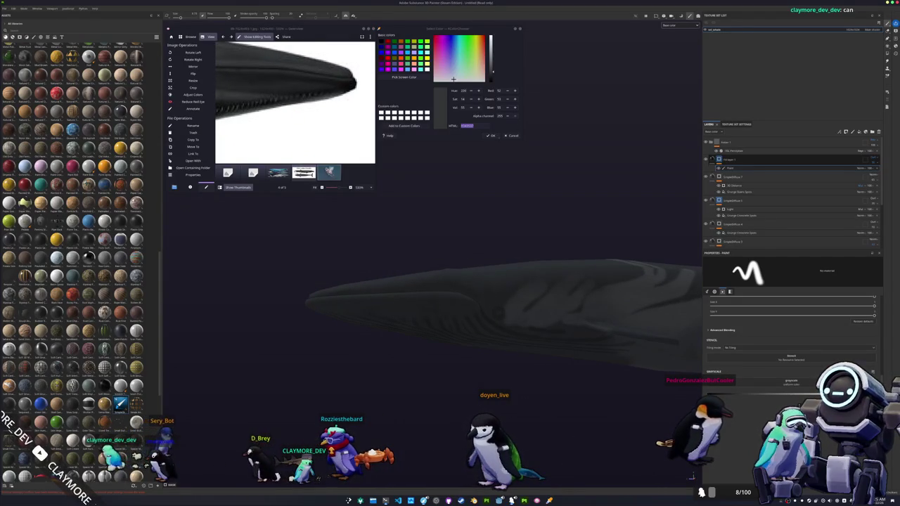
scroll(474, 303, "up", 2)
scroll(474, 302, "up", 2)
mouse_move(470, 300)
left_mouse_down("alt")
mouse_move(466, 358)
mouse_move(503, 377)
left_mouse_up("alt")
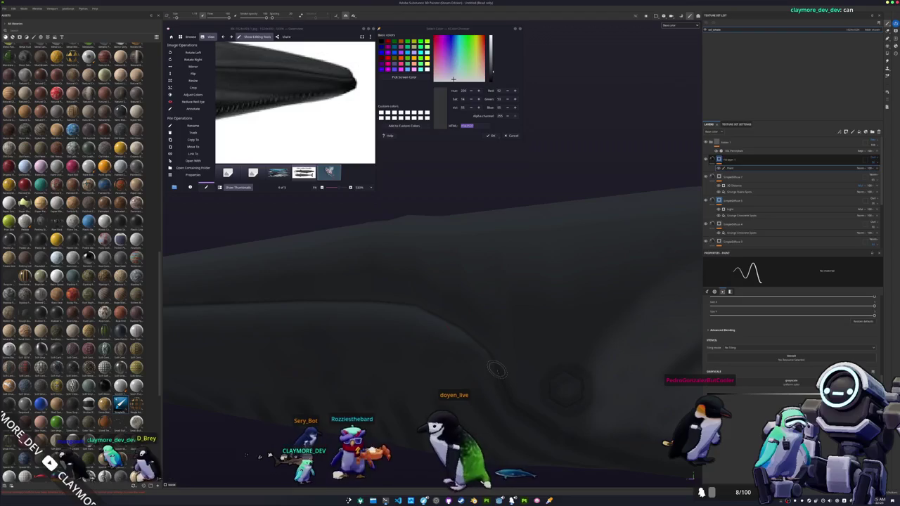
left_click_drag(464, 330, 419, 308)
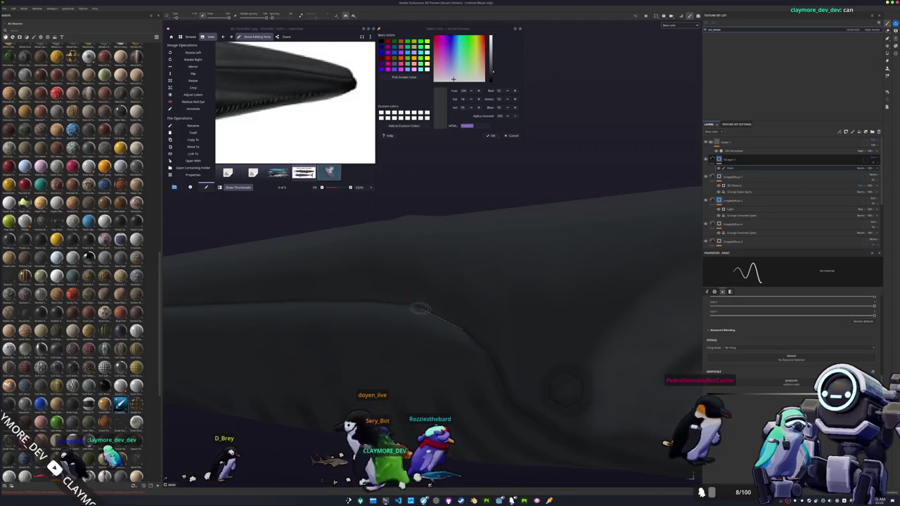
left_click_drag(330, 303, 558, 310, "alt")
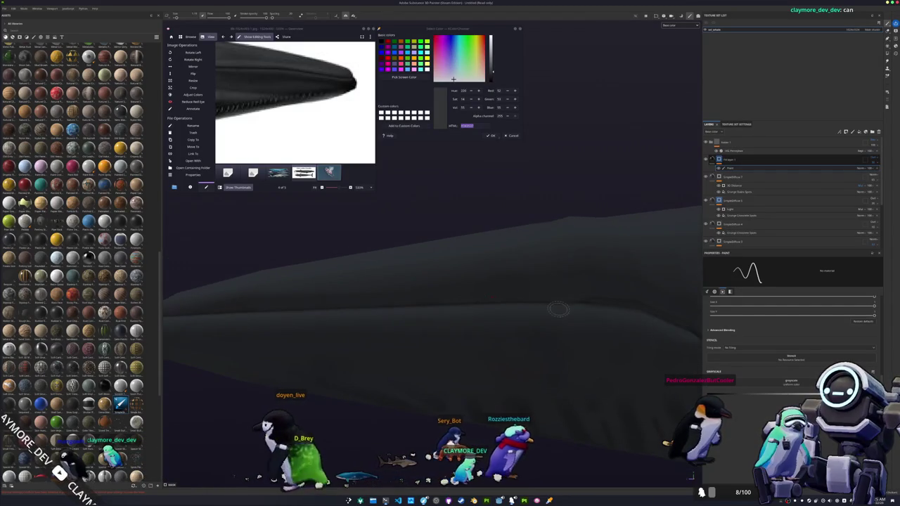
left_click_drag(331, 307, 558, 305, "alt")
- Keep painting dark streaks on the throat and belly, checking them from several angles
mouse_move(358, 315)
left_mouse_down("alt")
mouse_move(401, 321)
mouse_move(349, 346)
mouse_move(417, 293)
mouse_move(400, 341)
left_mouse_up("alt")
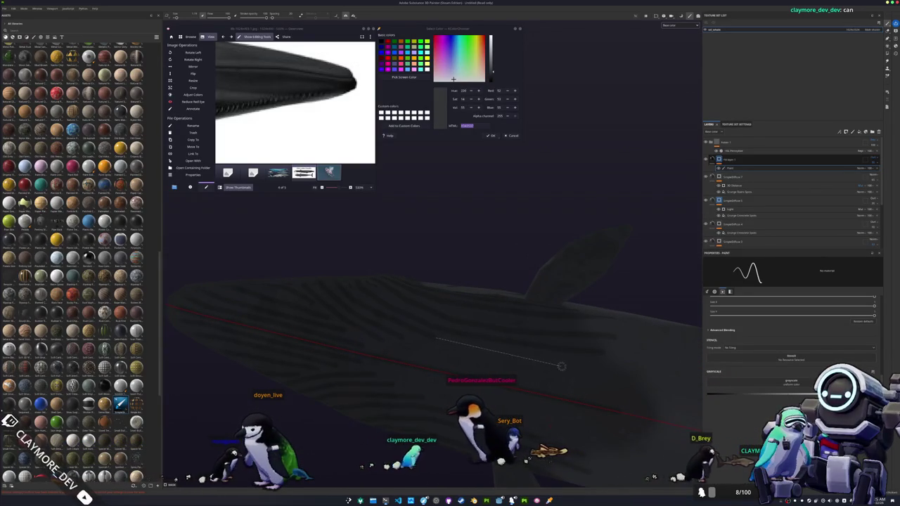
mouse_move(583, 368)
left_mouse_down("alt")
mouse_move(518, 321)
mouse_move(440, 303)
mouse_move(581, 333)
mouse_move(535, 346)
mouse_move(445, 335)
mouse_move(373, 279)
left_mouse_up("alt")
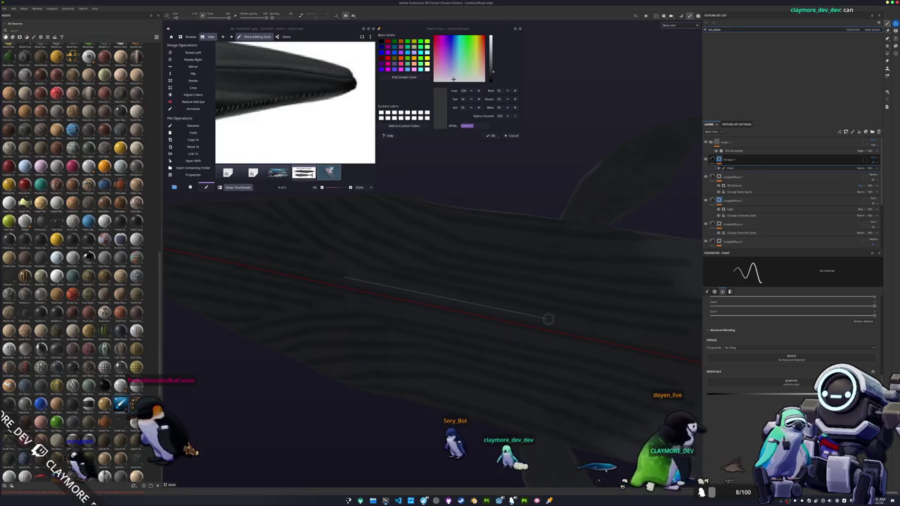
left_click_drag(566, 323, 422, 305, "alt")
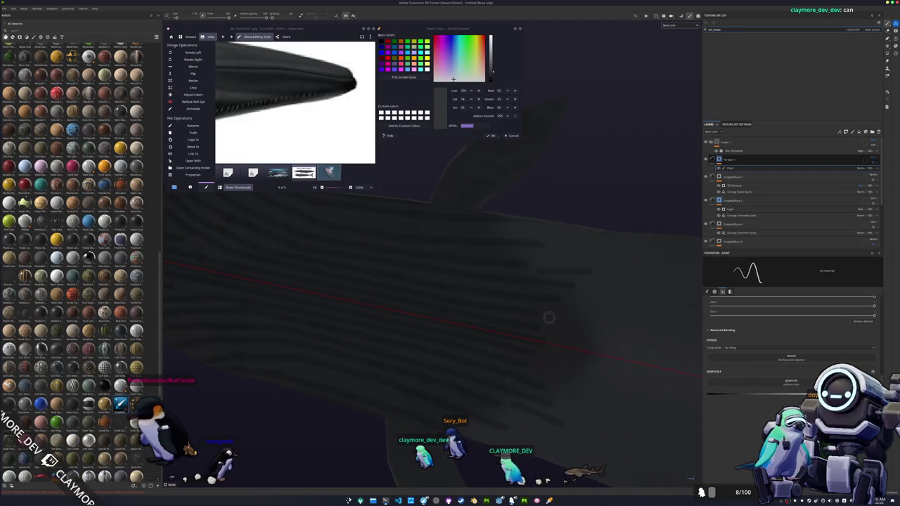
left_click_drag(574, 320, 576, 303, "alt")
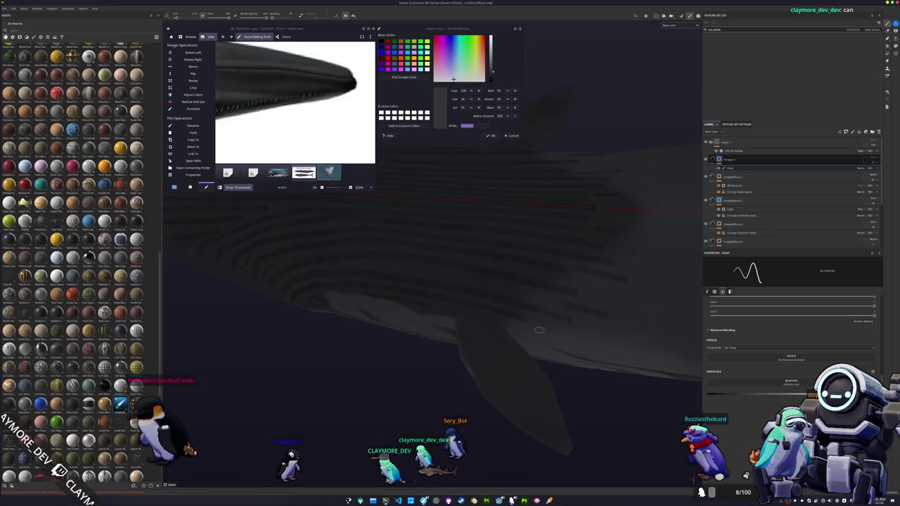
mouse_move(536, 244)
left_mouse_down("alt")
mouse_move(538, 278)
mouse_move(484, 249)
left_mouse_up("alt")
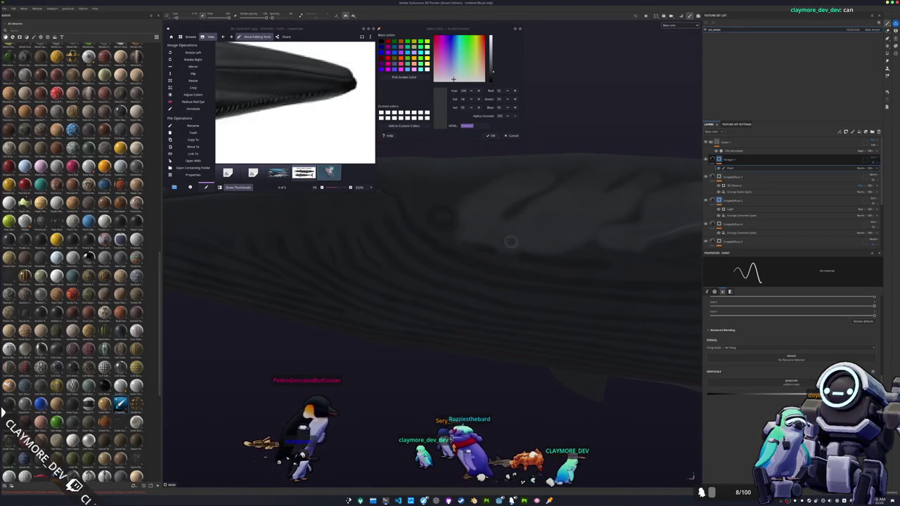
mouse_move(566, 258)
left_mouse_down("alt")
mouse_move(572, 279)
mouse_move(558, 310)
mouse_move(508, 279)
mouse_move(442, 282)
mouse_move(511, 273)
mouse_move(440, 268)
mouse_move(459, 330)
mouse_move(481, 303)
left_mouse_up("alt")
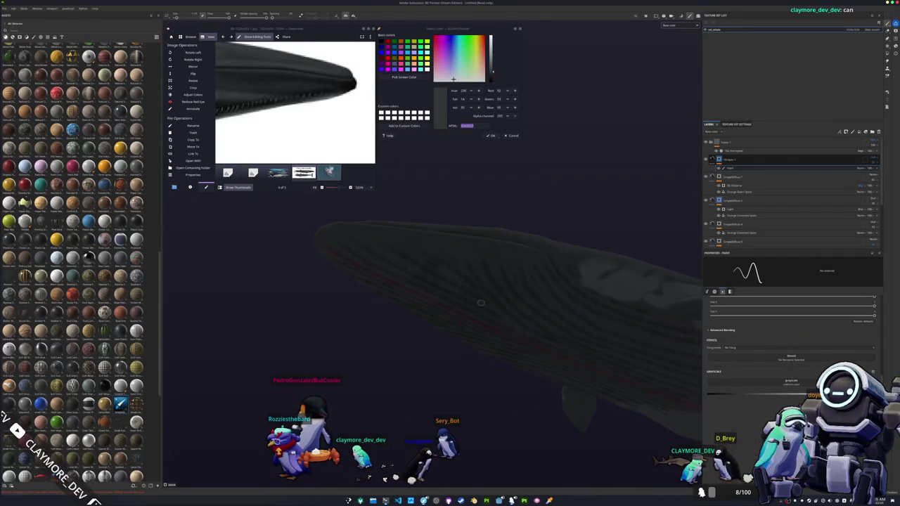
mouse_move(569, 340)
left_mouse_down("alt")
mouse_move(493, 335)
mouse_move(549, 331)
left_mouse_up("alt")
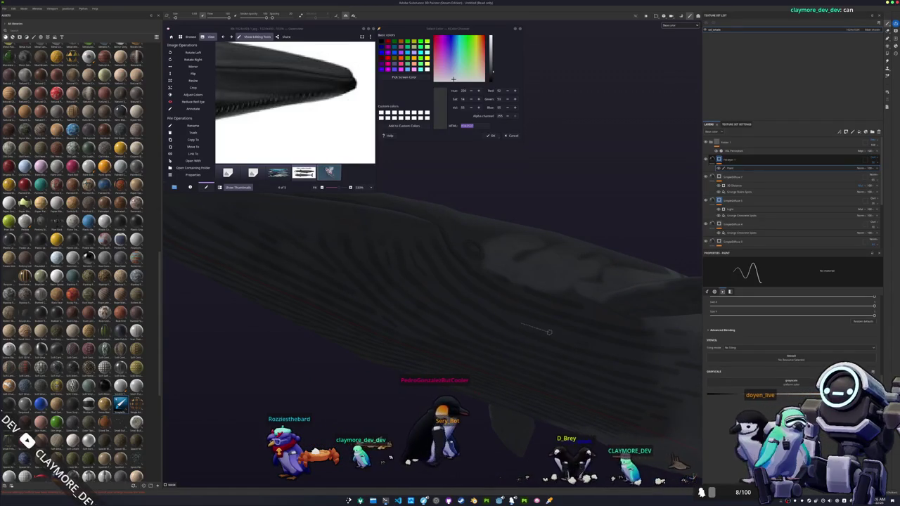
scroll(471, 272, "down", 3)
mouse_move(483, 288)
left_mouse_down("alt")
mouse_move(495, 312)
mouse_move(477, 278)
mouse_move(443, 306)
mouse_move(450, 269)
mouse_move(459, 322)
mouse_move(398, 332)
mouse_move(507, 328)
left_mouse_up("alt")
scroll(504, 335, "up", 2)
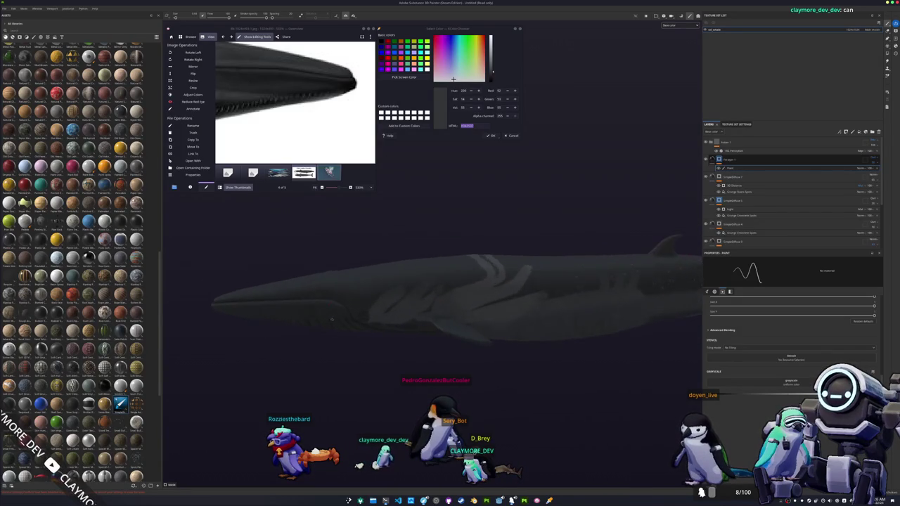
scroll(483, 336, "up", 3)
scroll(462, 336, "up", 3)
mouse_move(531, 303)
left_mouse_down("alt")
mouse_move(514, 305)
mouse_move(527, 319)
mouse_move(530, 249)
left_mouse_up("alt")
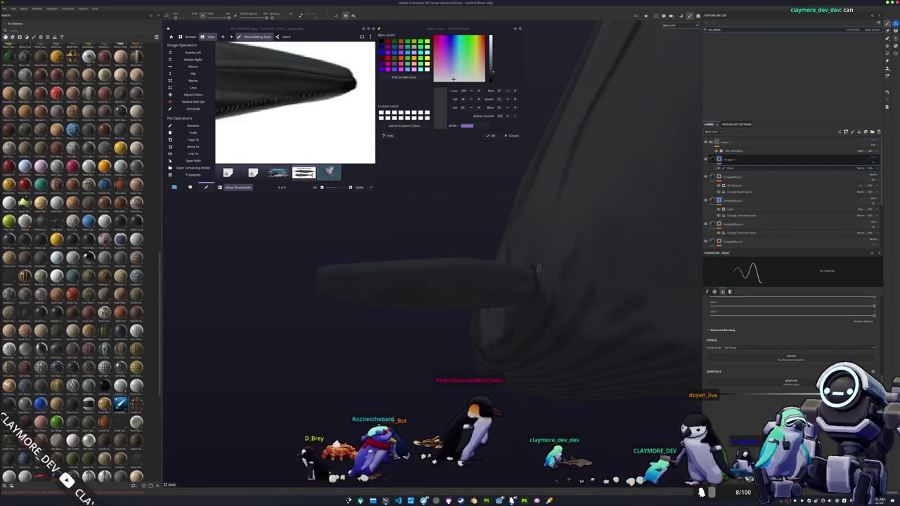
left_click_drag(536, 291, 352, 343, "alt")
mouse_move(352, 342)
right_mouse_down("alt")
mouse_move(494, 254)
mouse_move(471, 321)
right_mouse_up("alt")
mouse_move(471, 321)
left_mouse_down("alt")
mouse_move(440, 293)
mouse_move(390, 296)
left_mouse_up("alt")
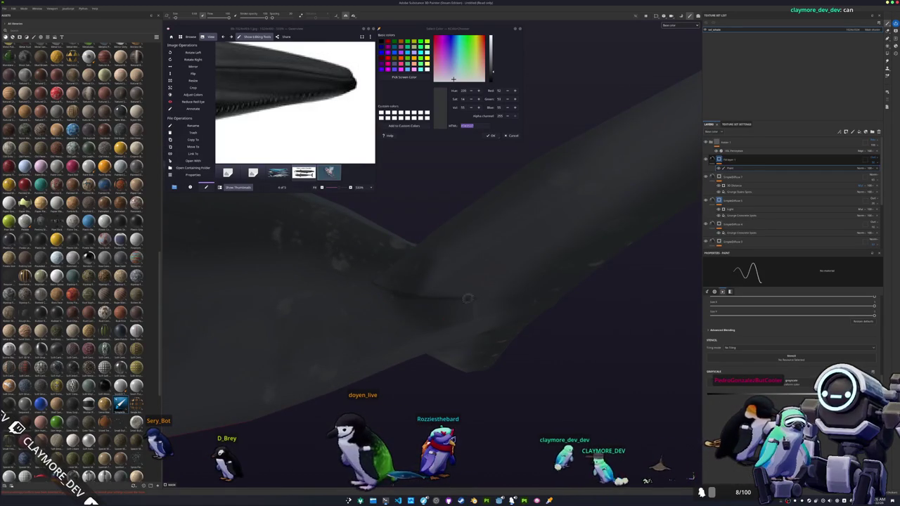
left_click_drag(467, 299, 483, 293, "alt")
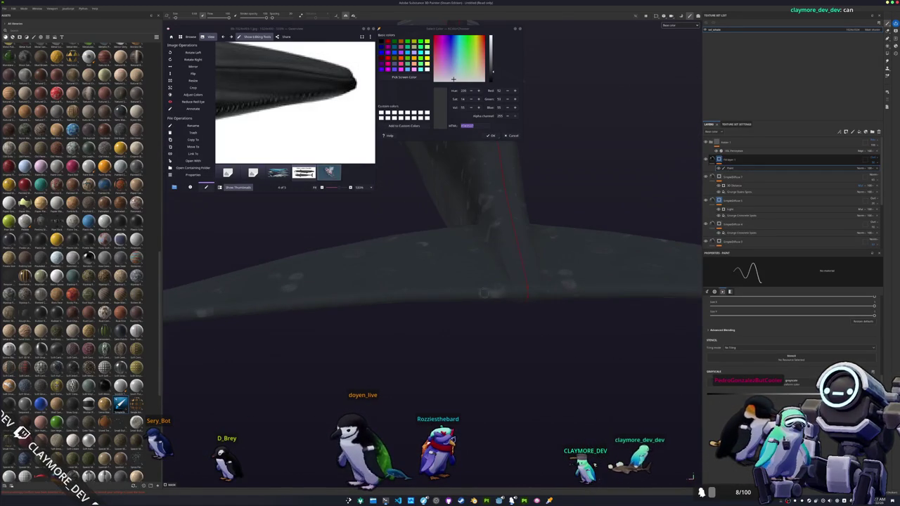
mouse_move(473, 324)
left_mouse_down("alt")
mouse_move(533, 328)
mouse_move(487, 284)
mouse_move(506, 295)
left_mouse_up("alt")
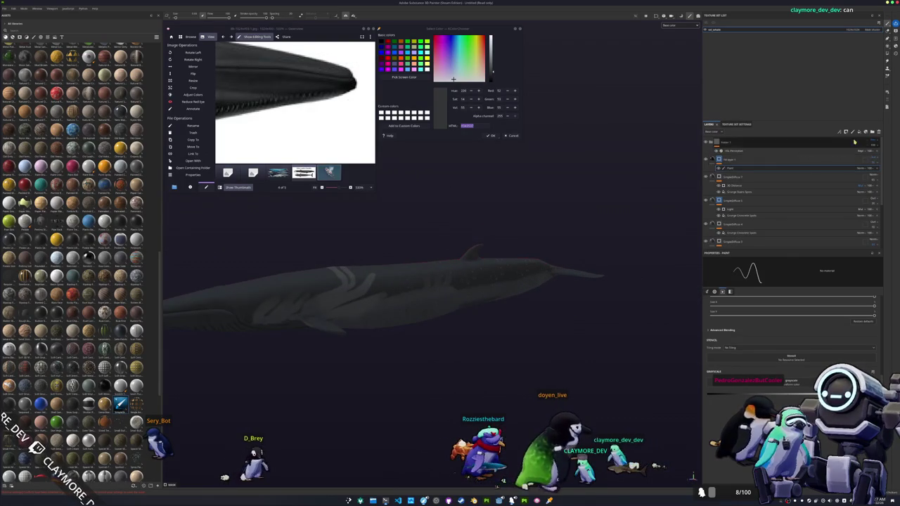
left_click(873, 132)
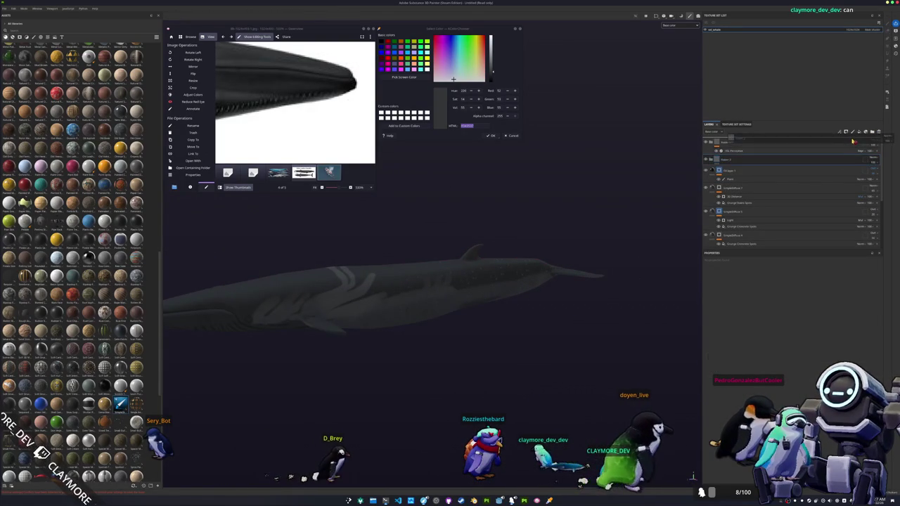
- Add a Blur Slope filter inside the new folder
right_click(857, 144)
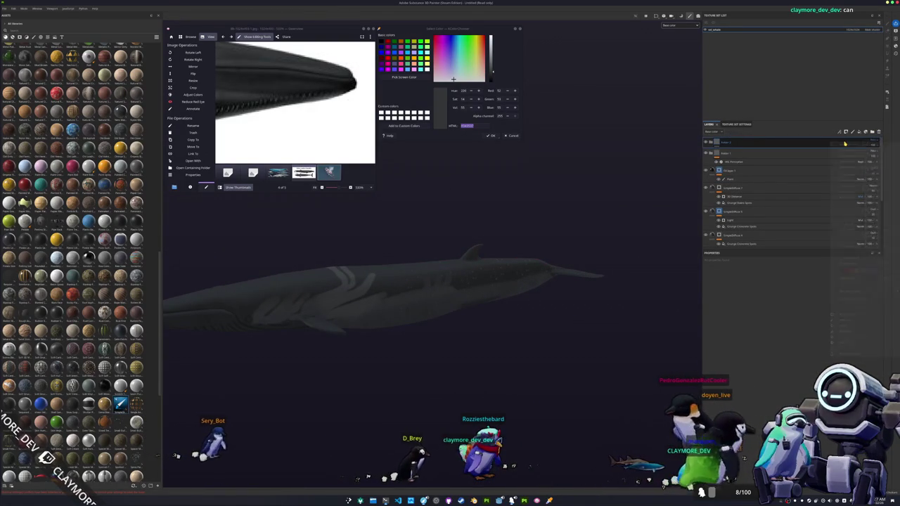
right_click(857, 144)
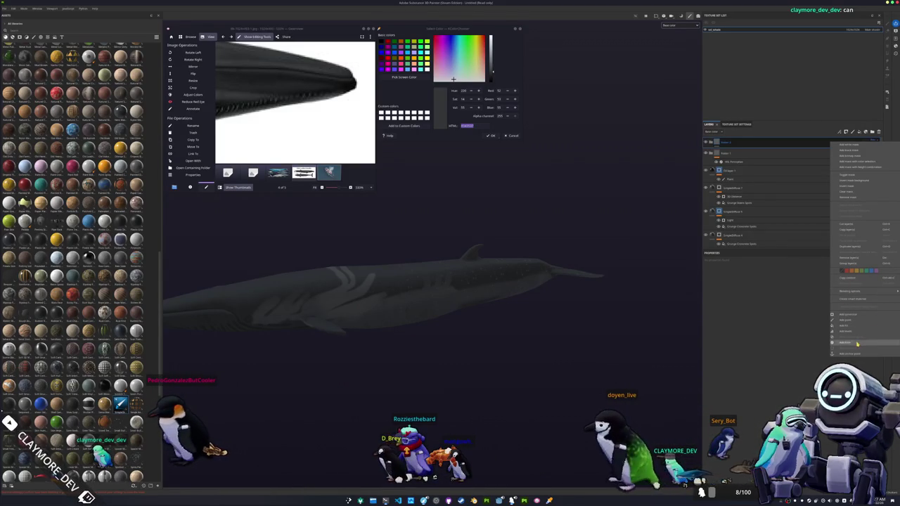
left_click(844, 342)
left_click(800, 290)
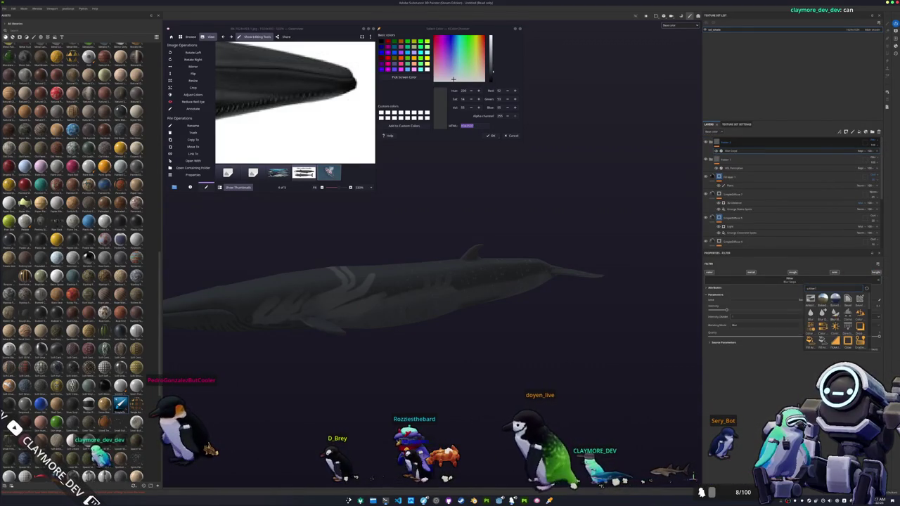
left_click(819, 331)
- Set the Blur Slope Blurring to 1 and add a new fill layer on top
mouse_move(526, 342)
middle_mouse_down("alt")
mouse_move(494, 326)
mouse_move(579, 317)
middle_mouse_up("alt")
mouse_move(579, 317)
left_mouse_down("alt")
mouse_move(569, 317)
mouse_move(625, 310)
left_mouse_up("alt")
left_click(877, 305)
type("1")
key("Return")
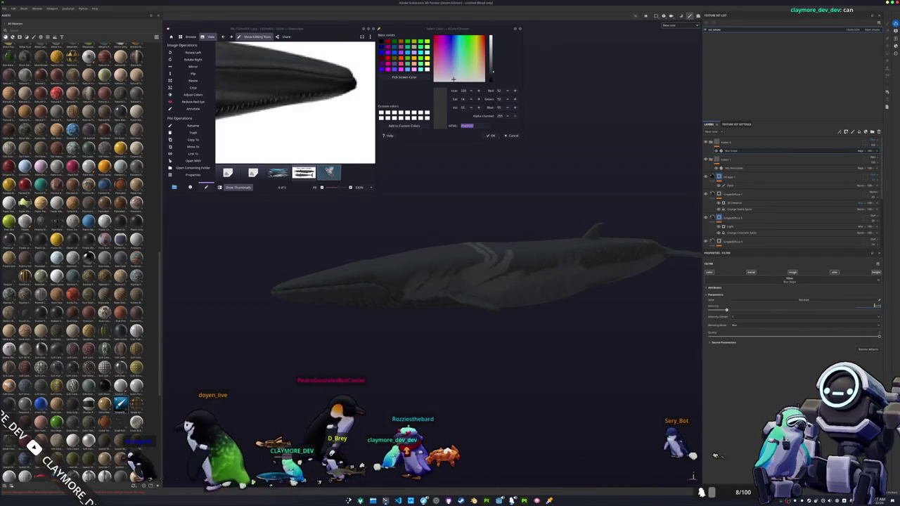
mouse_move(673, 327)
left_mouse_down("alt")
mouse_move(652, 332)
mouse_move(597, 310)
mouse_move(689, 287)
mouse_move(633, 299)
left_mouse_up("alt")
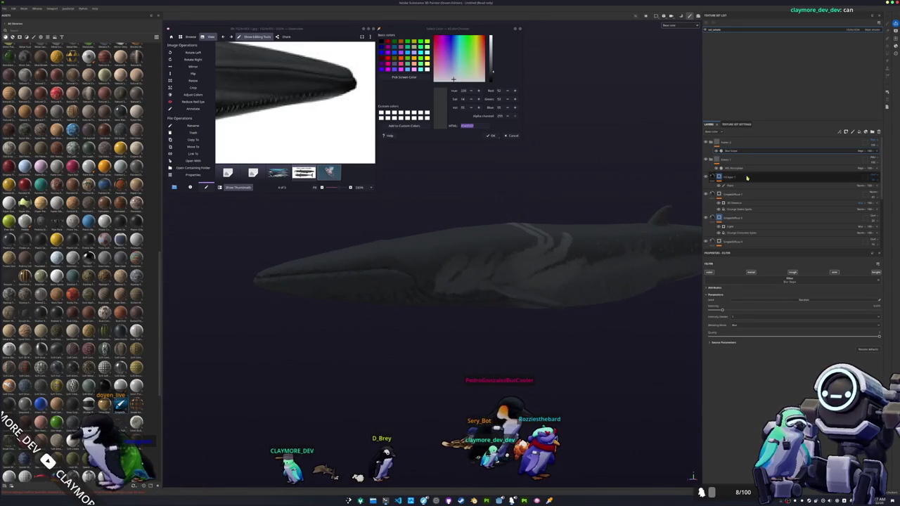
left_click(860, 133)
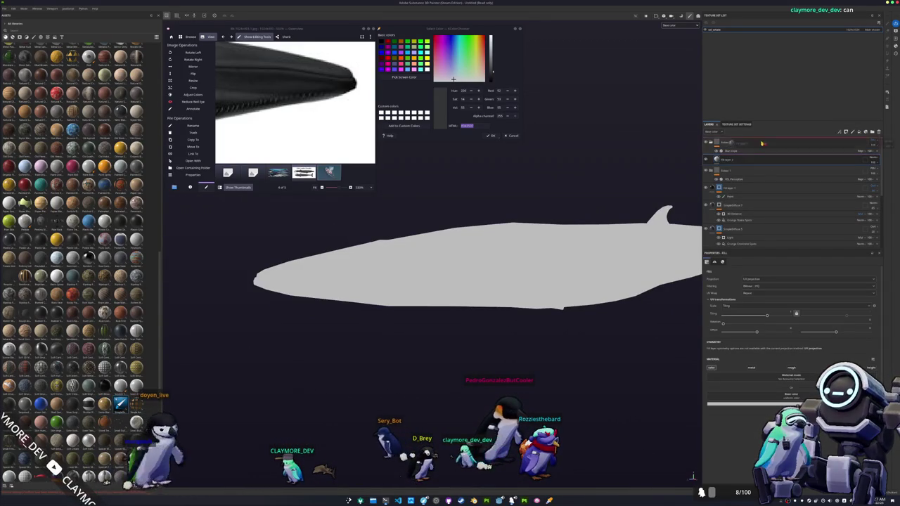
- Move the fill layer to the top, make its base colour black, and add a mask
left_click_drag(763, 139, 763, 143)
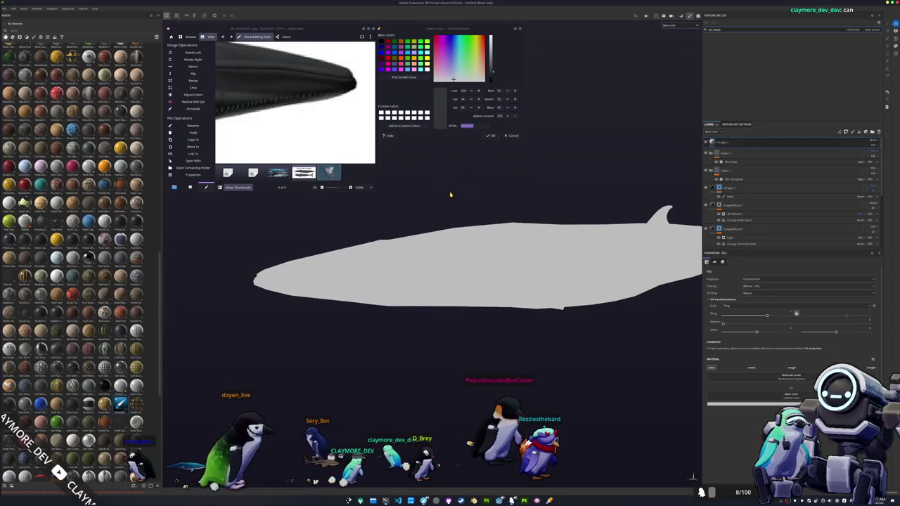
scroll(297, 116, "up", 2, "ctrl")
scroll(297, 116, "up", 1, "ctrl")
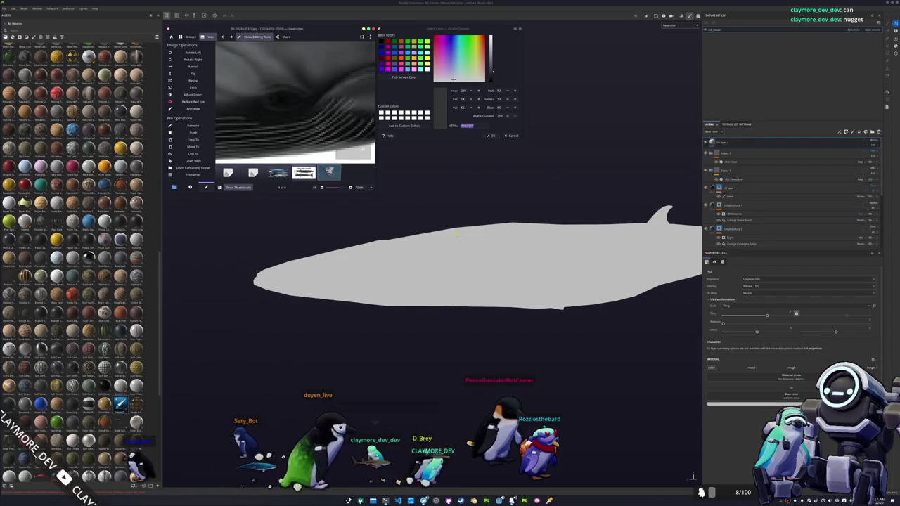
left_click_drag(457, 235, 488, 241, "alt")
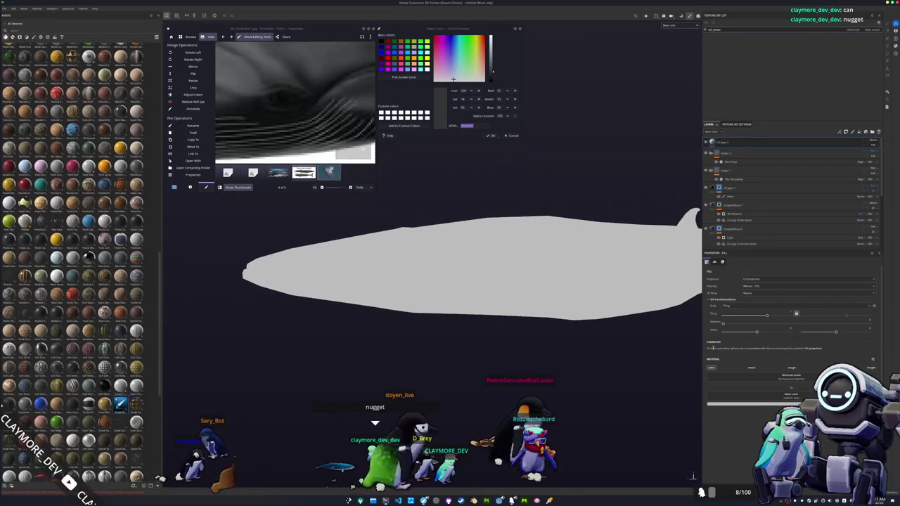
left_click(760, 387)
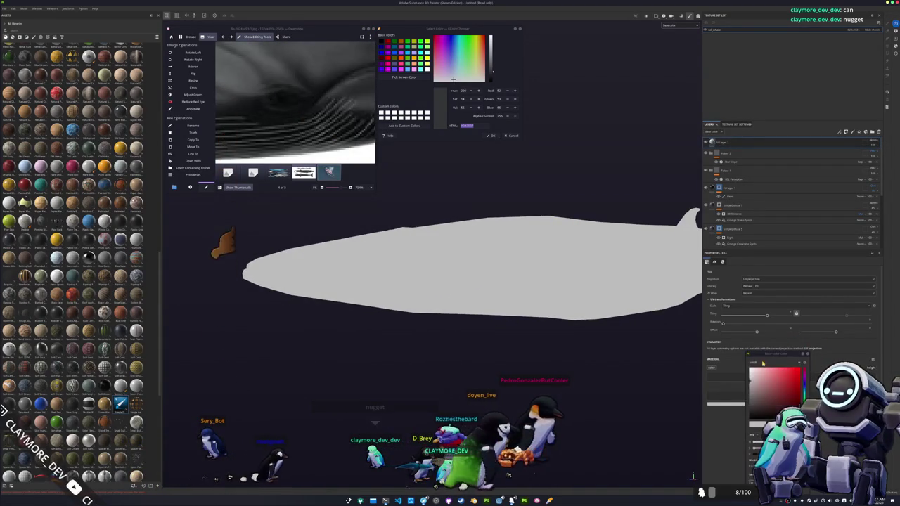
left_click(746, 425)
right_click(729, 143)
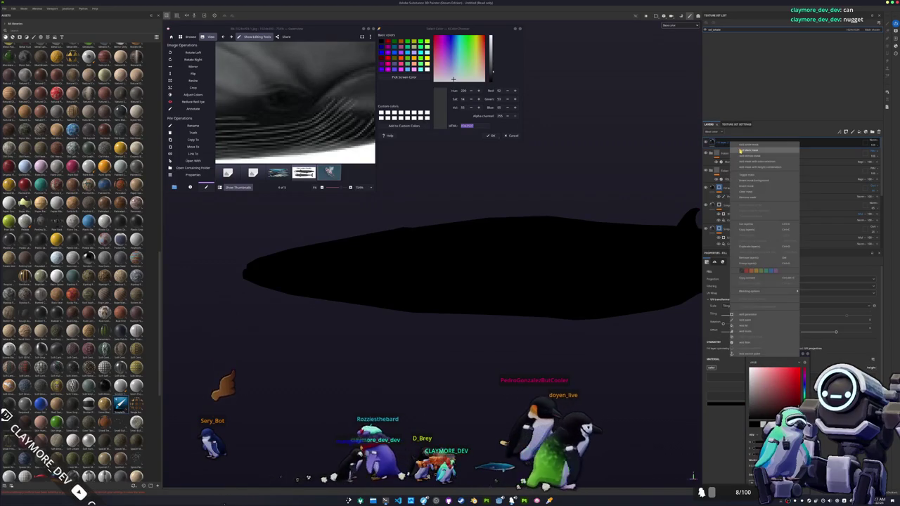
left_click(739, 151)
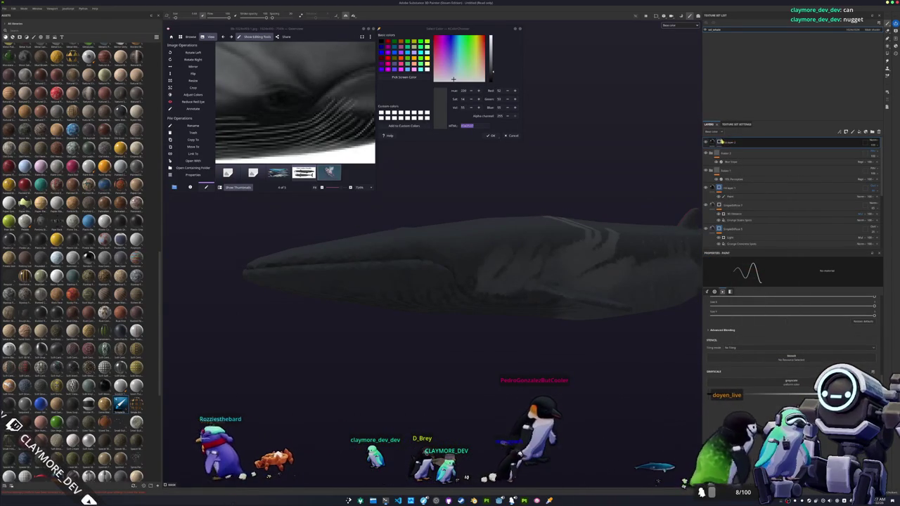
- Paint the whale's black eye on the mask's Paint sublayer, then view the whole whale
scroll(464, 272, "up", 3)
scroll(464, 272, "up", 2)
scroll(494, 277, "up", 2)
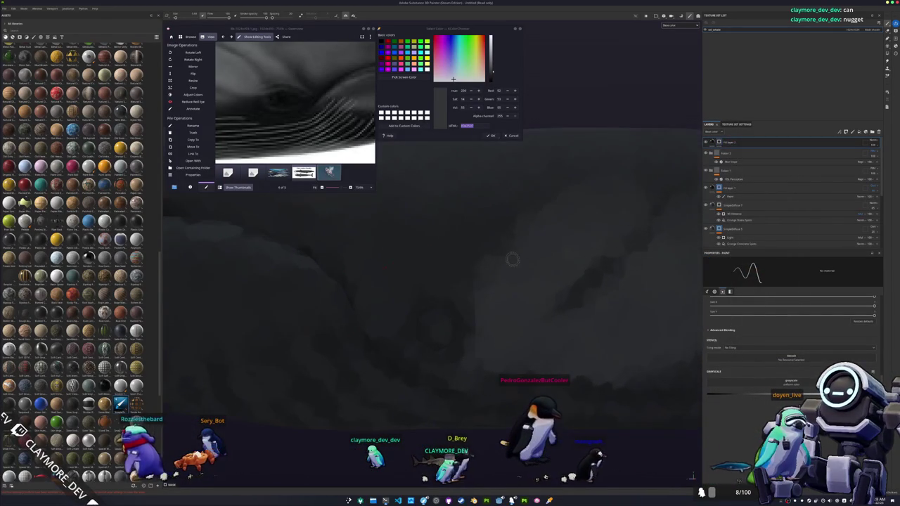
left_click(731, 196)
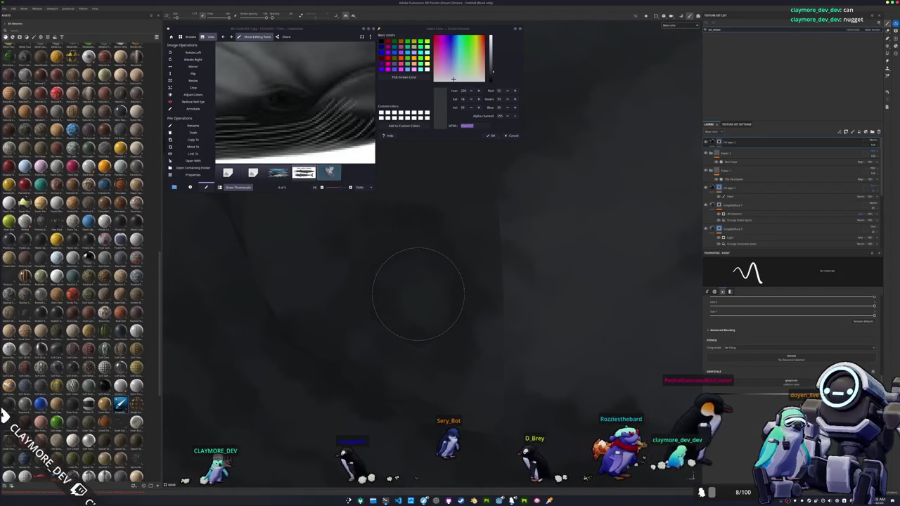
left_click(420, 293)
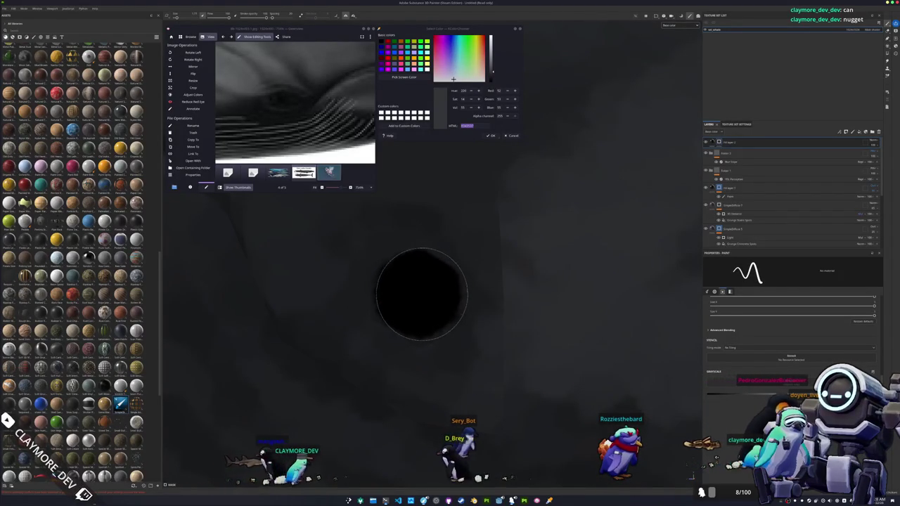
scroll(415, 293, "down", 3)
scroll(412, 302, "down", 3)
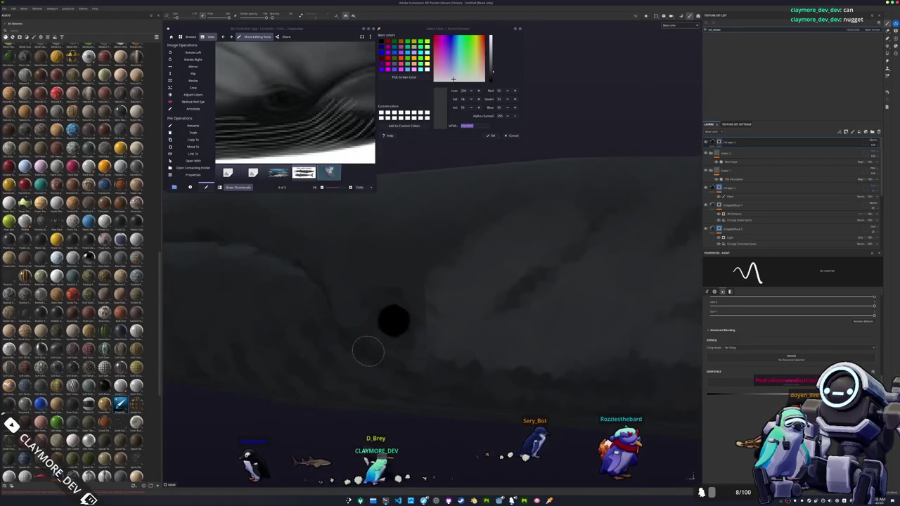
scroll(368, 351, "down", 3)
scroll(391, 362, "down", 3)
scroll(491, 360, "down", 2)
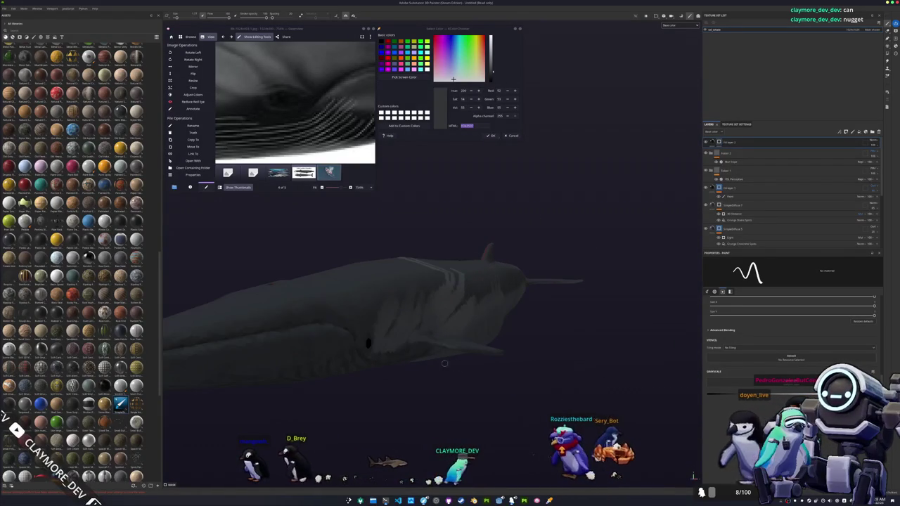
scroll(490, 345, "down", 1)
scroll(487, 329, "down", 1)
mouse_move(487, 326)
left_mouse_down("alt")
mouse_move(432, 352)
mouse_move(311, 331)
mouse_move(432, 268)
mouse_move(452, 237)
mouse_move(424, 372)
left_mouse_up("alt")
scroll(432, 371, "up", 2)
scroll(450, 370, "up", 1)
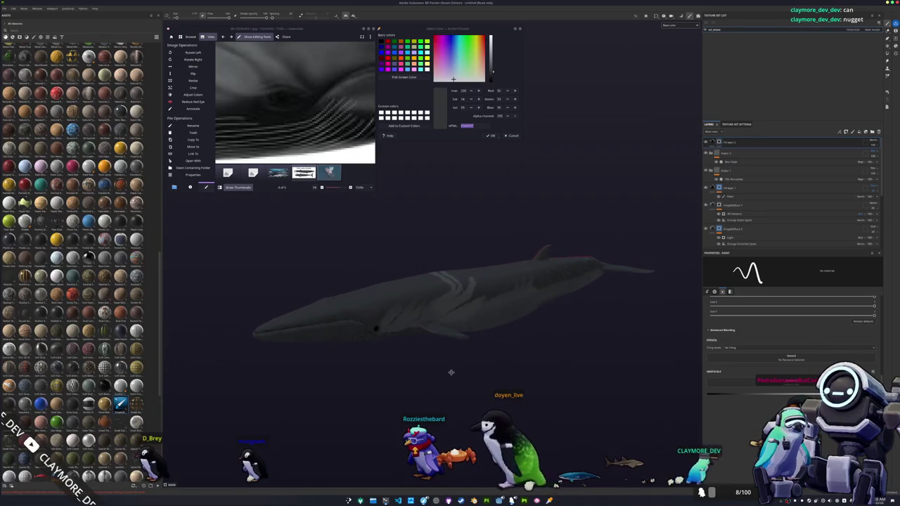
- Start saving the project with Ctrl+S and browse to the whale's folder
key("ctrl+s")
left_click_drag(444, 189, 585, 243)
left_click(585, 253)
left_click(592, 298)
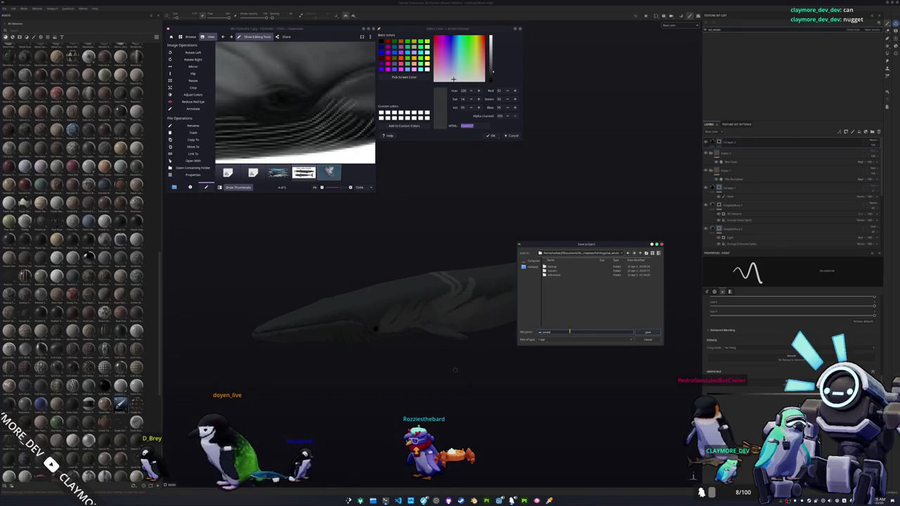
- Save the project and exclude the Normal, Height and Normal_OpenGL maps from texture export
key("Return")
key("ctrl+shift+e")
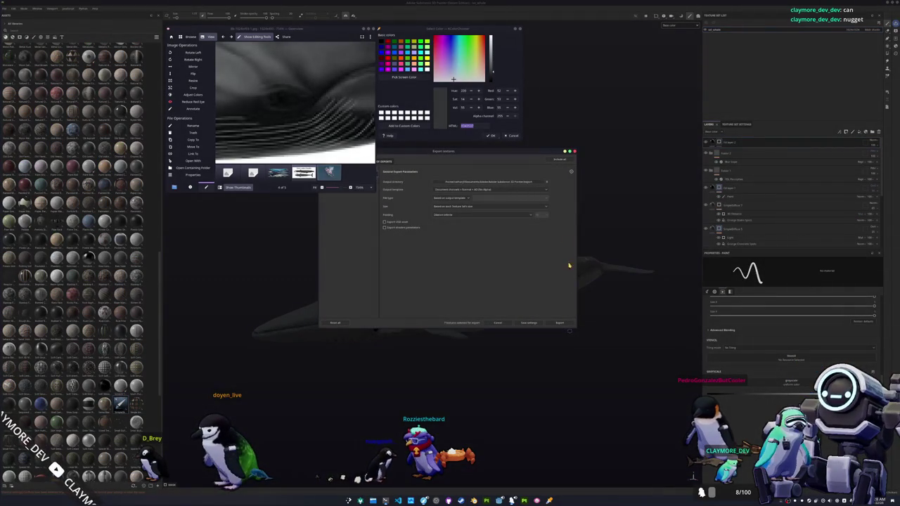
left_click(479, 230)
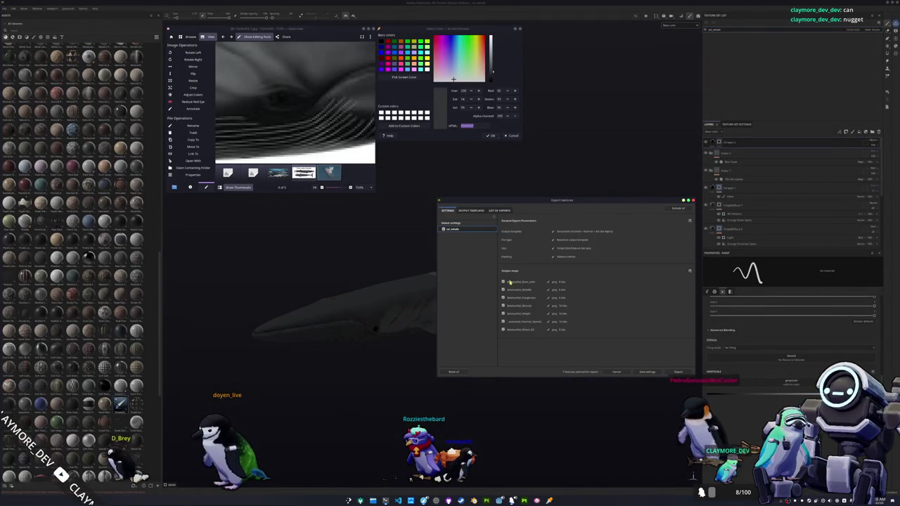
left_click(503, 306)
left_click(503, 313)
left_click(503, 322)
left_click(476, 223)
- Export the textures into the whale's folder, then close the colour picker and reference viewer
left_click(597, 231)
left_click(472, 204)
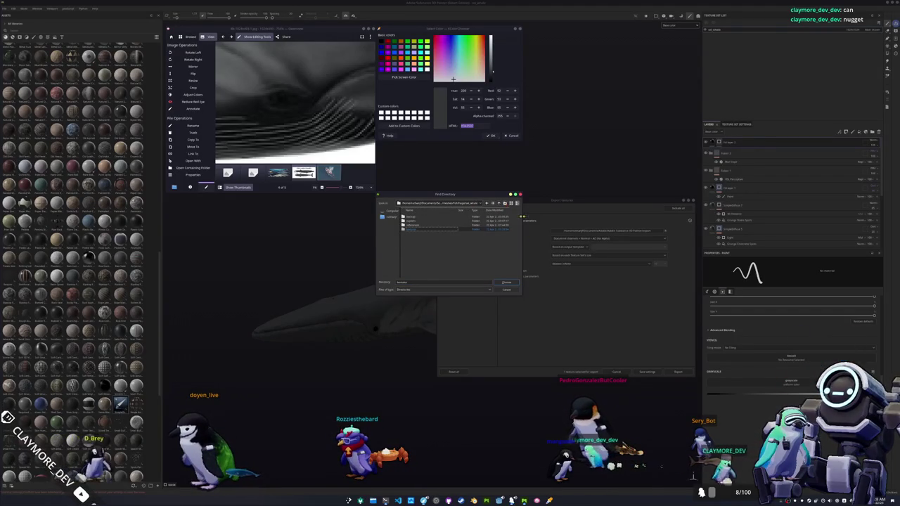
left_click(507, 283)
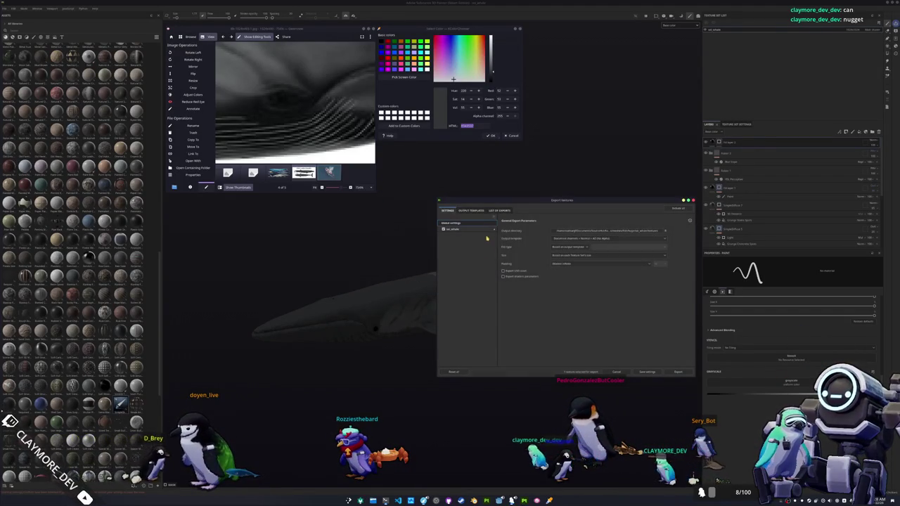
left_click(673, 372)
key("Escape")
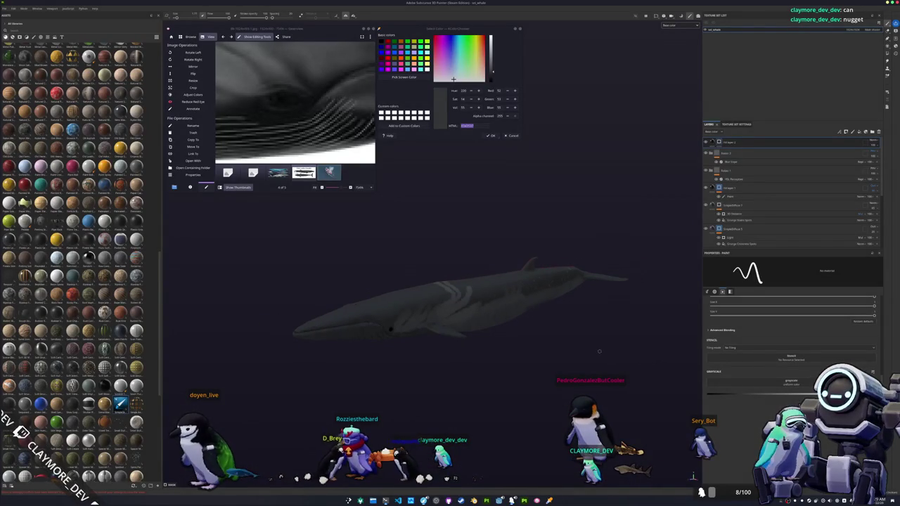
scroll(578, 342, "down", 2)
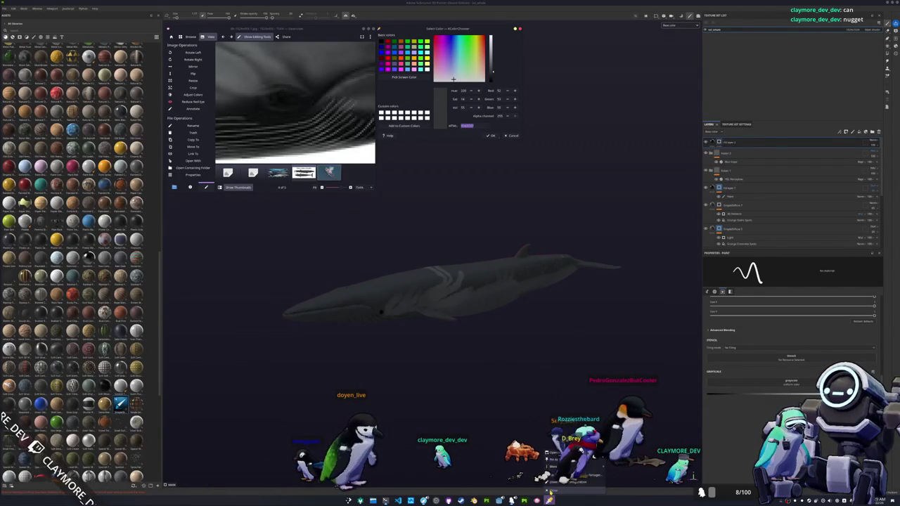
left_click(550, 491)
left_click(549, 491)
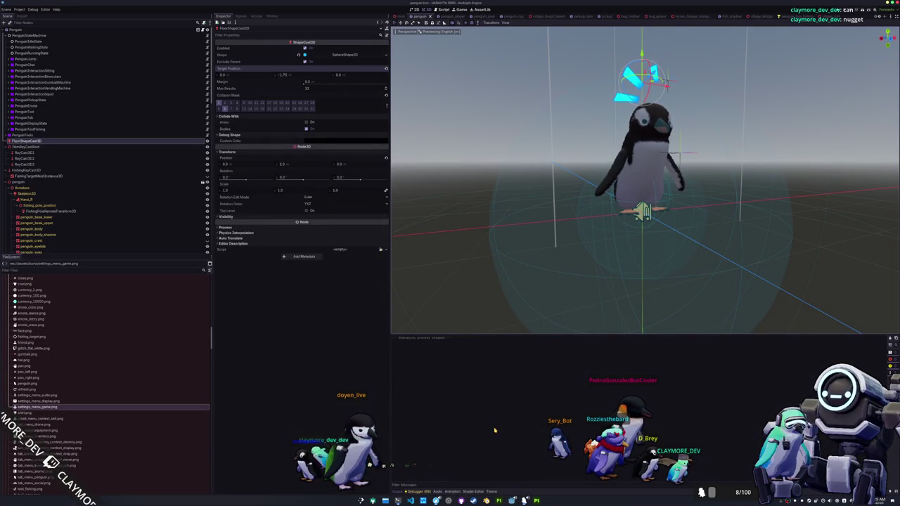
- Quick-open batch_tasks.tscn and select the BatchFishTasks node
key("alt+shift+o")
type("batch_tasks")
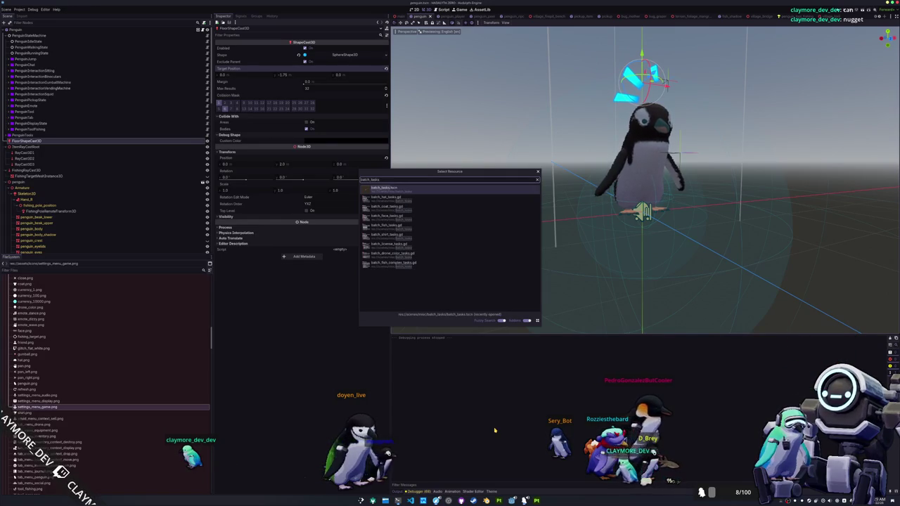
key("Return")
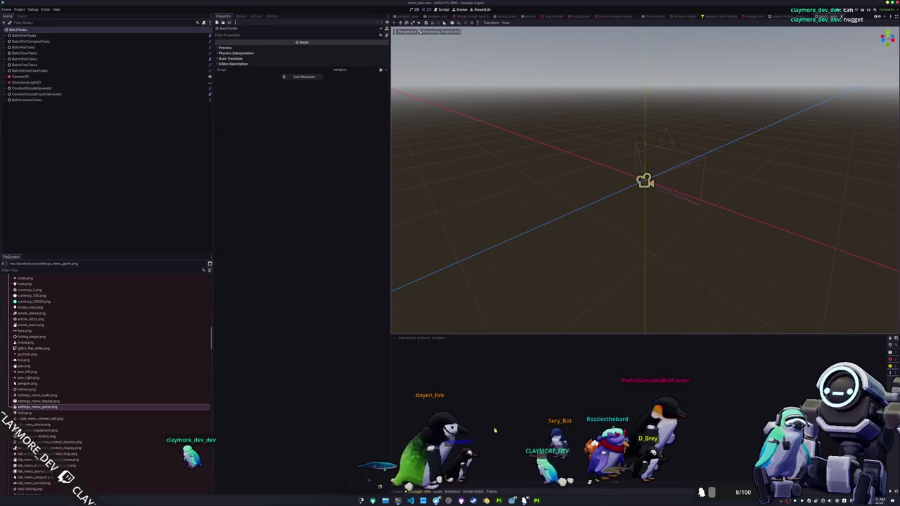
left_click(32, 36)
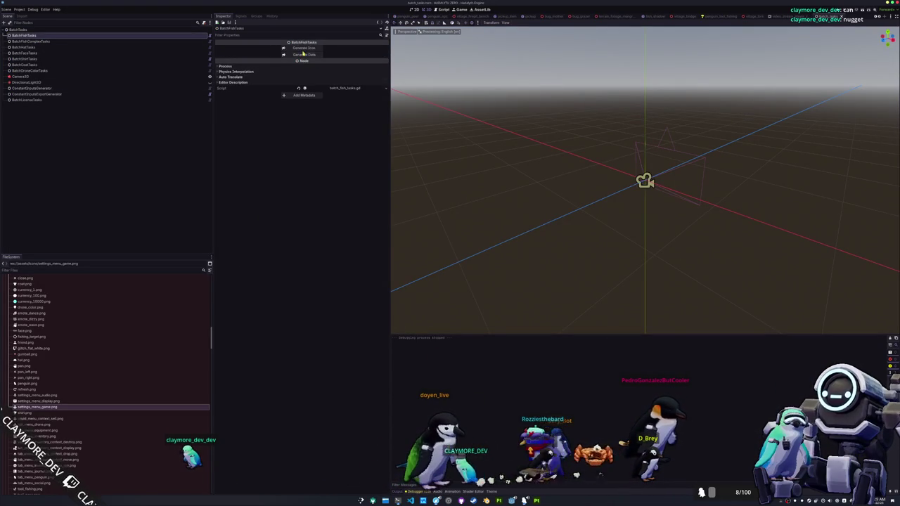
- Check the whale in Substance Painter, then bring up Blender to apply its transforms
key("alt+Tab")
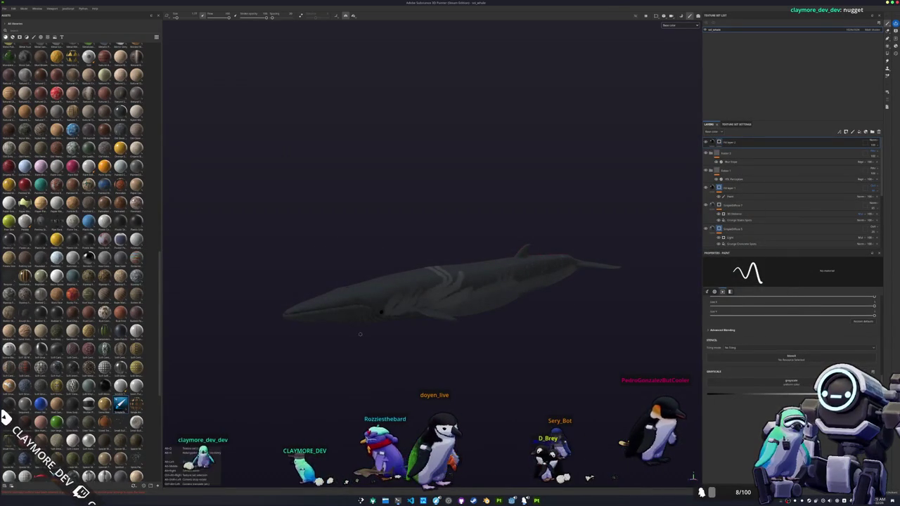
key("alt+Tab")
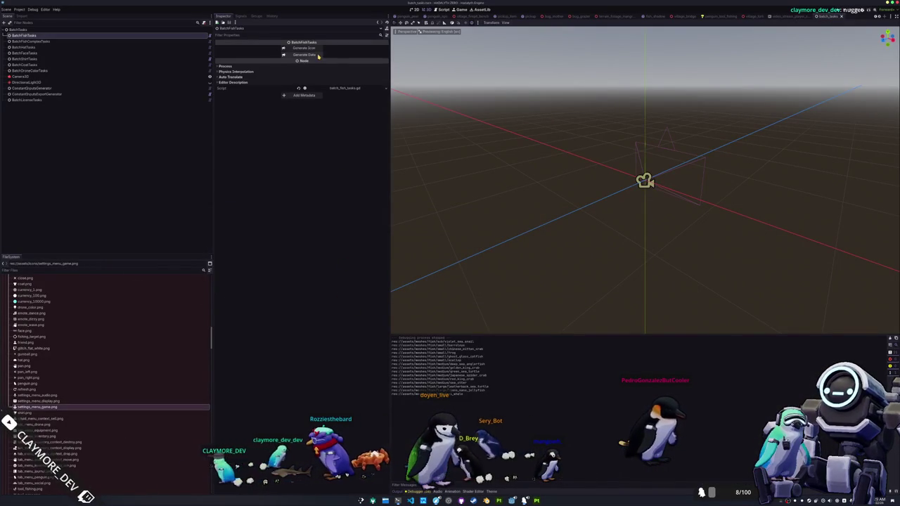
key("alt+Tab")
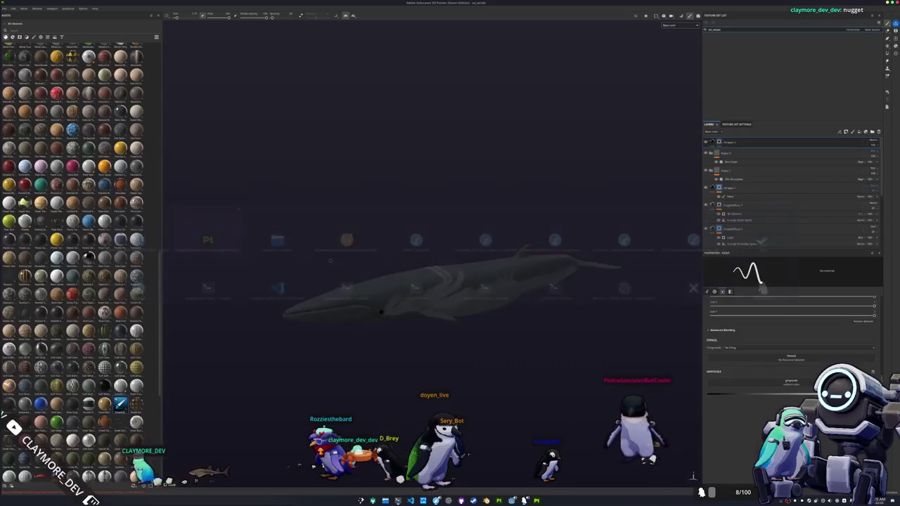
key("alt+Tab")
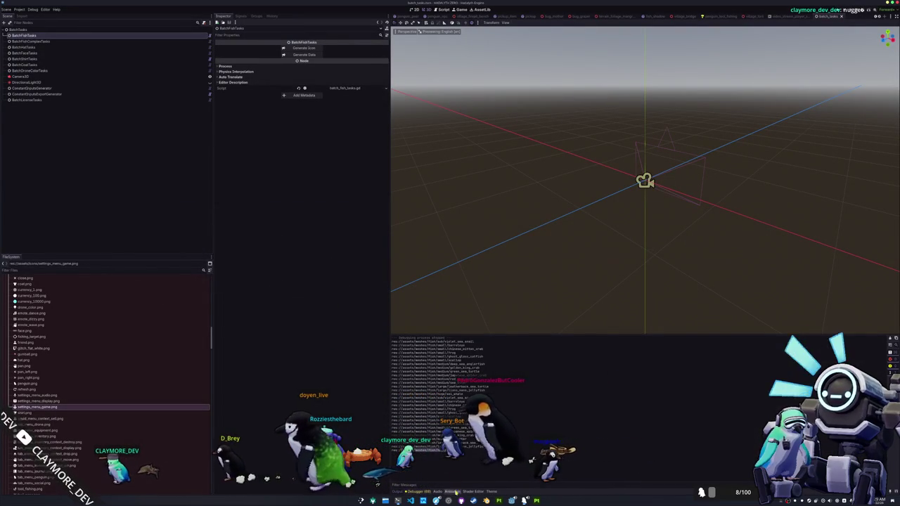
key("alt+Tab")
right_click(470, 170)
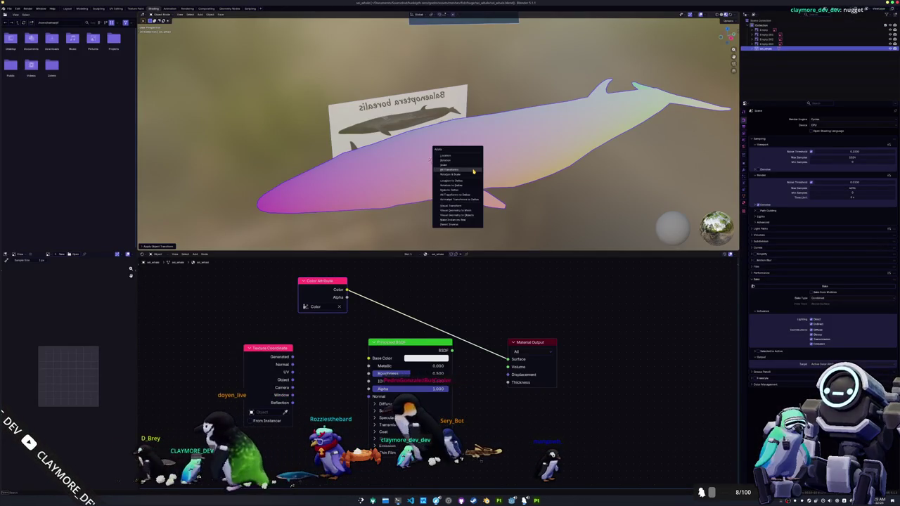
- Export the whale as glTF 2.0 into its game folder and save the Godot scene
left_click(9, 8)
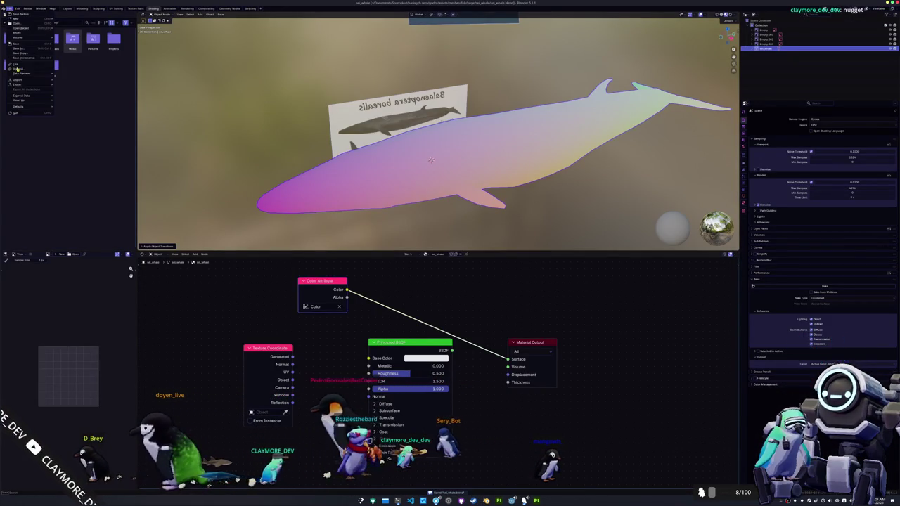
left_click(79, 104)
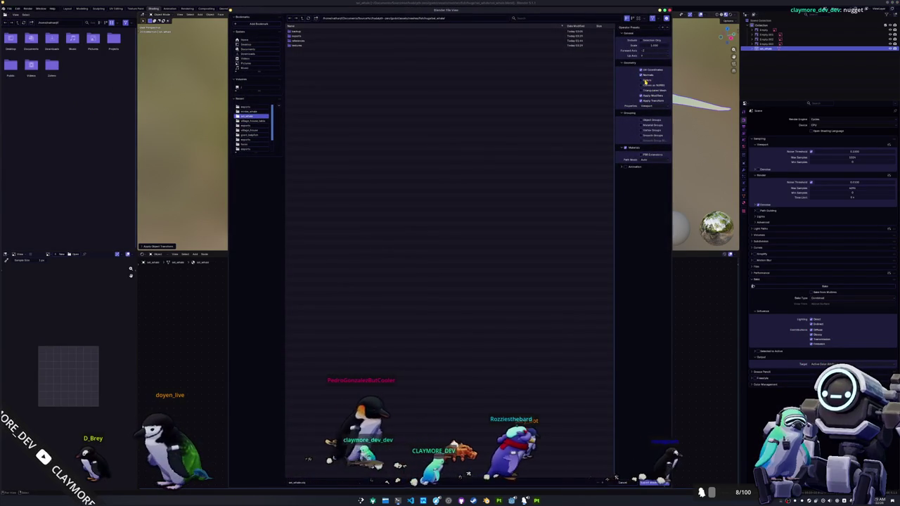
left_click(654, 484)
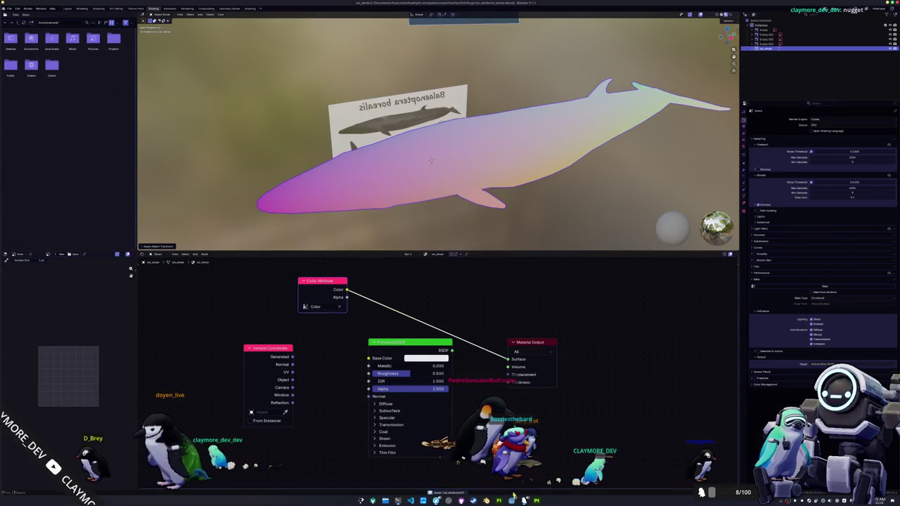
key("alt+Tab")
key("alt+Tab")
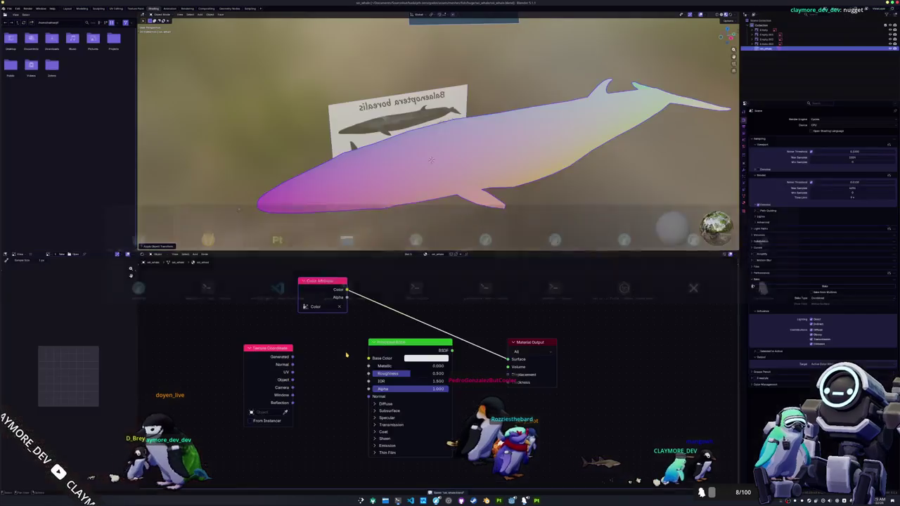
key("alt+Tab")
key("ctrl+s")
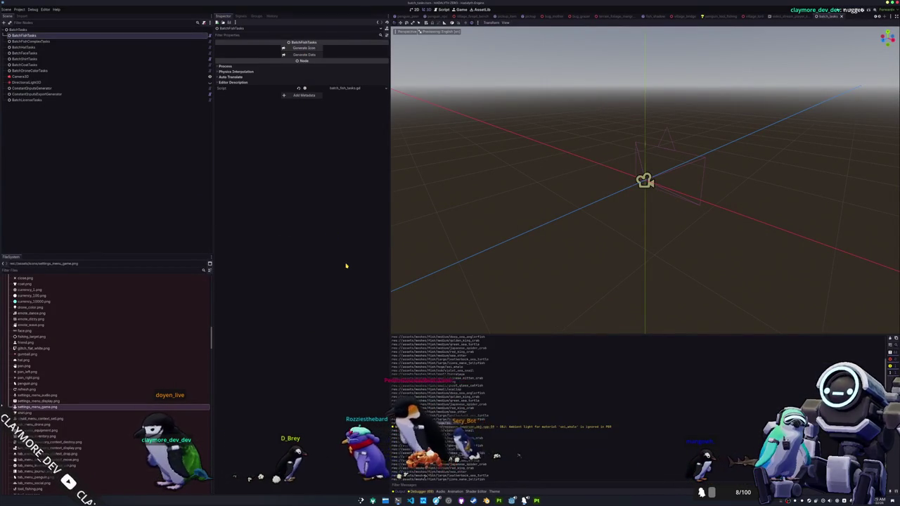
- Glance at the whale references folder, then run the game from Godot with F6
key("alt+Tab")
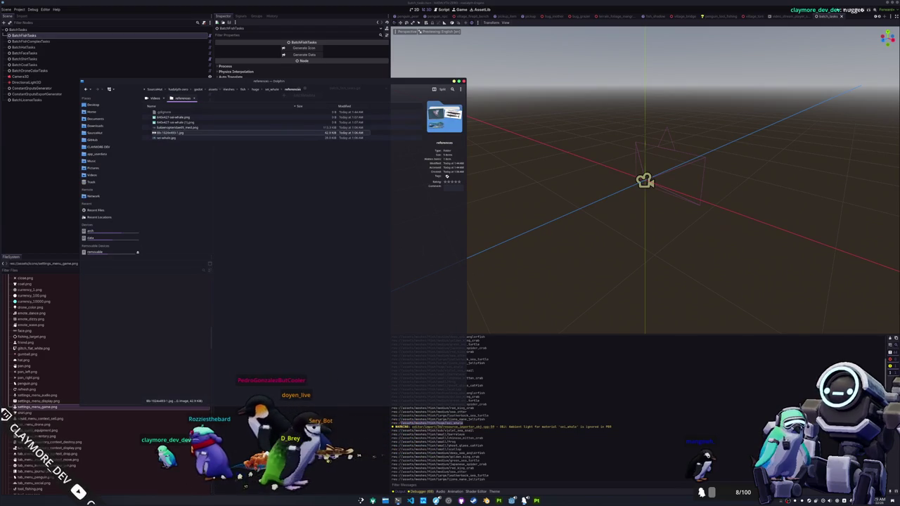
key("alt+Tab")
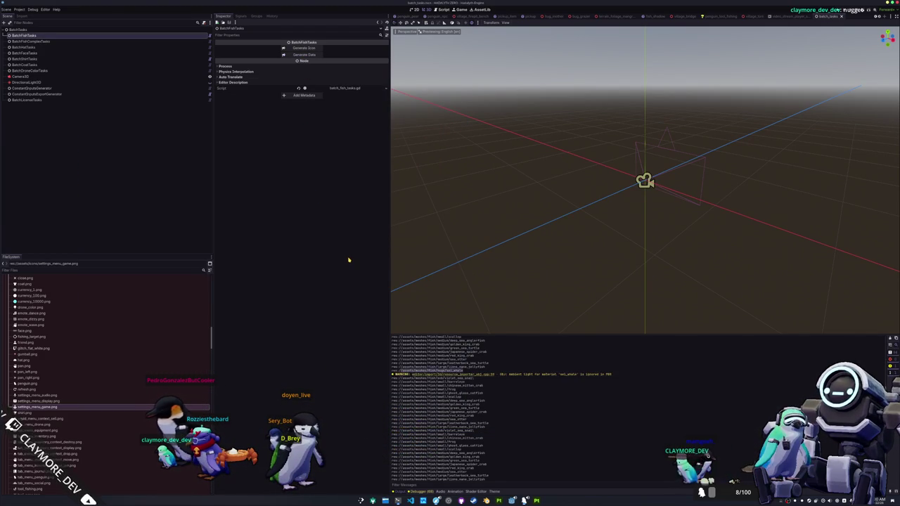
key("alt+Tab")
key("alt+Tab")
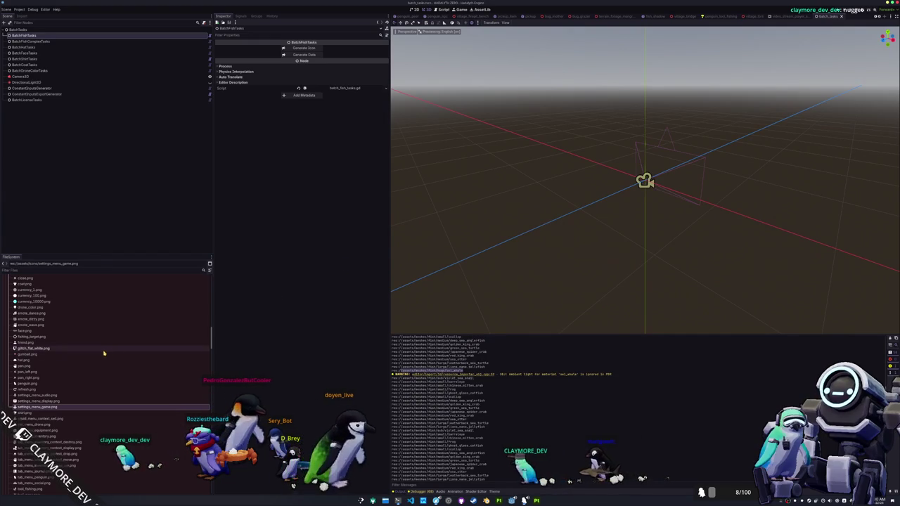
key("F6")
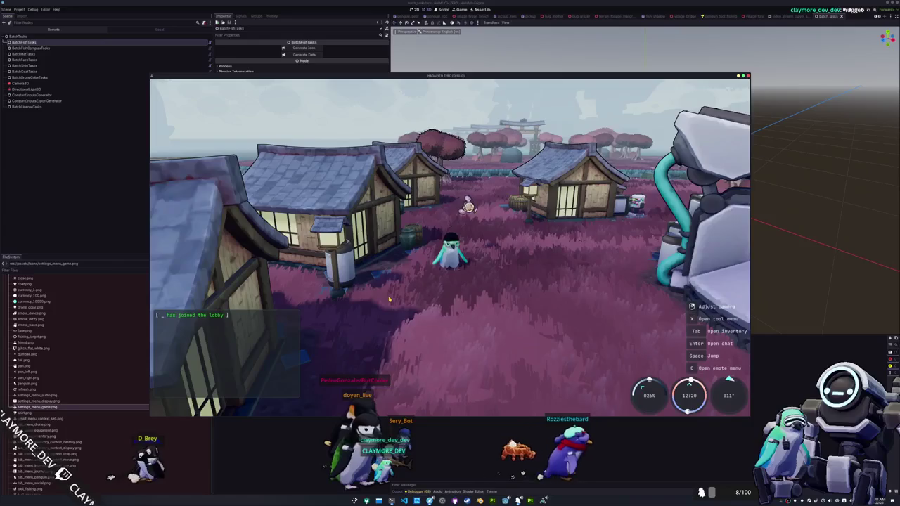
- Run the console's add inventory item command to give the penguin the sei whale
key("grave")
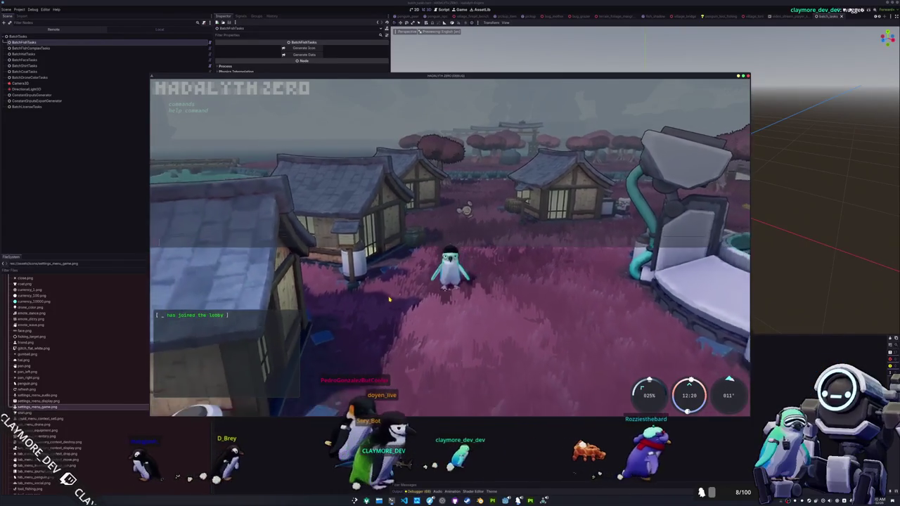
key("d")
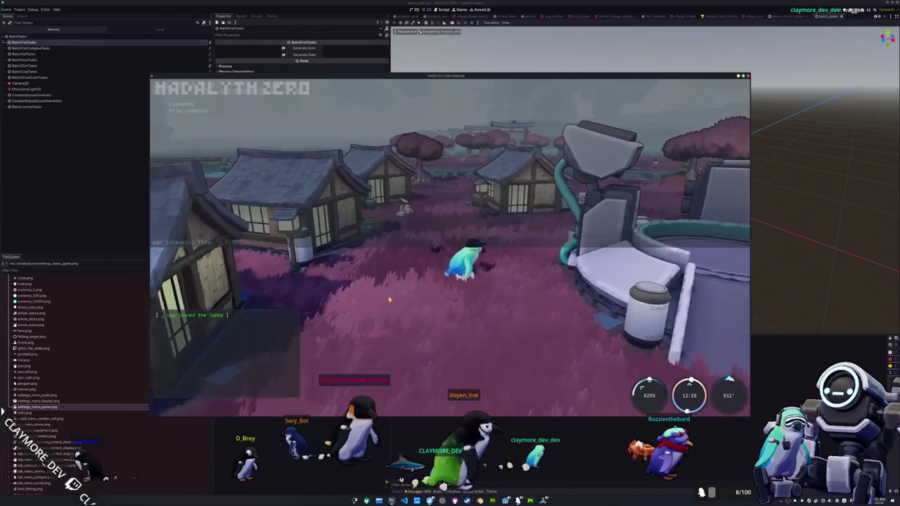
key("d")
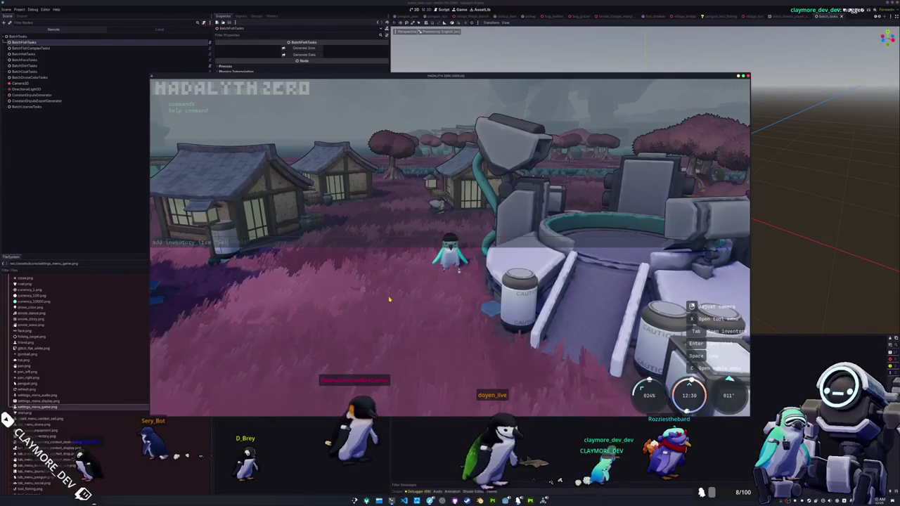
key("Return")
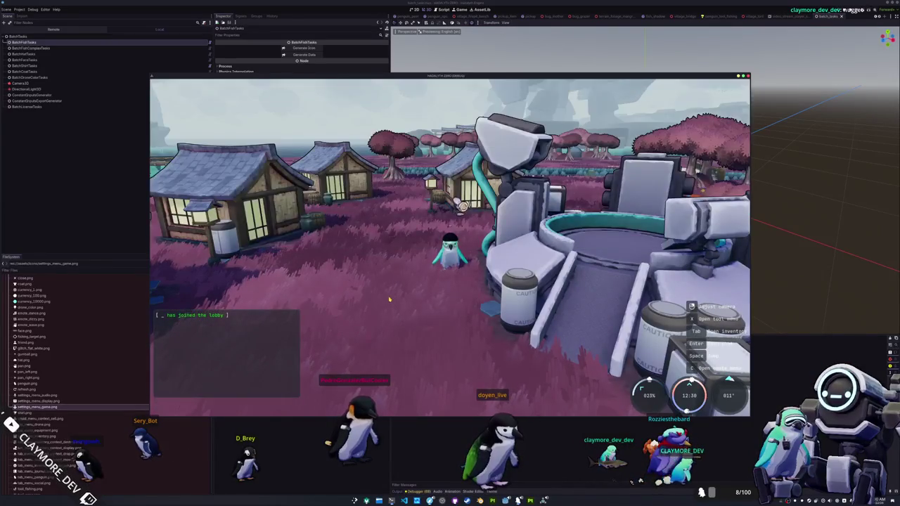
- Display the #SEI_WHALE, a Larger Fish worth 25.00, full-size in the village
key("Tab")
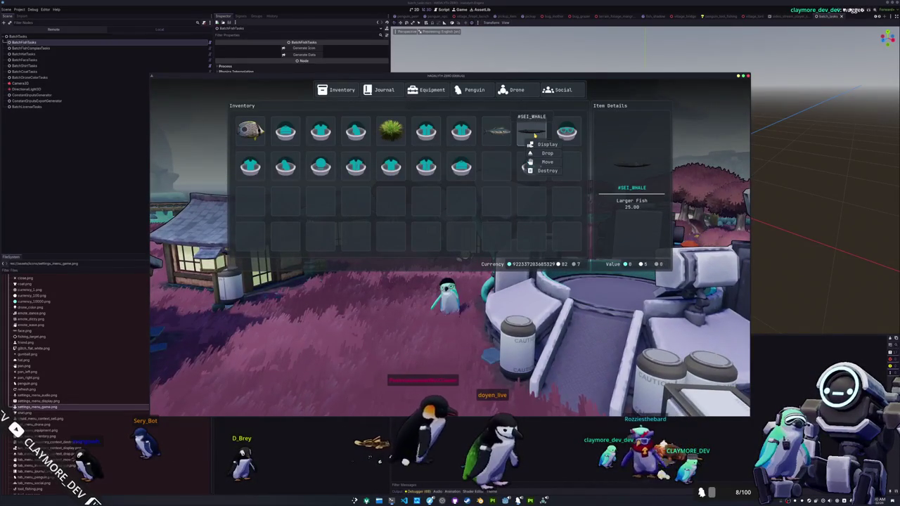
left_click(533, 144)
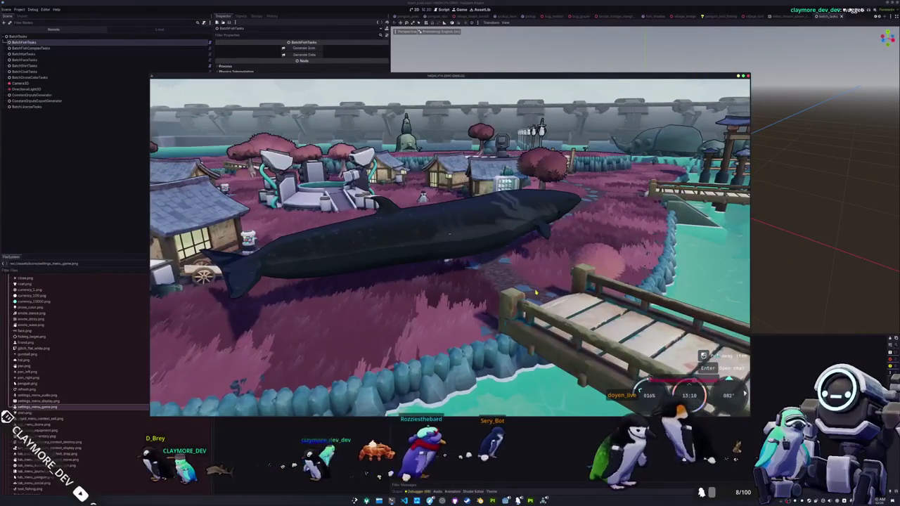
key("Tab")
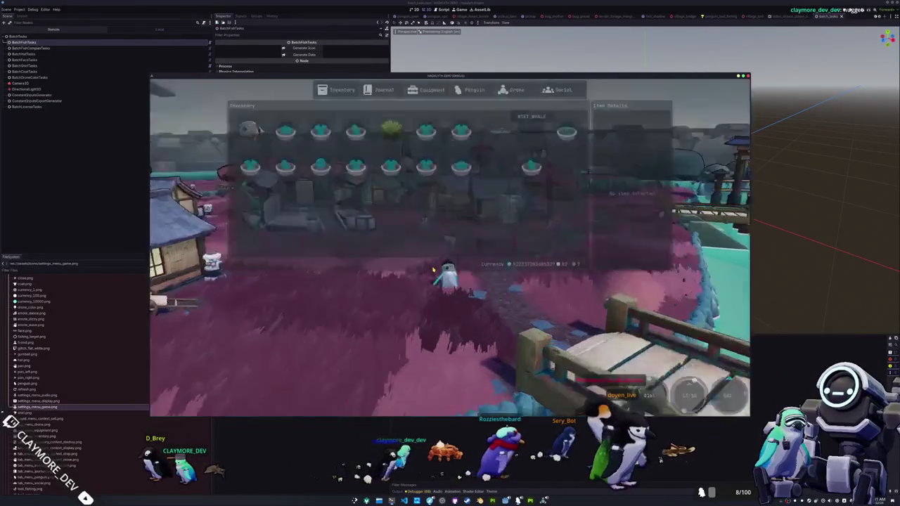
- Scroll the fish journal to Larger fish to confirm the sei whale is listed
left_click(380, 89)
scroll(411, 237, "down", 5)
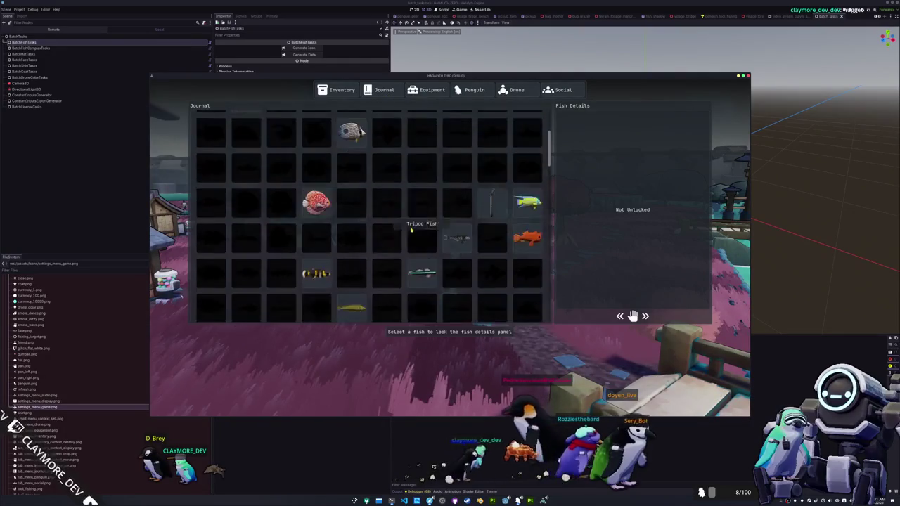
scroll(411, 237, "down", 5)
scroll(411, 237, "down", 5)
scroll(414, 237, "down", 5)
scroll(413, 237, "down", 1)
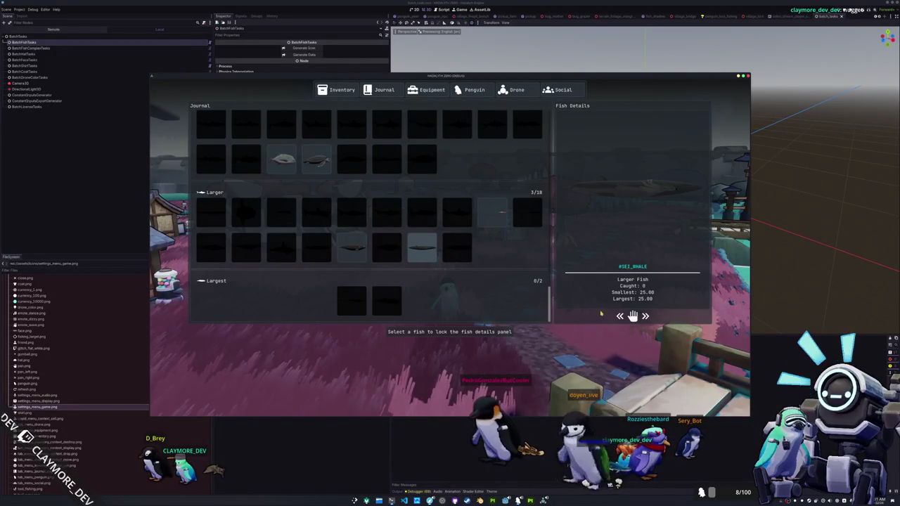
- Restart the game, have the penguin hold the sei whale, then put it away
key("F8")
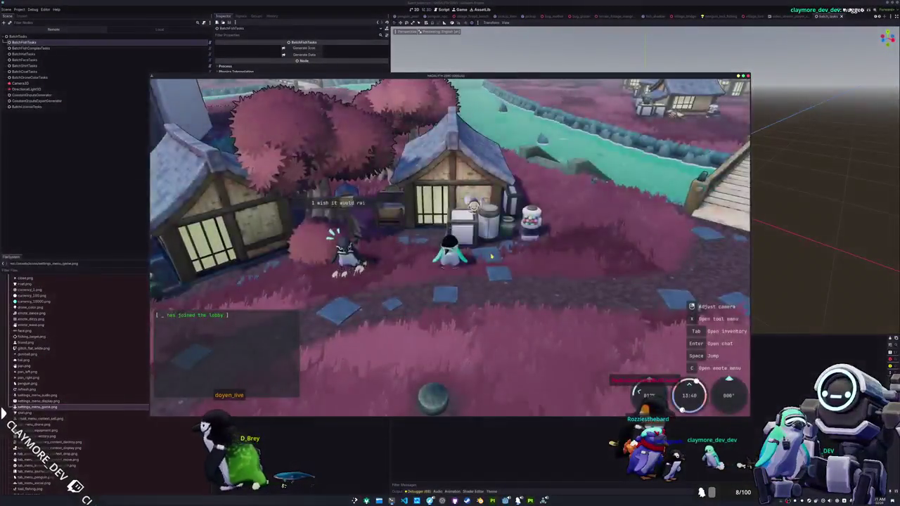
key("Tab")
left_click(533, 135)
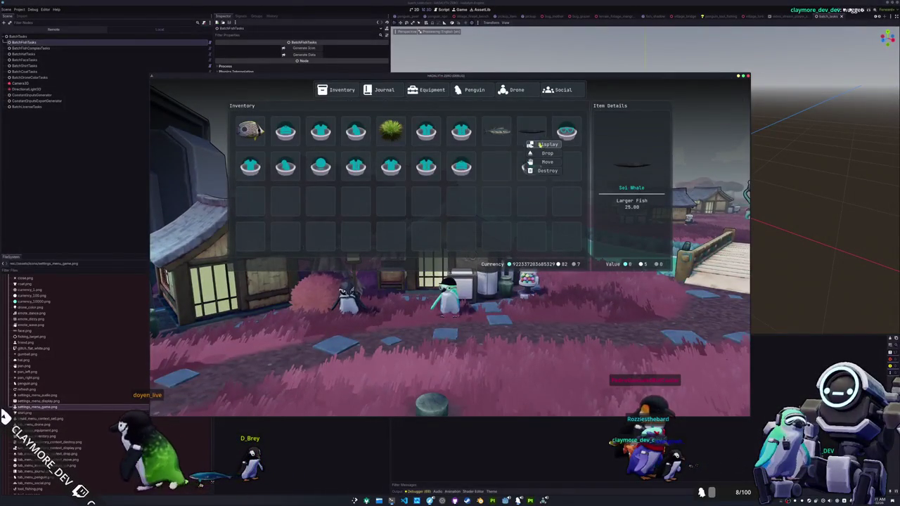
left_click(545, 144)
right_click(535, 228)
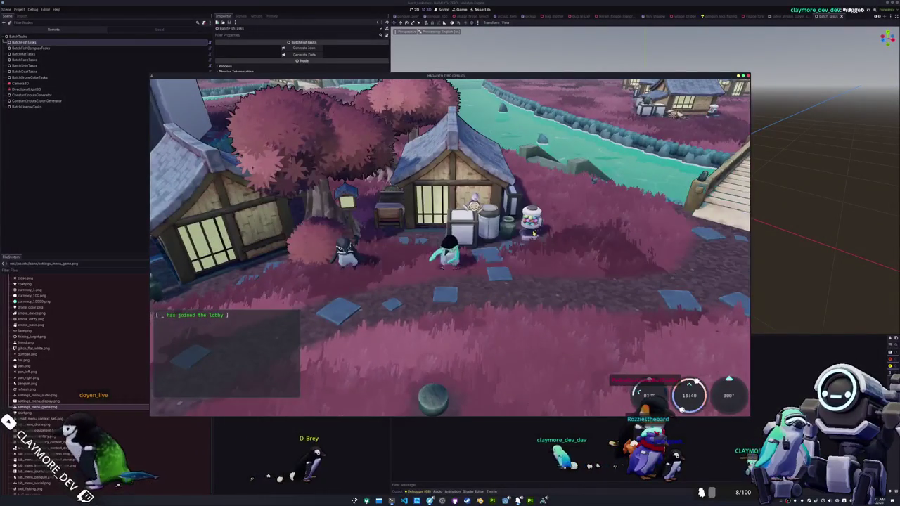
key("s")
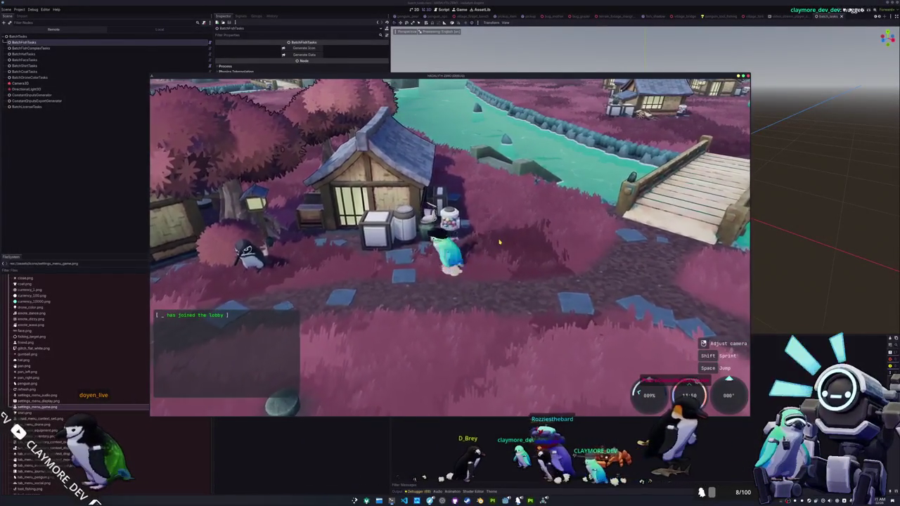
right_click_drag(498, 241, 549, 242)
right_click_drag(464, 257, 495, 257)
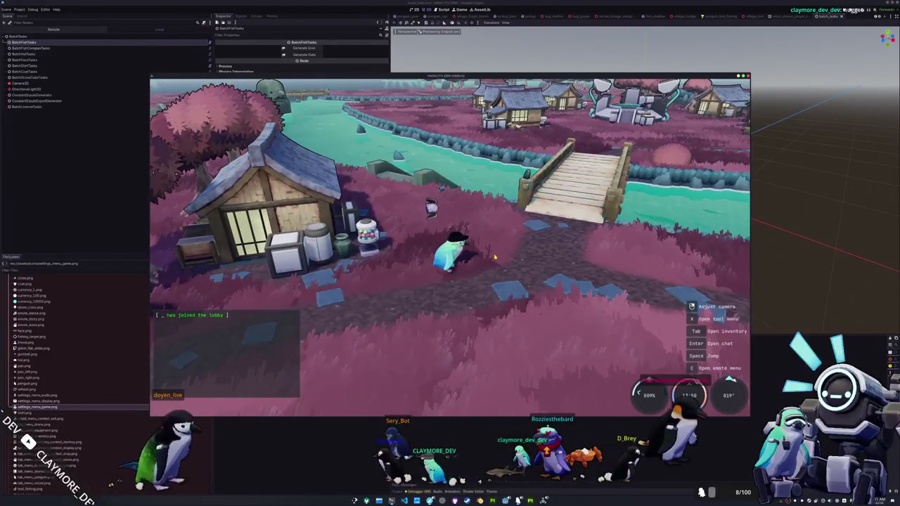
- Check the inventory, then reopen the HADALYTH ZERO project from Godot's Project Manager
key("Tab")
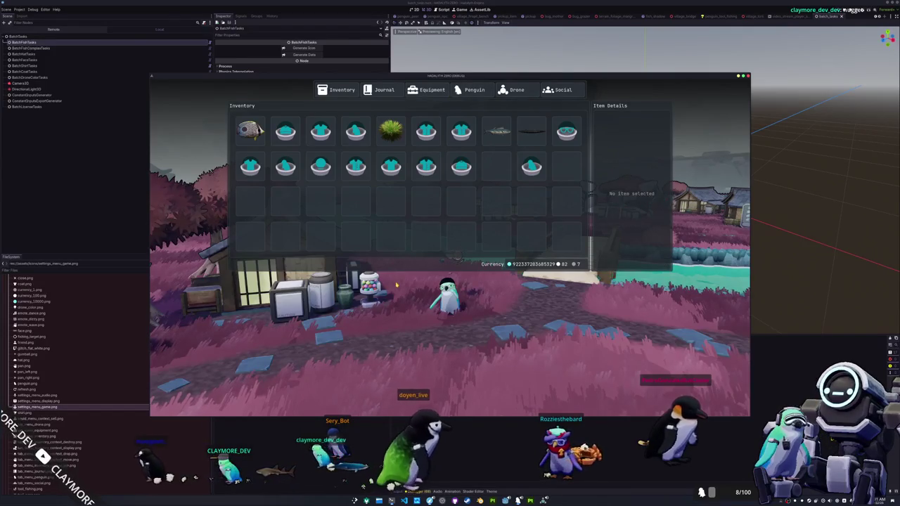
key("Tab")
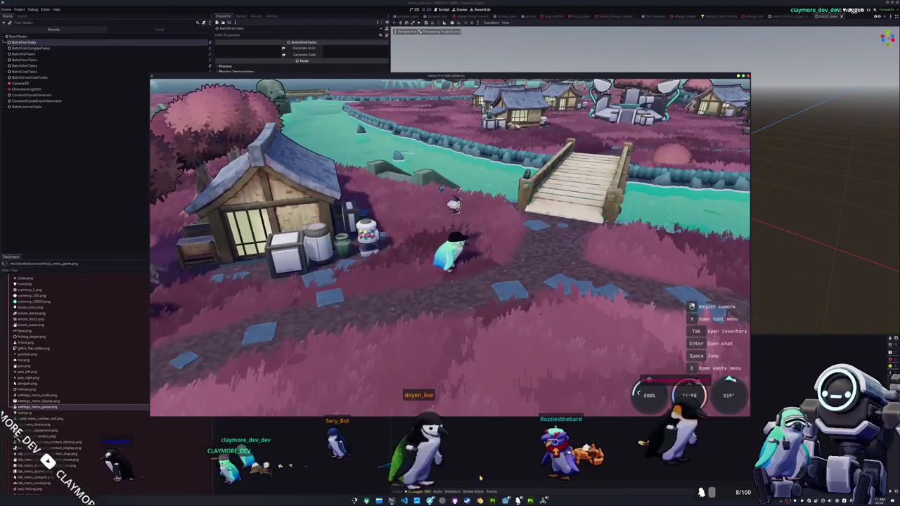
left_click(524, 465)
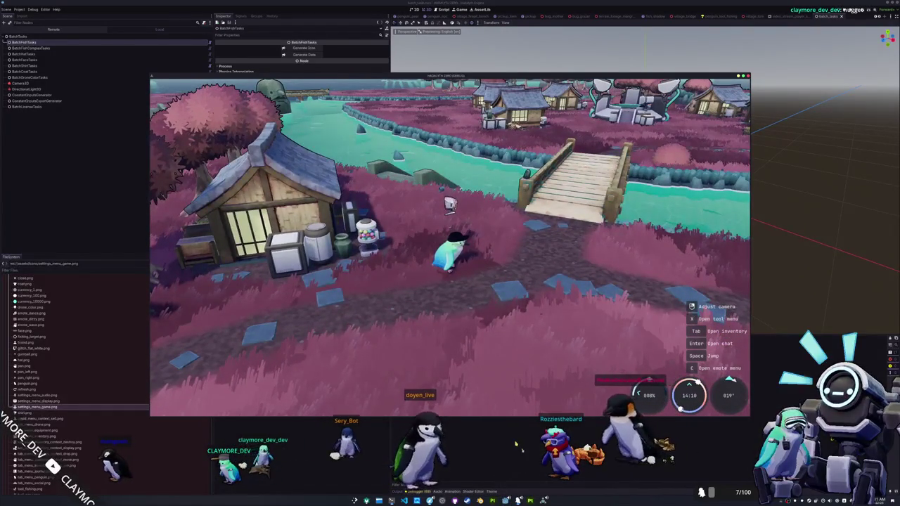
double_click(433, 195)
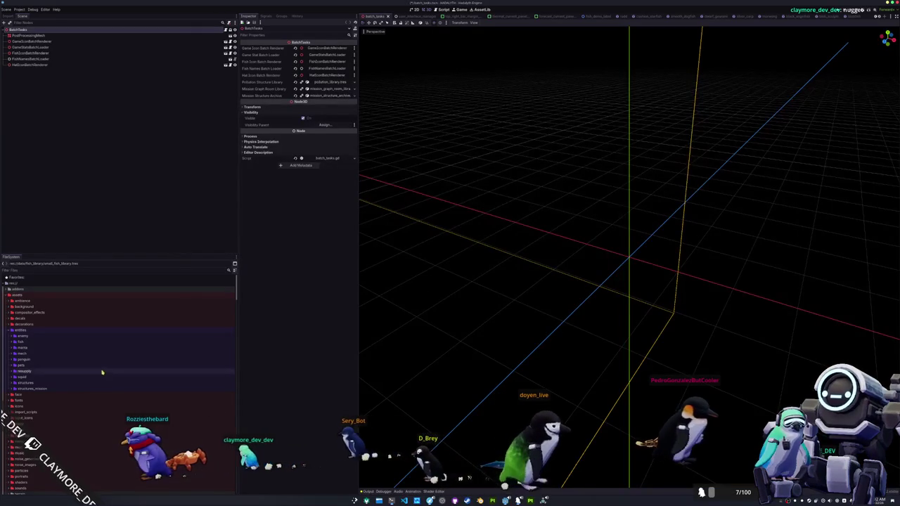
- Clear the 'se' file filter in Dolphin and go up a folder
type("se")
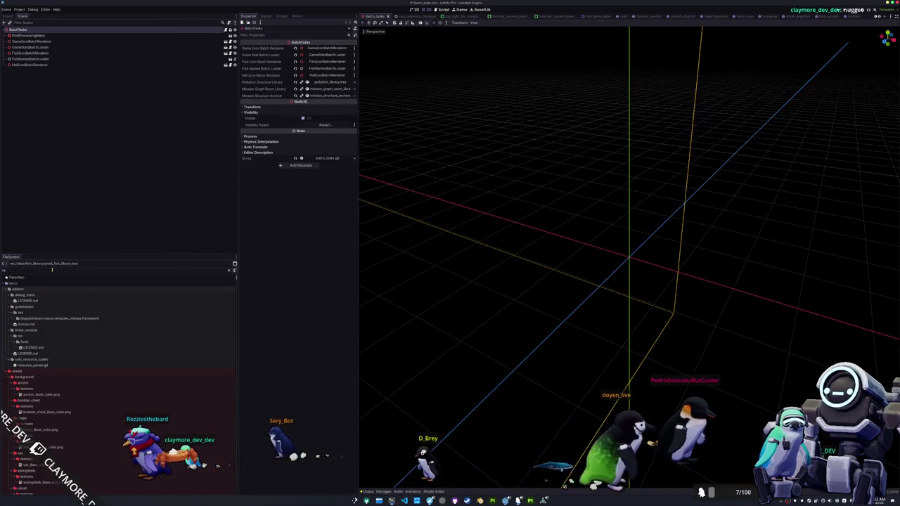
left_click(229, 273)
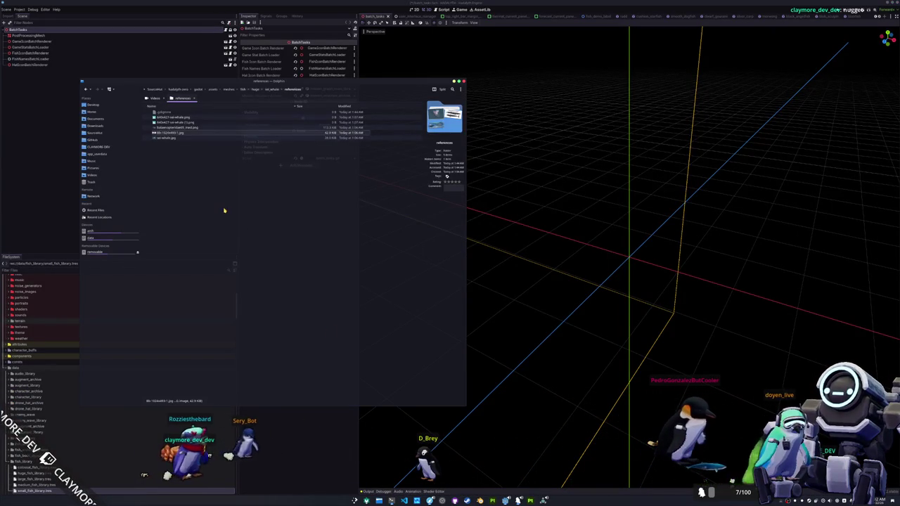
left_click(255, 90)
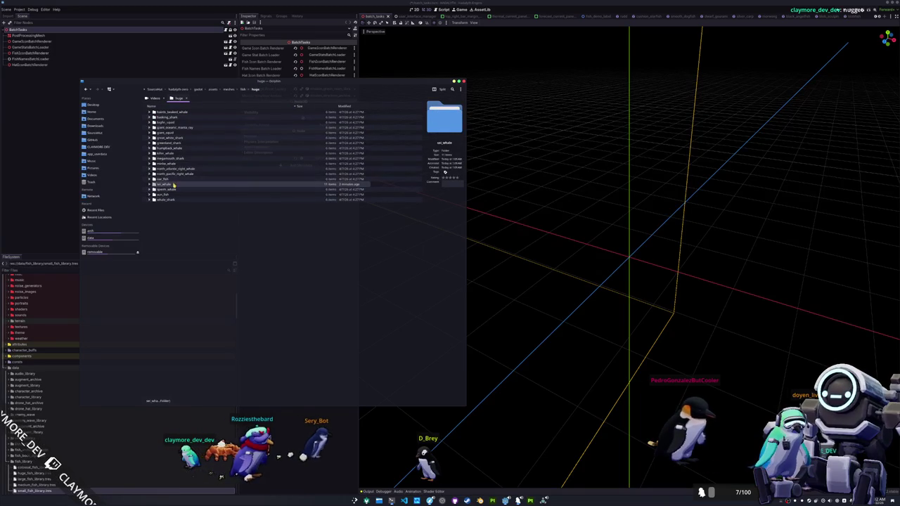
- Browse from SourceHut through godot > assets > entities > fish > huge
left_click(104, 133)
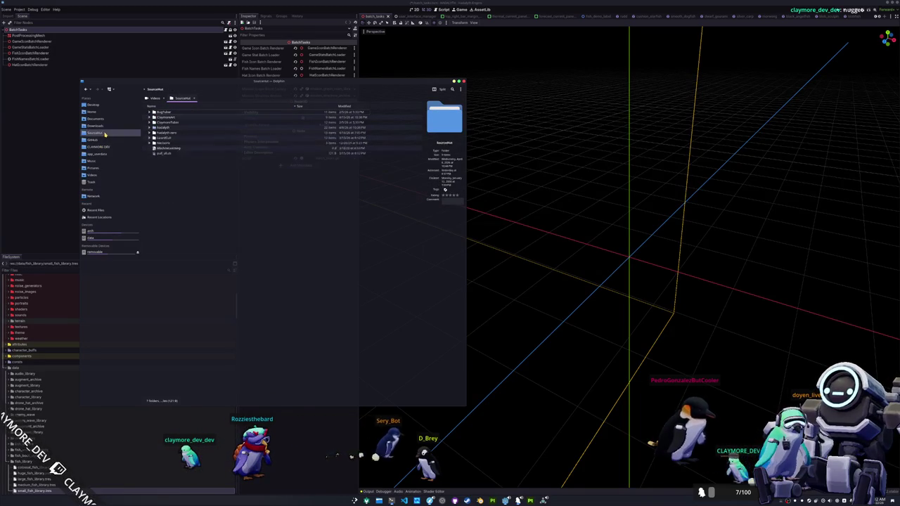
double_click(167, 126)
double_click(167, 128)
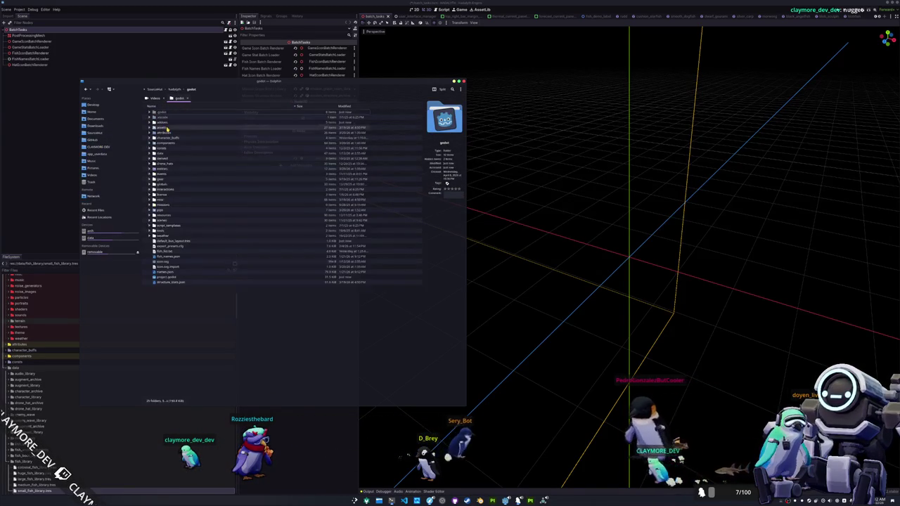
double_click(167, 128)
double_click(168, 125)
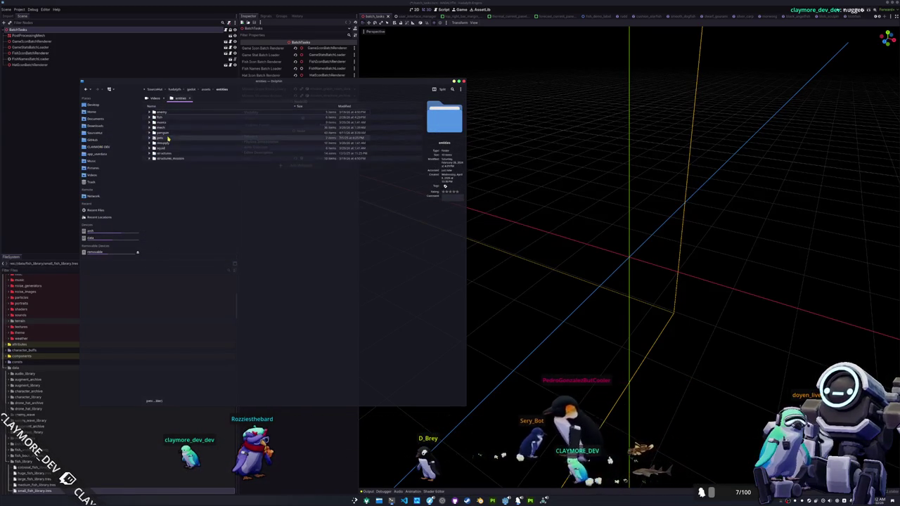
double_click(166, 118)
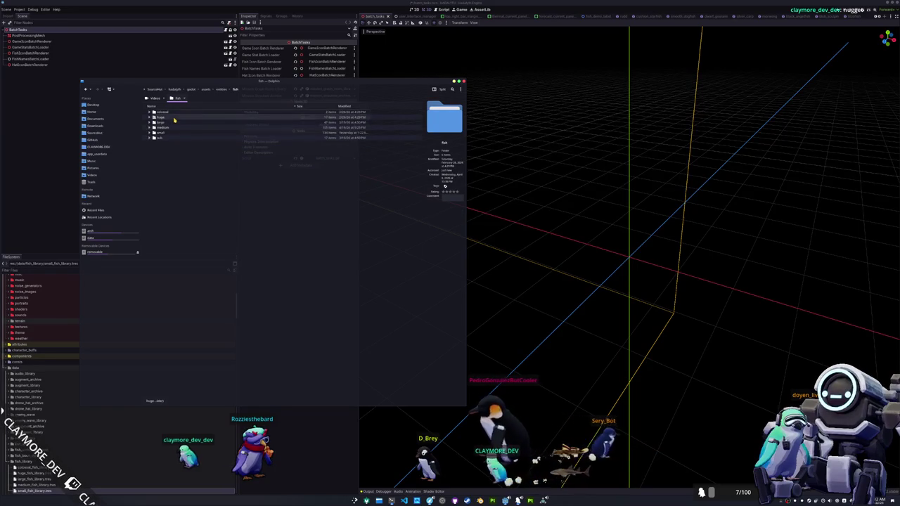
double_click(176, 132)
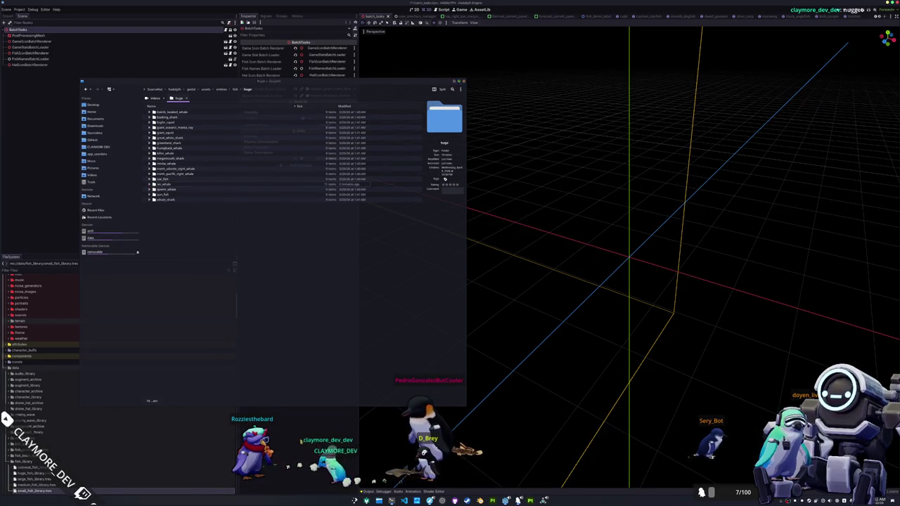
scroll(113, 375, "down", 5)
- Scroll the FileSystem dock down and expand the fish/huge folder
scroll(66, 382, "down", 5)
scroll(66, 383, "down", 5)
scroll(42, 380, "down", 5)
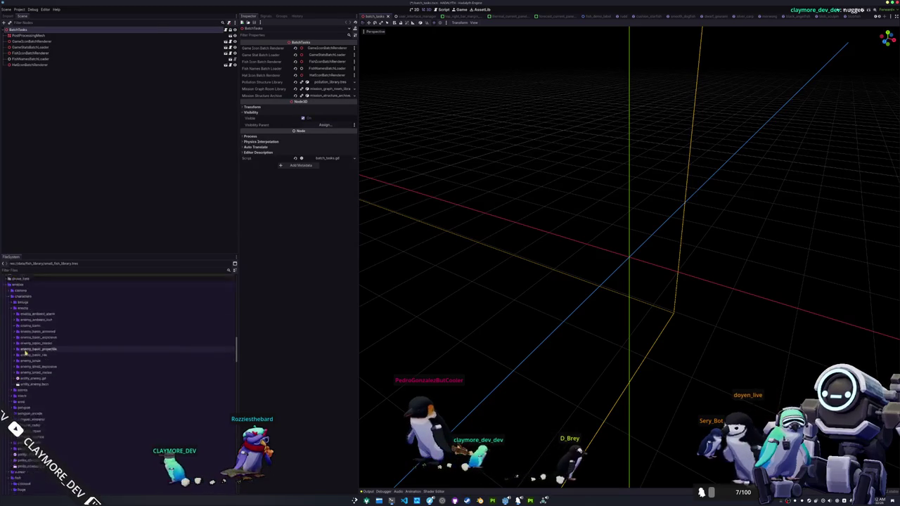
scroll(28, 374, "down", 5)
double_click(23, 379)
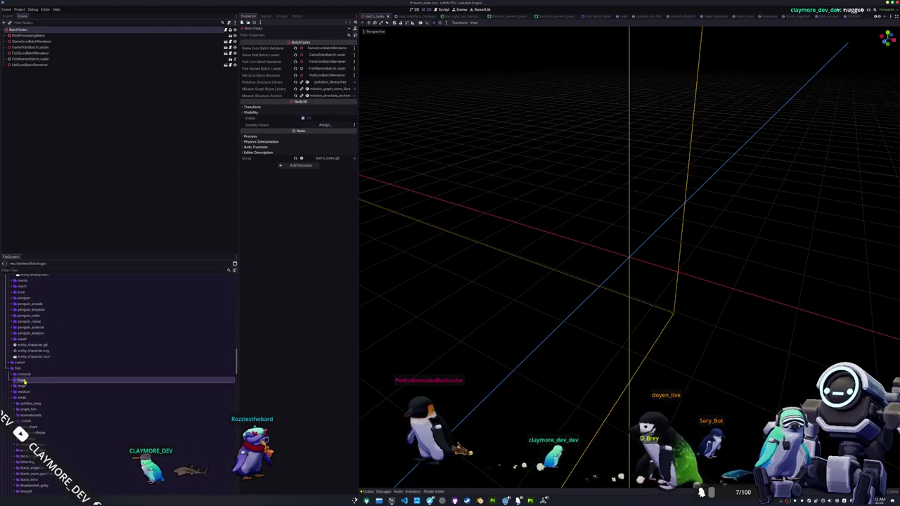
right_click(24, 380)
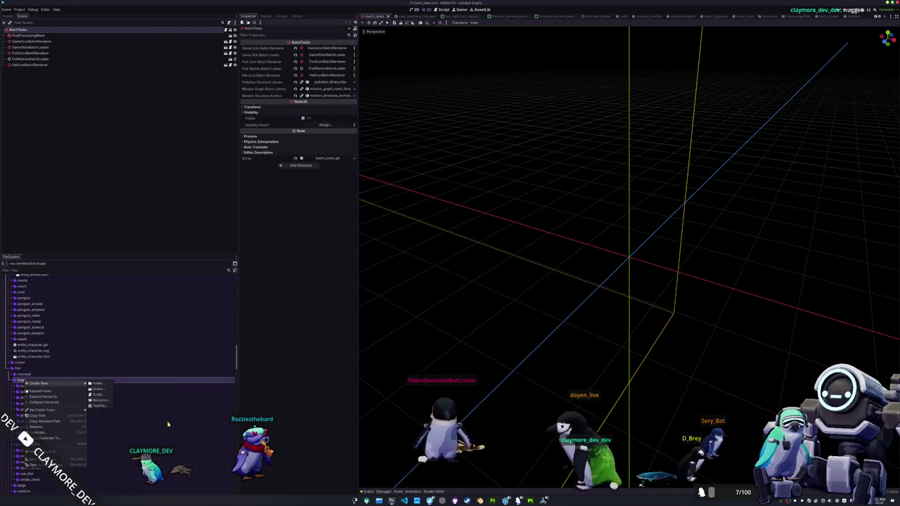
left_click(65, 388)
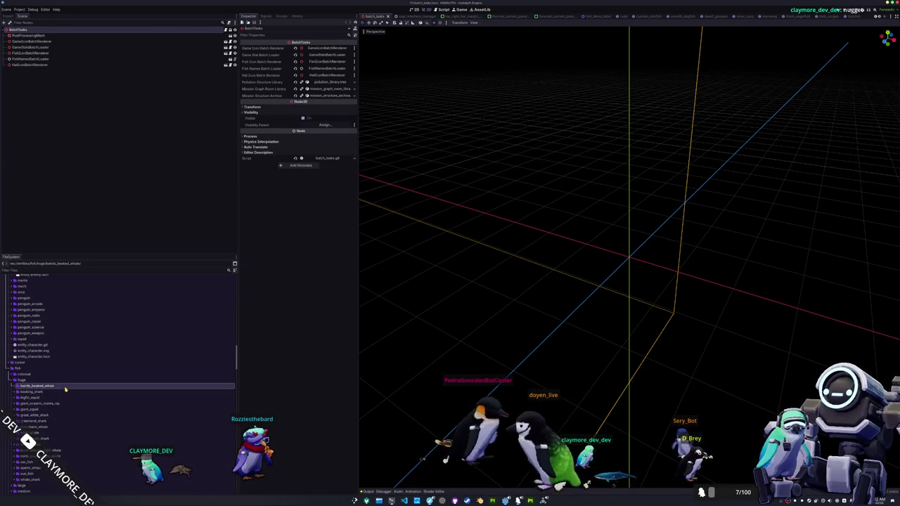
- Duplicate the minke_whale folder as sei_whale and browse its files
left_click(70, 445)
key("ctrl+d")
type("sei_whale")
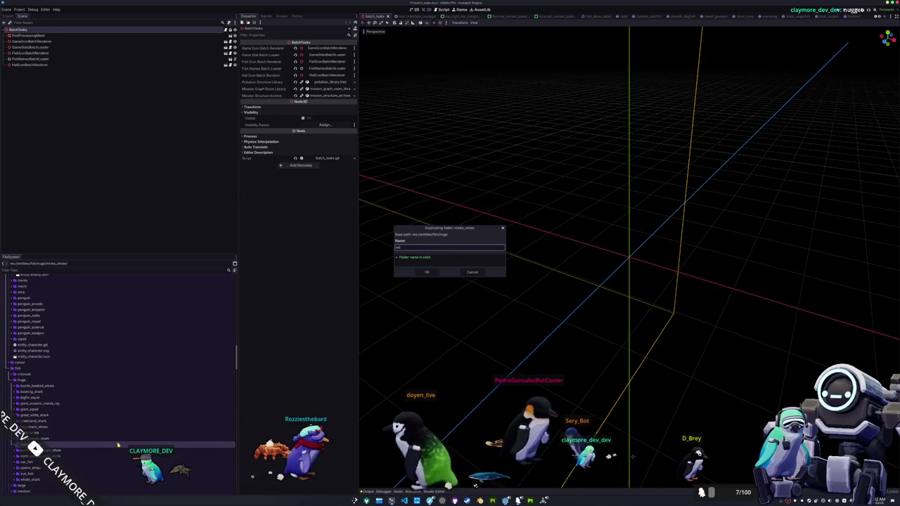
key("Return")
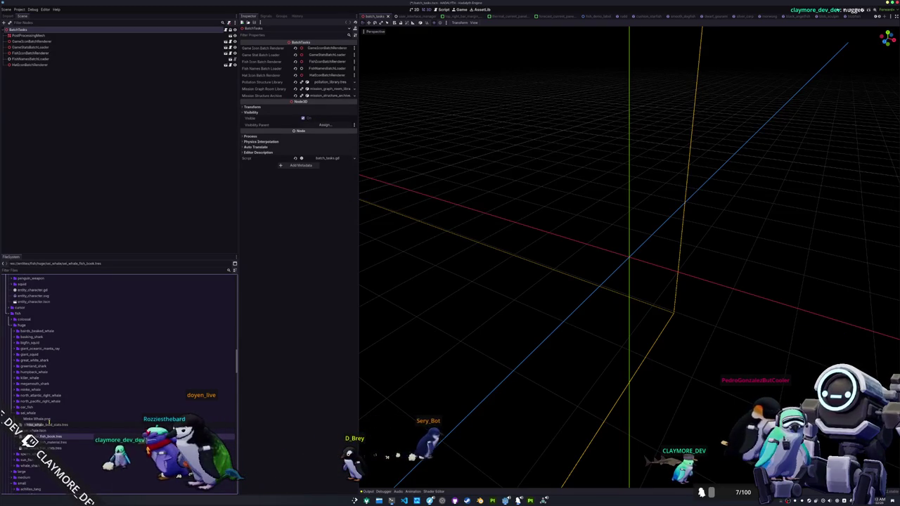
left_click(48, 424)
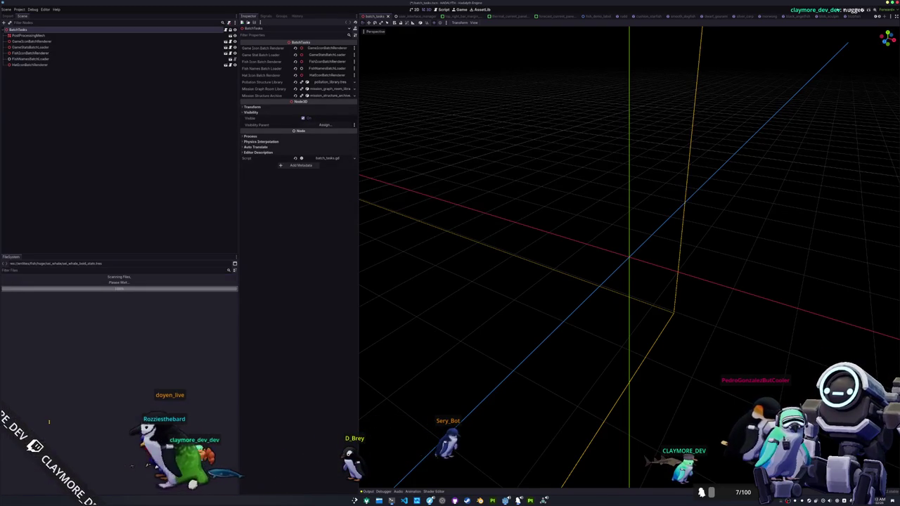
- Open sei_whale/whale.tscn, rename the root node to SeiWhale, and save
double_click(41, 424)
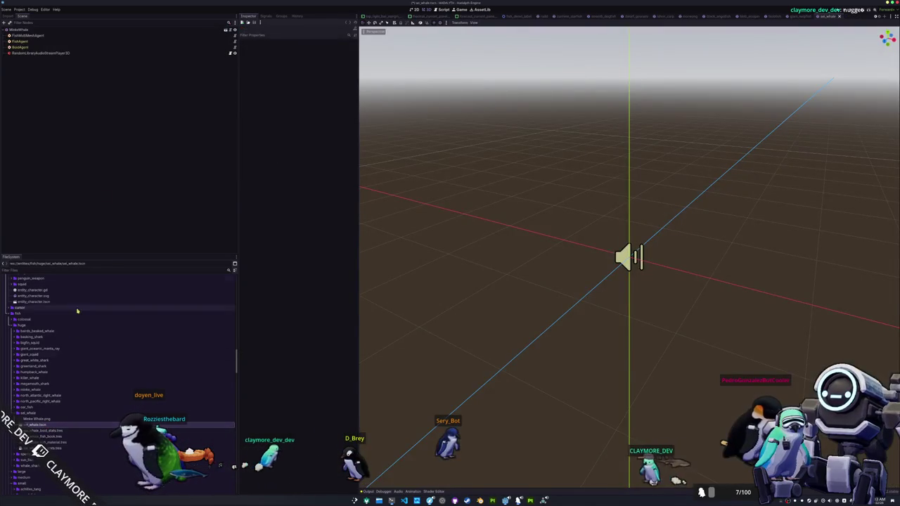
left_click(73, 30)
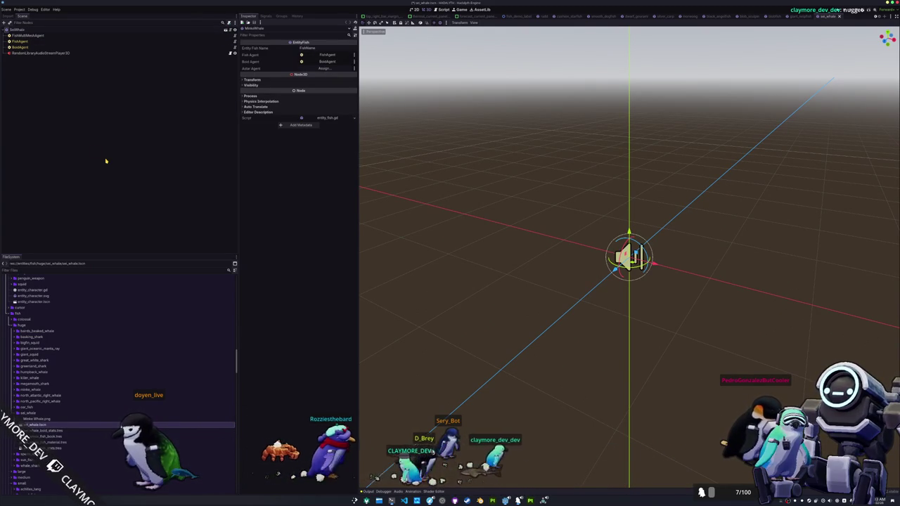
key("ctrl+s")
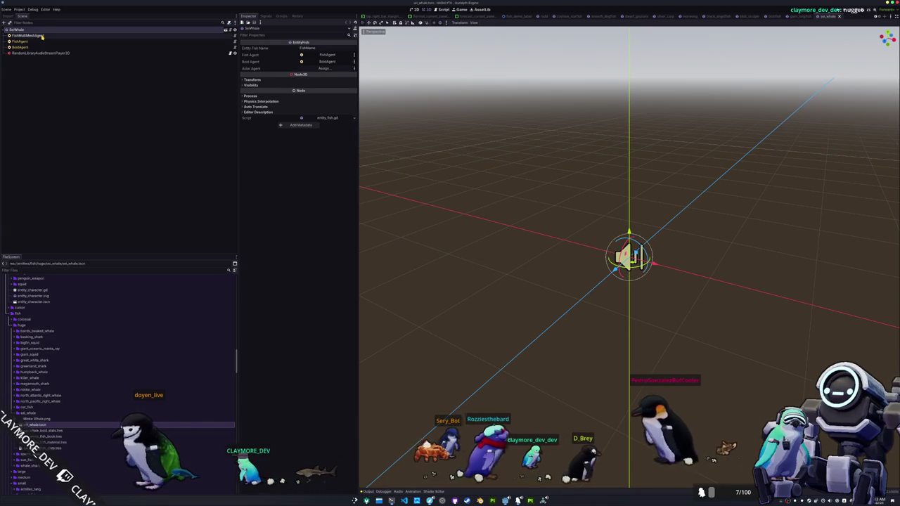
- Quick Load the sei whale mesh into FishMultiMeshAgent's Mesh property
left_click(32, 35)
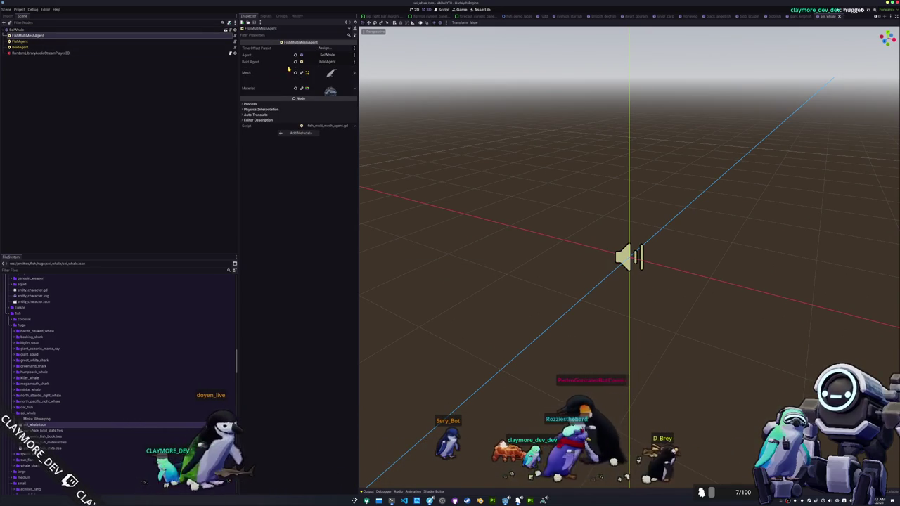
left_click(330, 73)
left_click(354, 73)
left_click(328, 179)
type("sei")
key("Return")
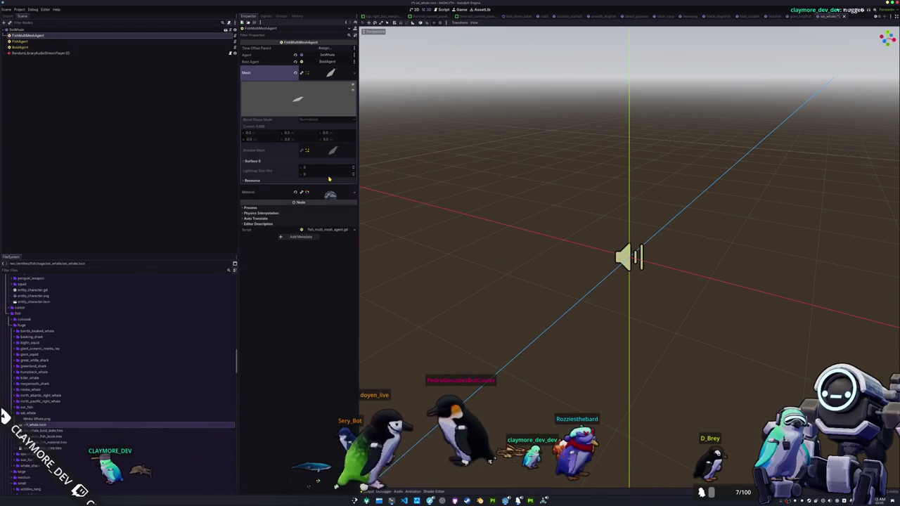
- Set the sei_whale texture as Albedo and check the FishAgent's 'Sei Whale' fish stats
left_click(327, 195)
left_click(267, 244)
left_click(349, 259)
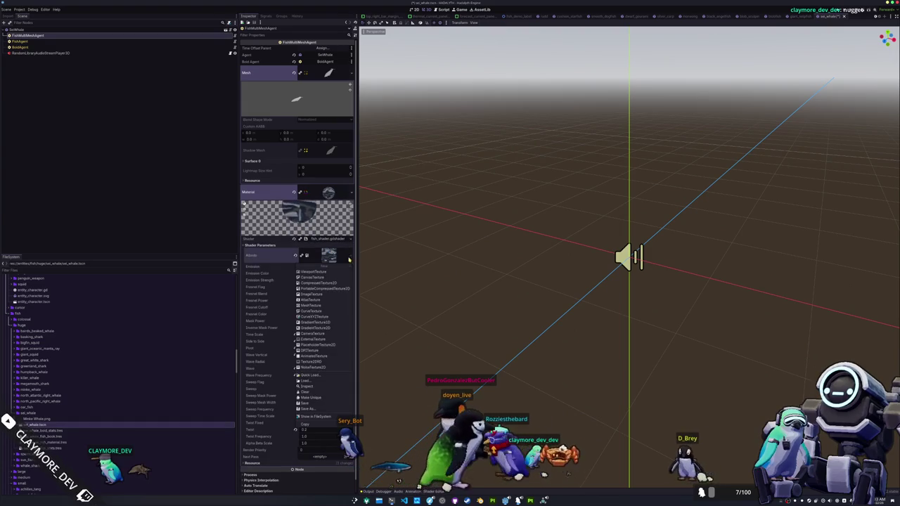
left_click(308, 376)
type("sei")
left_click(375, 199)
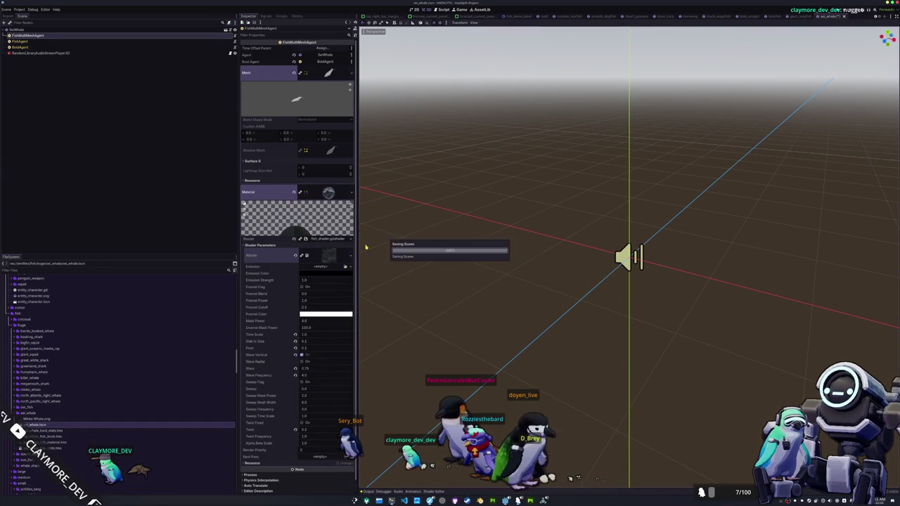
left_click(72, 41)
left_click(338, 48)
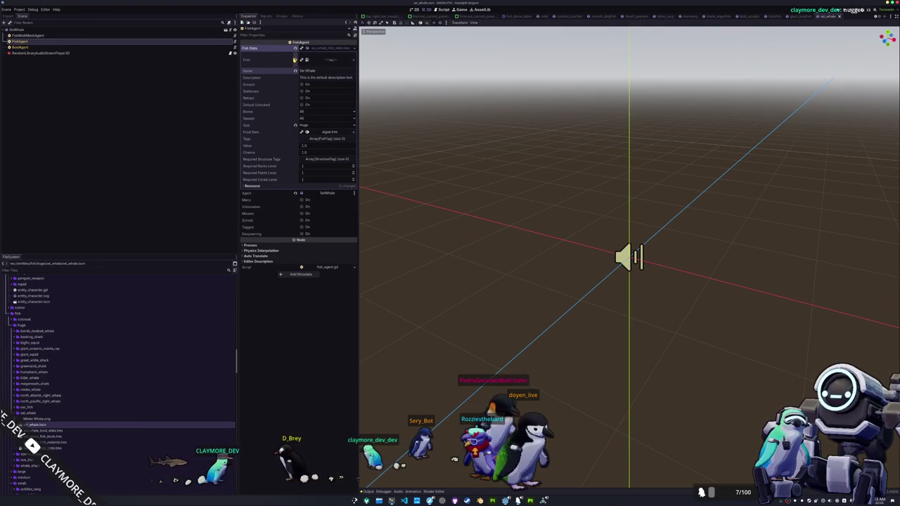
- Delete the leftover Minke Whale.png from the sei_whale folder
left_click(81, 47)
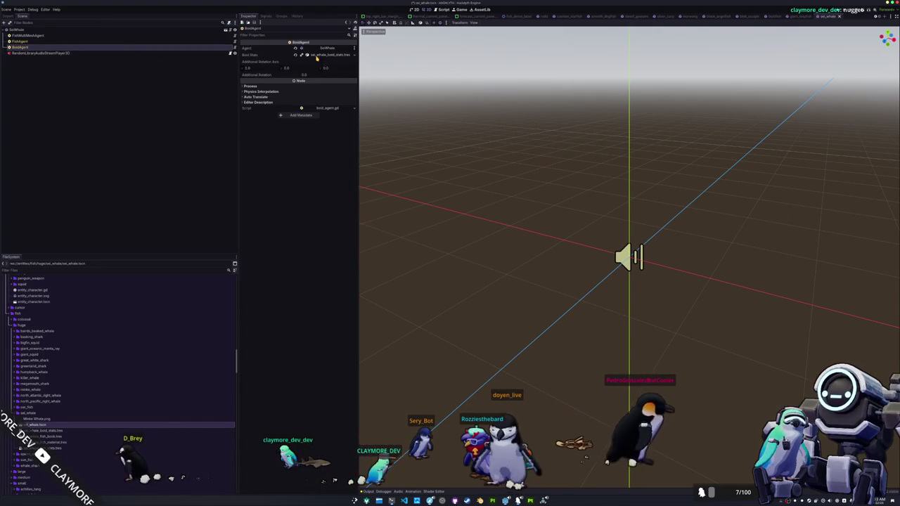
left_click(65, 418)
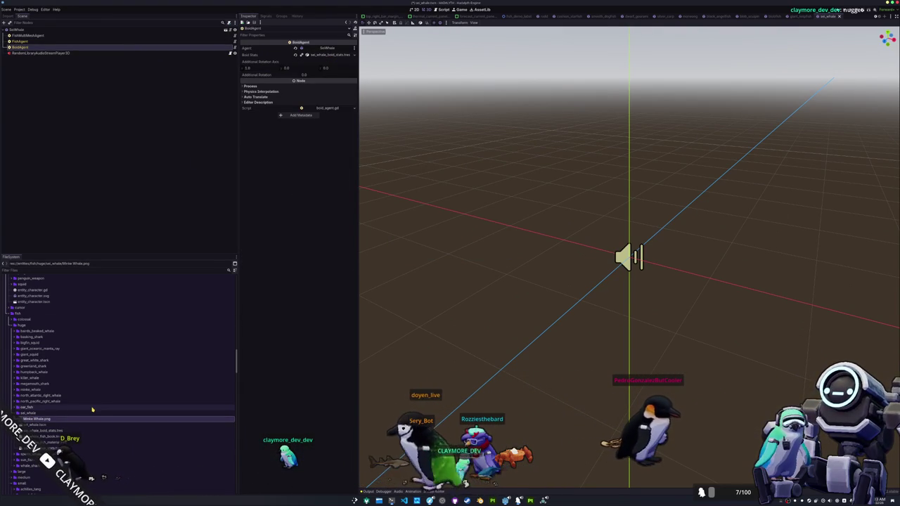
key("Delete")
key("Return")
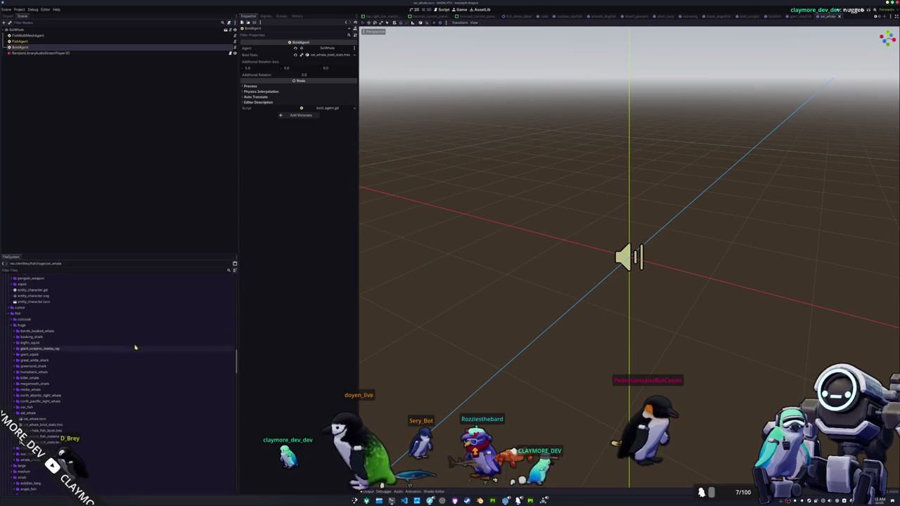
scroll(107, 337, "up", 5)
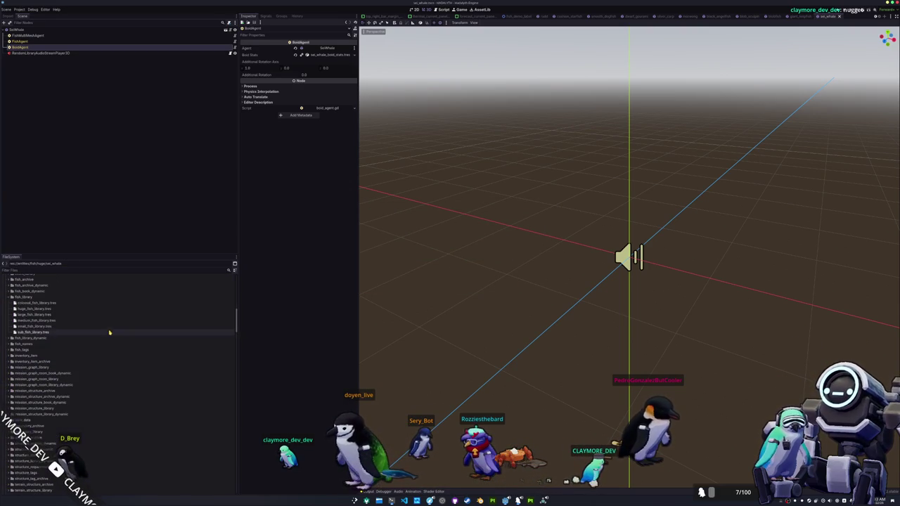
- Add sei_whale_fish_book as element 17 in huge_fish_library.tres and launch the game
double_click(64, 309)
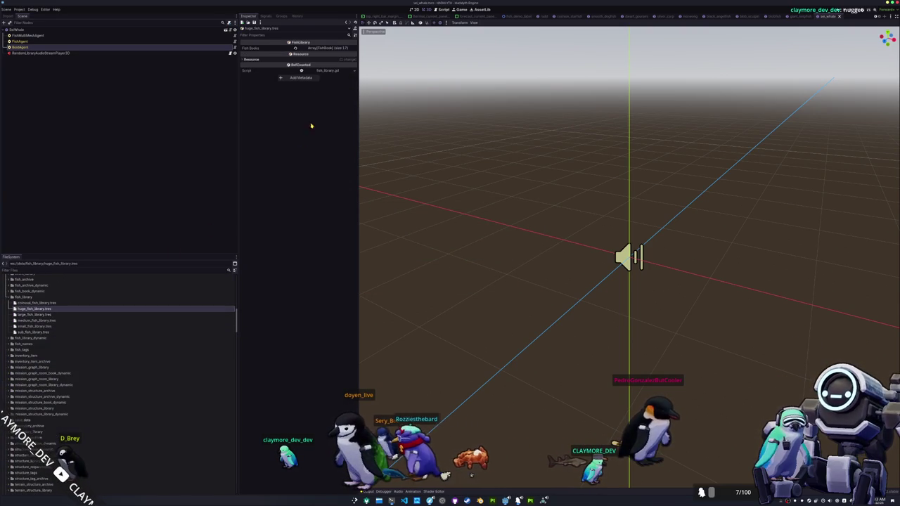
left_click(334, 48)
left_click(304, 178)
left_click(344, 178)
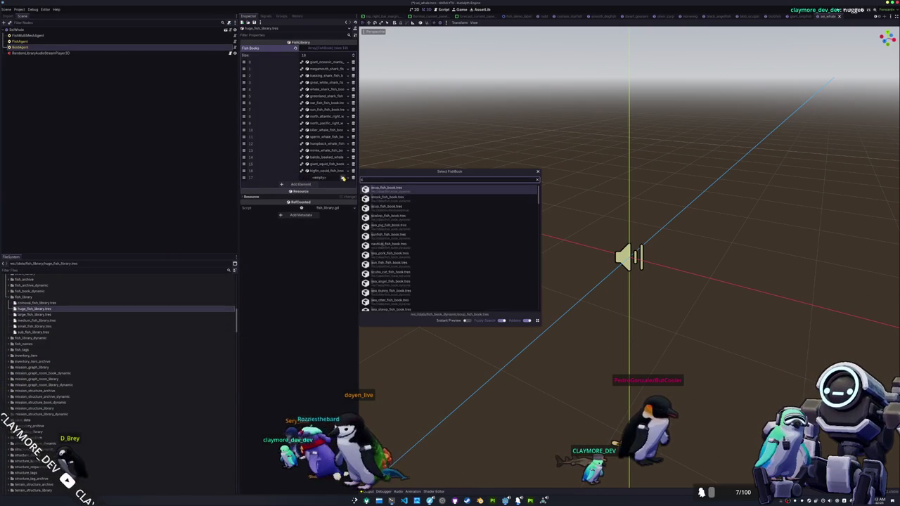
type("sei_whale")
key("Return")
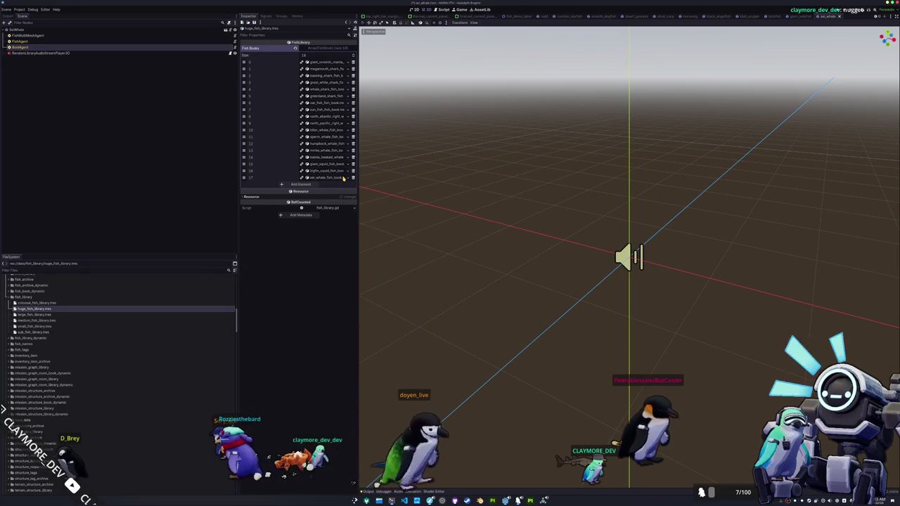
key("F5")
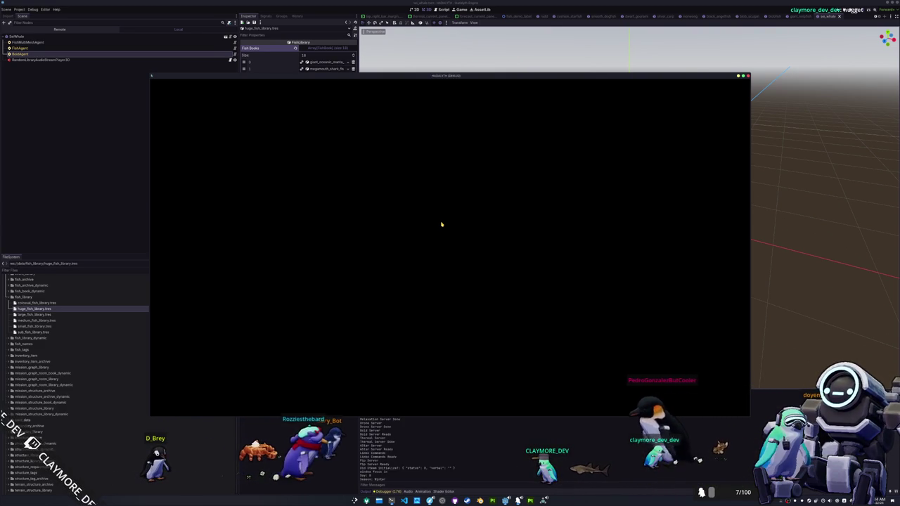
- Close the test game and search resources for 'batch' to pick batch_tasks.tscn
key("shift+alt+o")
type("batch")
key("Down")
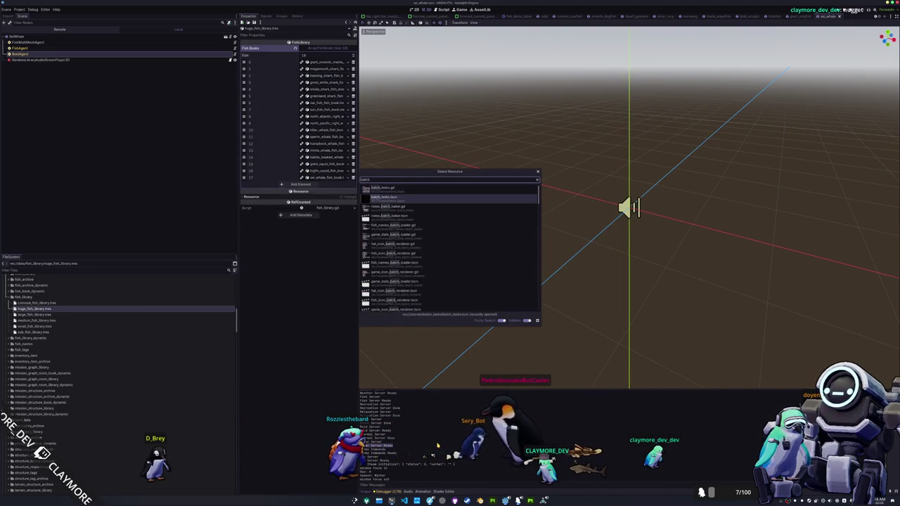
- Open batch_tasks.tscn and run it twice so it renders the fish item icons
key("Return")
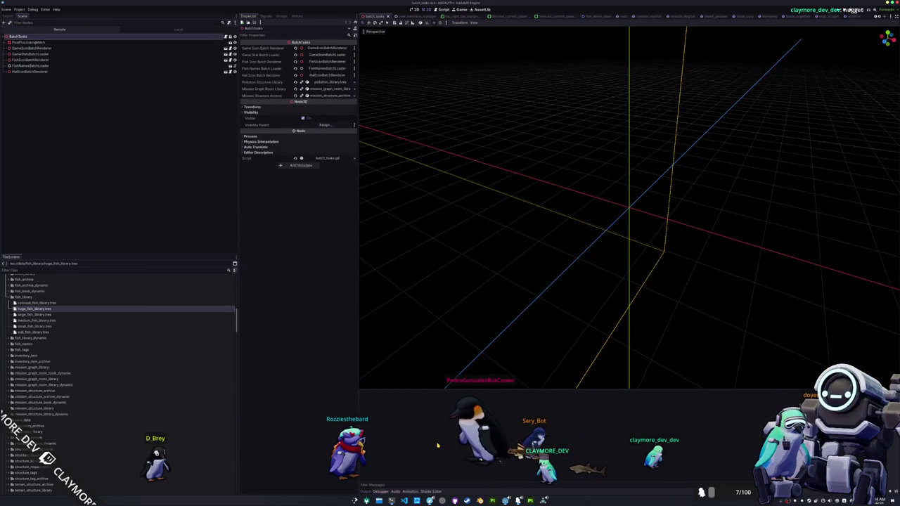
left_click(853, 10)
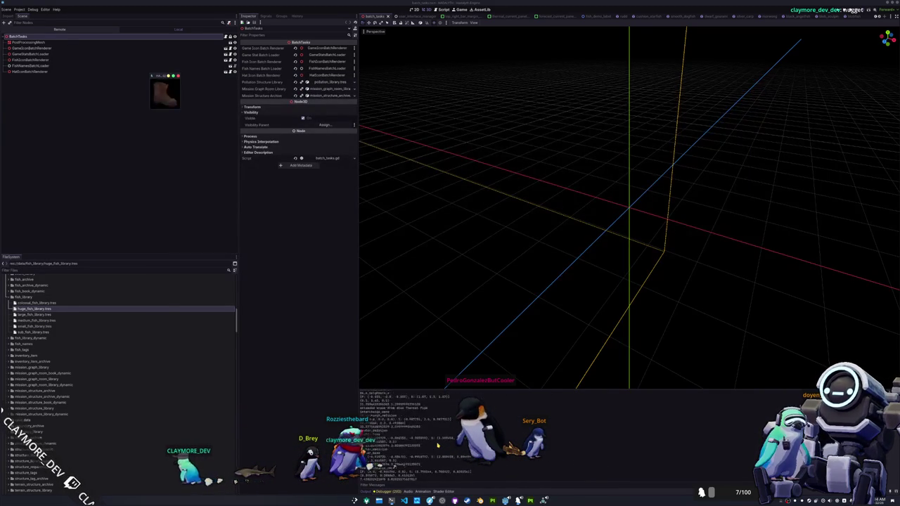
key("F5")
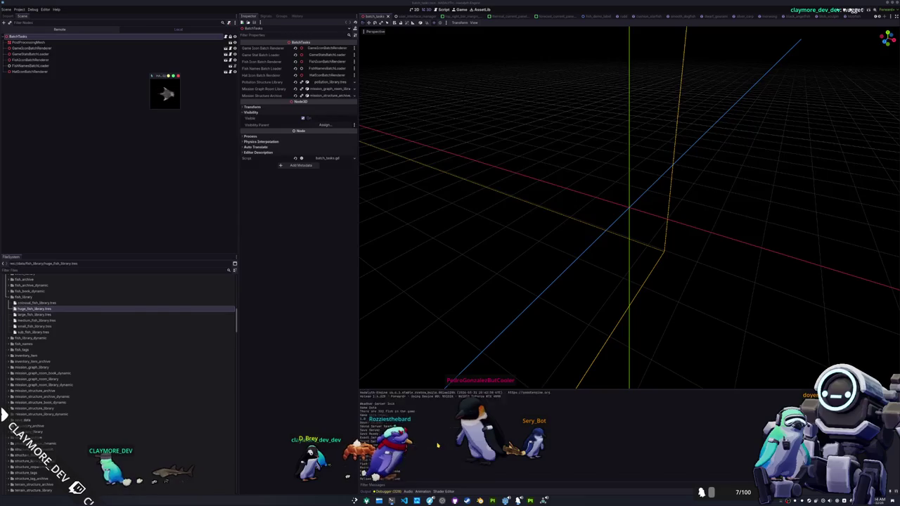